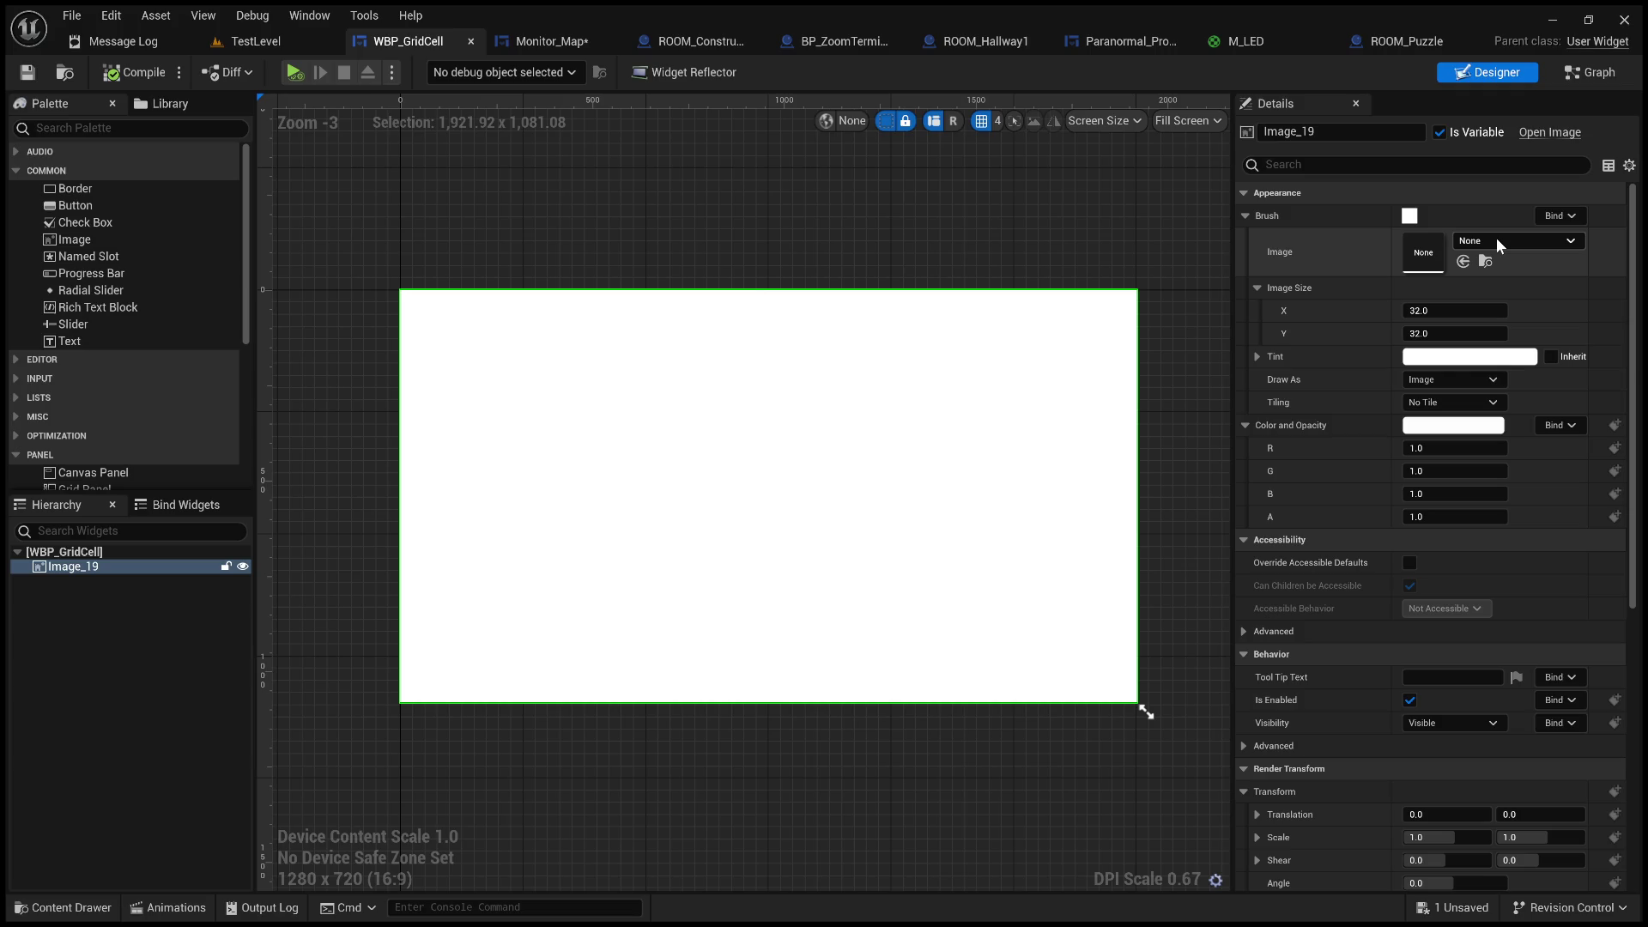
- Give Image_19 the RoomConstructorGizmo texture, then compile and save WBP_GridCell
{"action": "key", "text": "ctrl+v"}
{"action": "left_click", "coordinate": [137, 79]}
{"action": "left_click", "coordinate": [38, 79]}
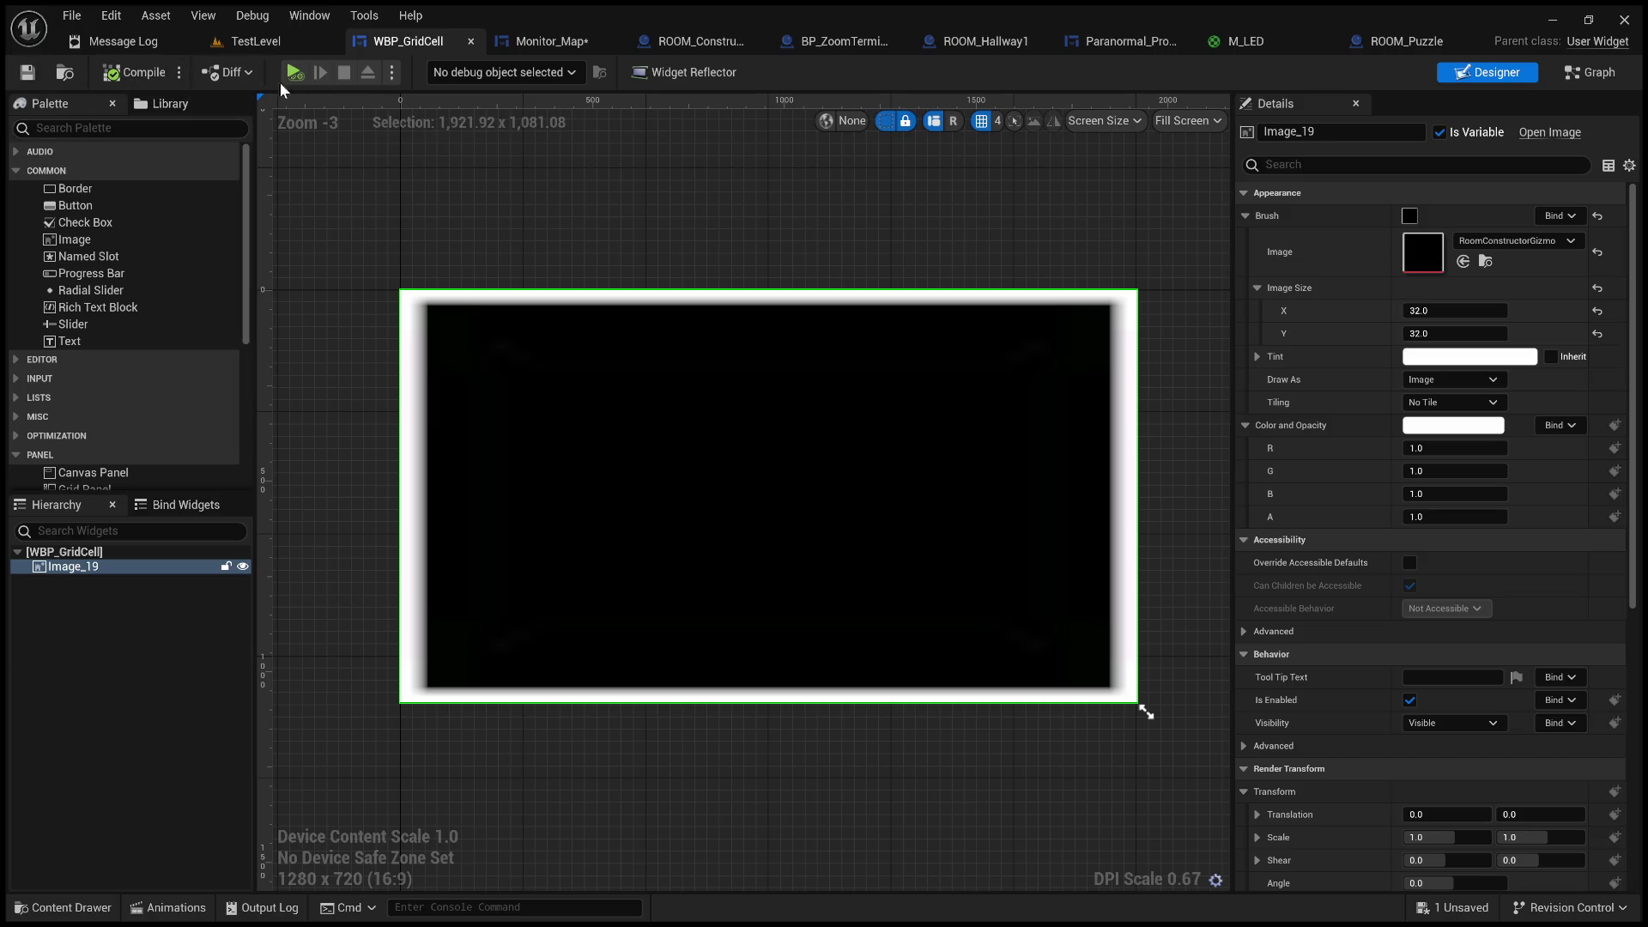
- Bring up the Monitor_Map widget showing WBP_GridCell inside UniformGridPanel_143
{"action": "left_click", "coordinate": [539, 39]}
{"action": "scroll", "coordinate": [437, 721], "scroll_direction": "up", "scroll_amount": 5}
{"action": "scroll", "coordinate": [445, 724], "scroll_direction": "down", "scroll_amount": 6}
{"action": "left_click", "coordinate": [112, 683]}
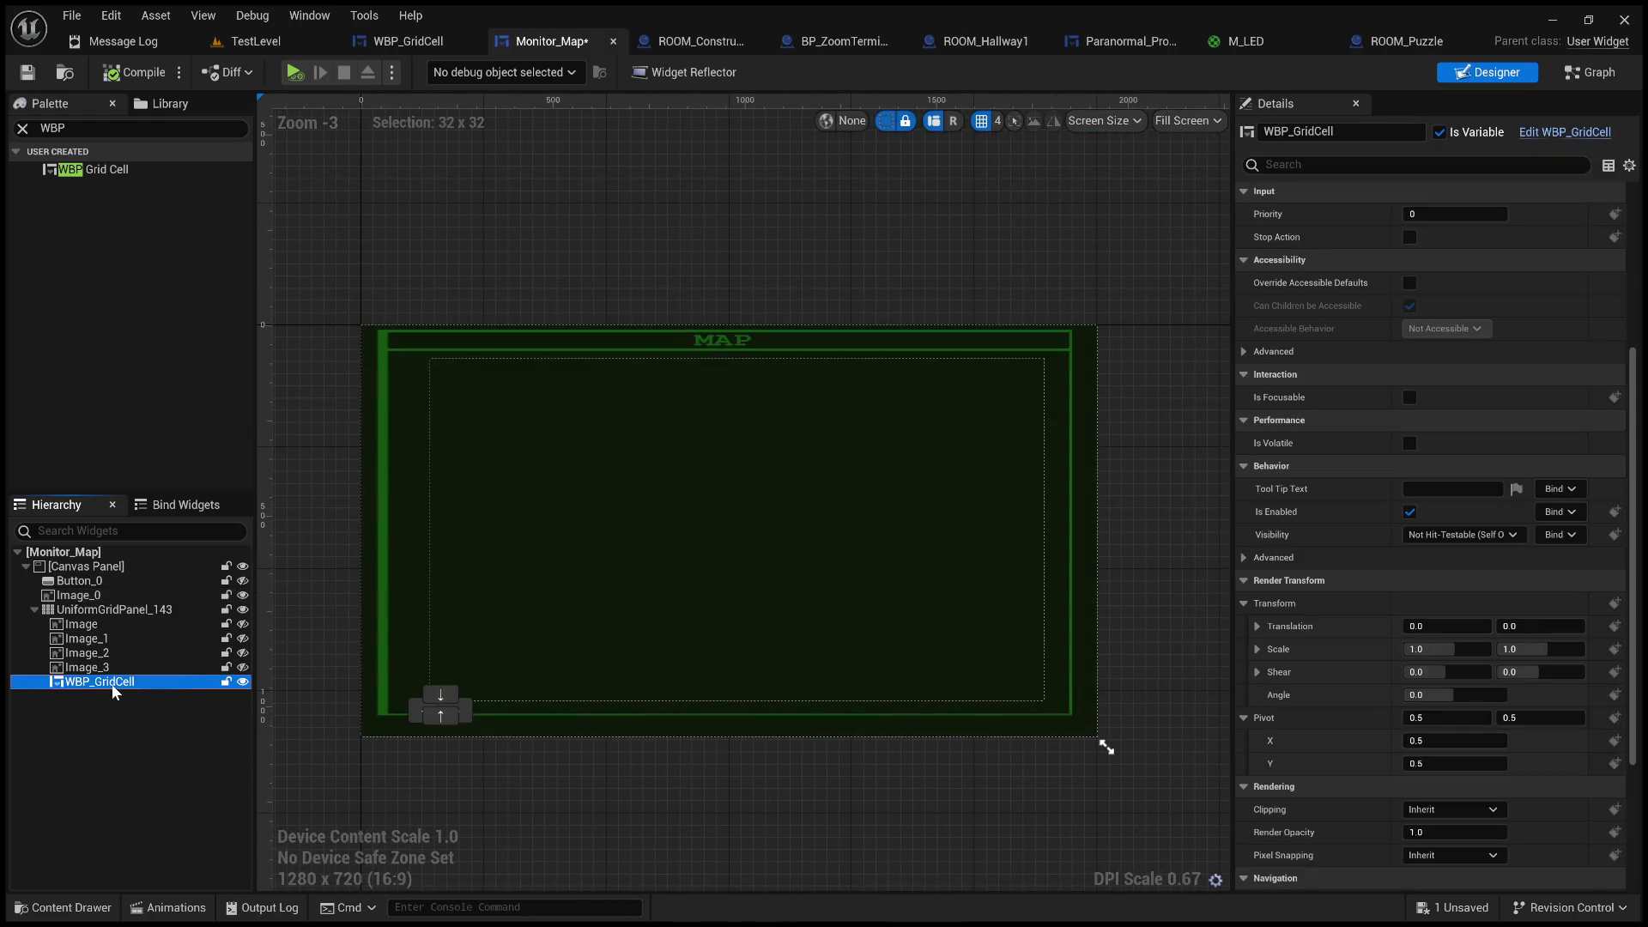
{"action": "left_click", "coordinate": [115, 627]}
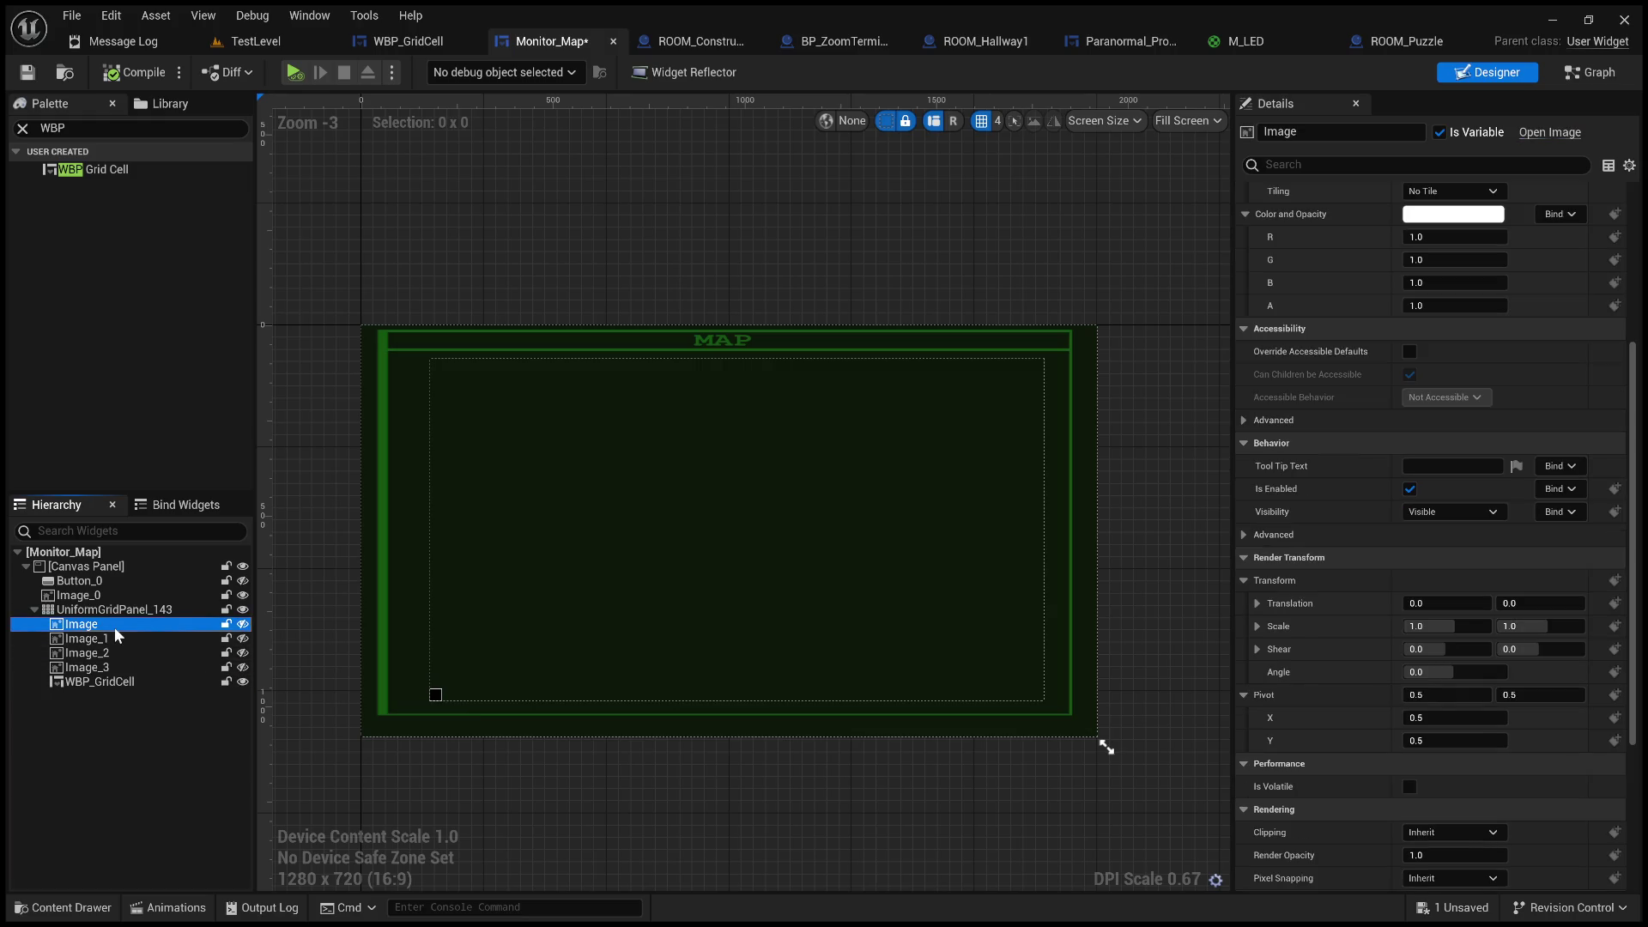
{"action": "left_click", "coordinate": [242, 625]}
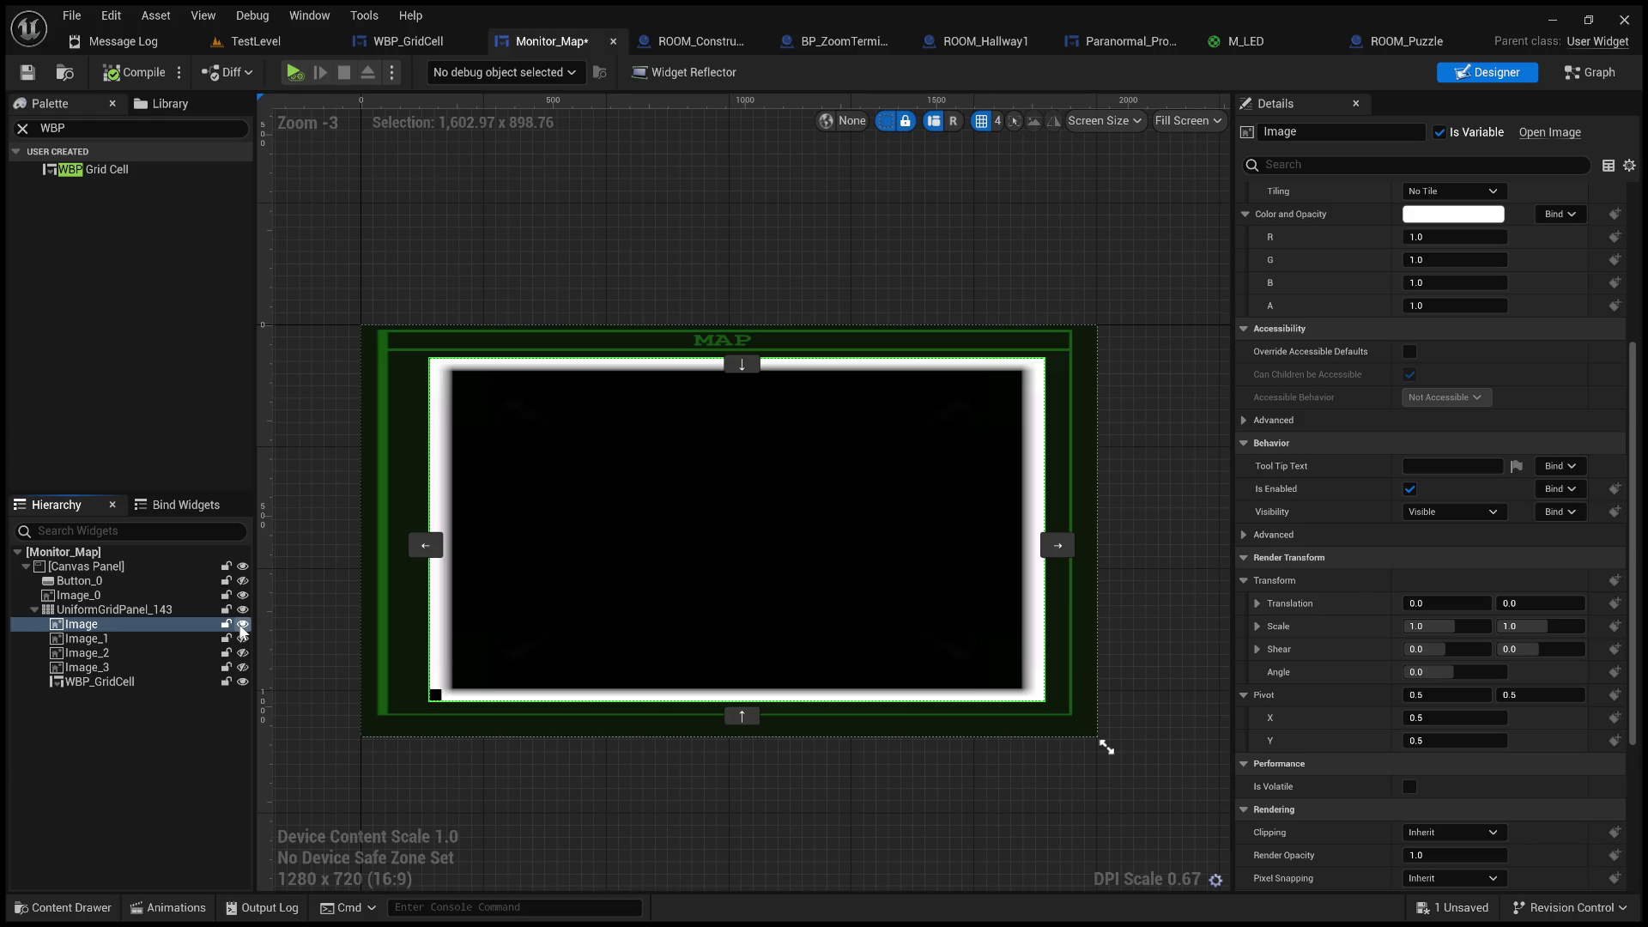
{"action": "left_click", "coordinate": [242, 627]}
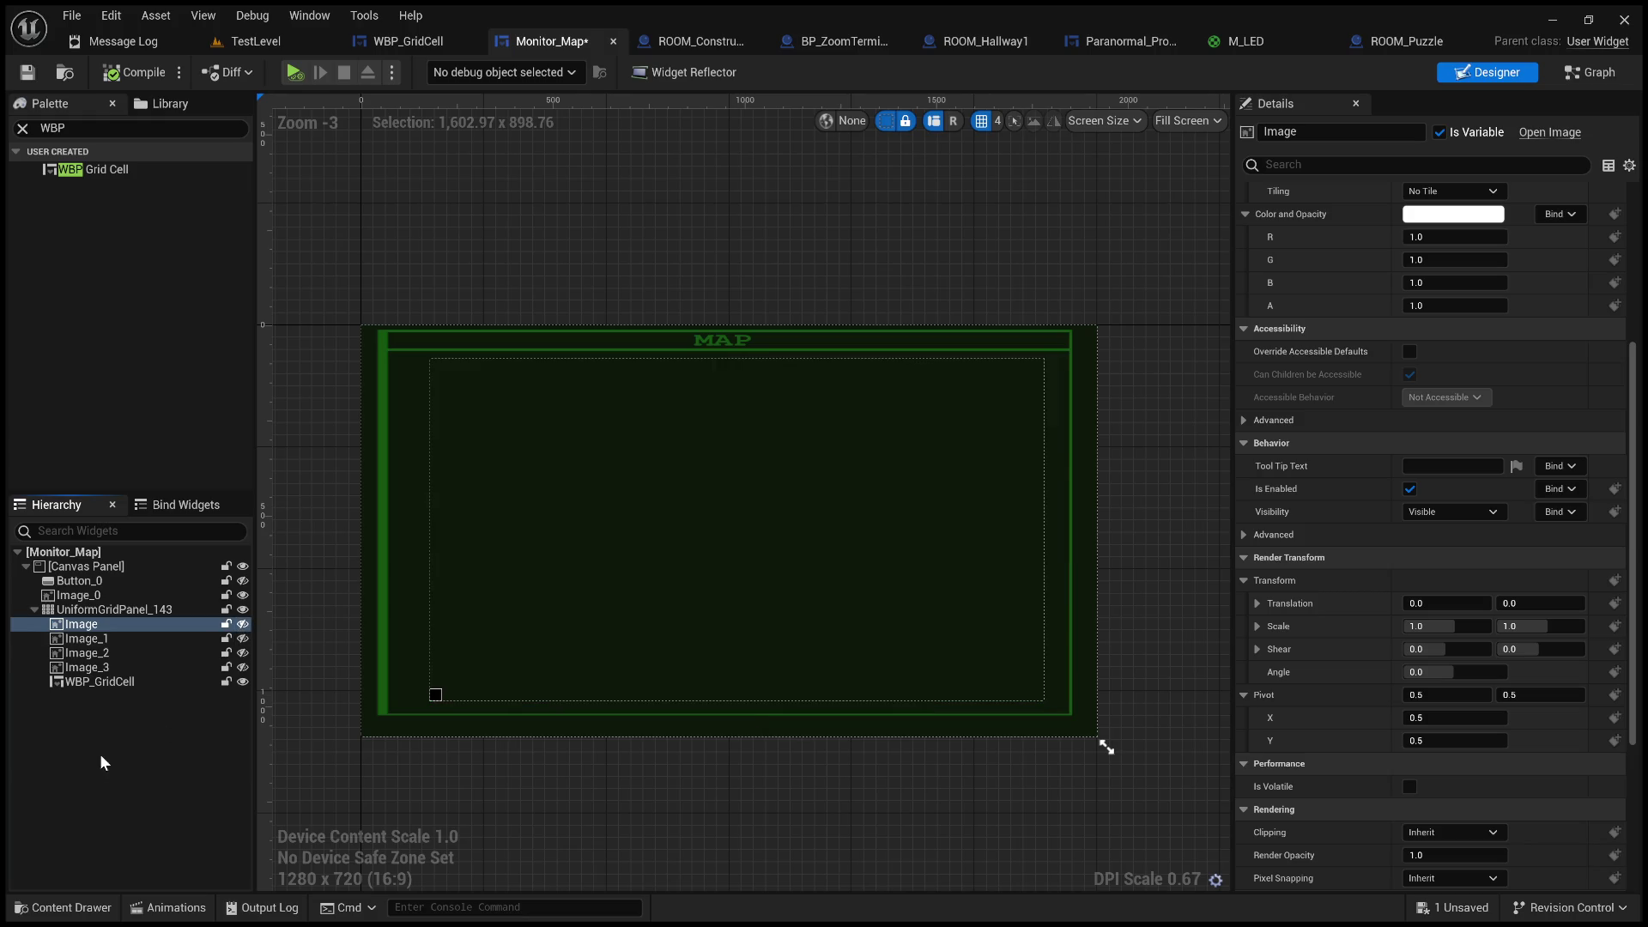
{"action": "left_click", "coordinate": [117, 683]}
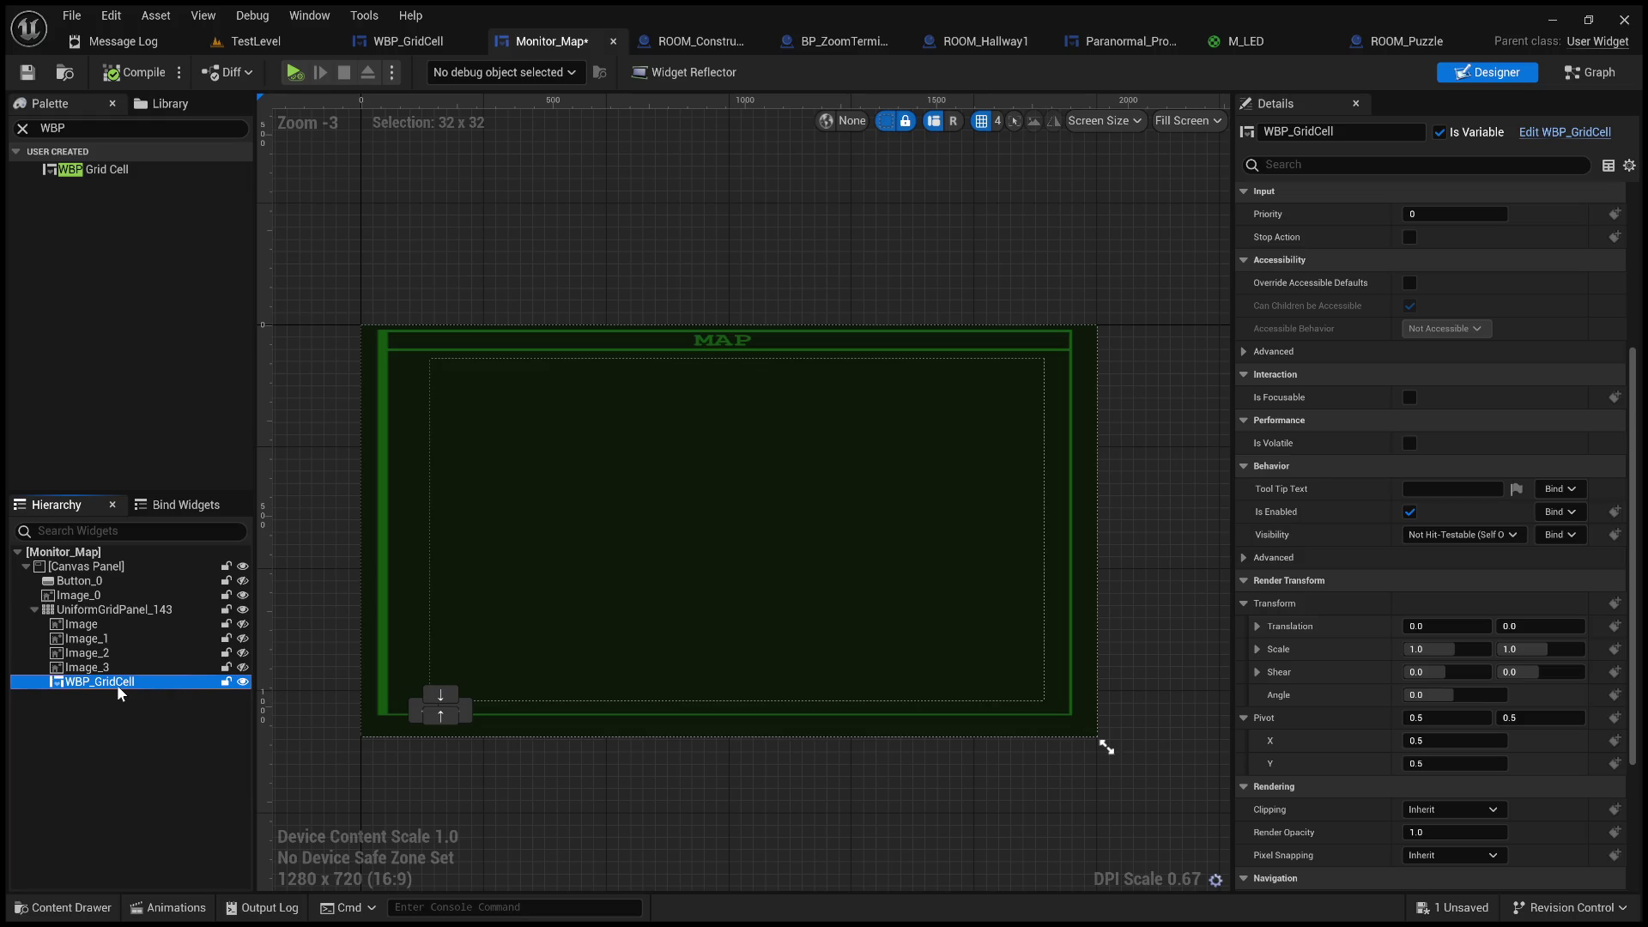
{"action": "left_click_drag", "start_coordinate": [1447, 649], "coordinate": [1476, 648]}
{"action": "left_click", "coordinate": [1461, 649]}
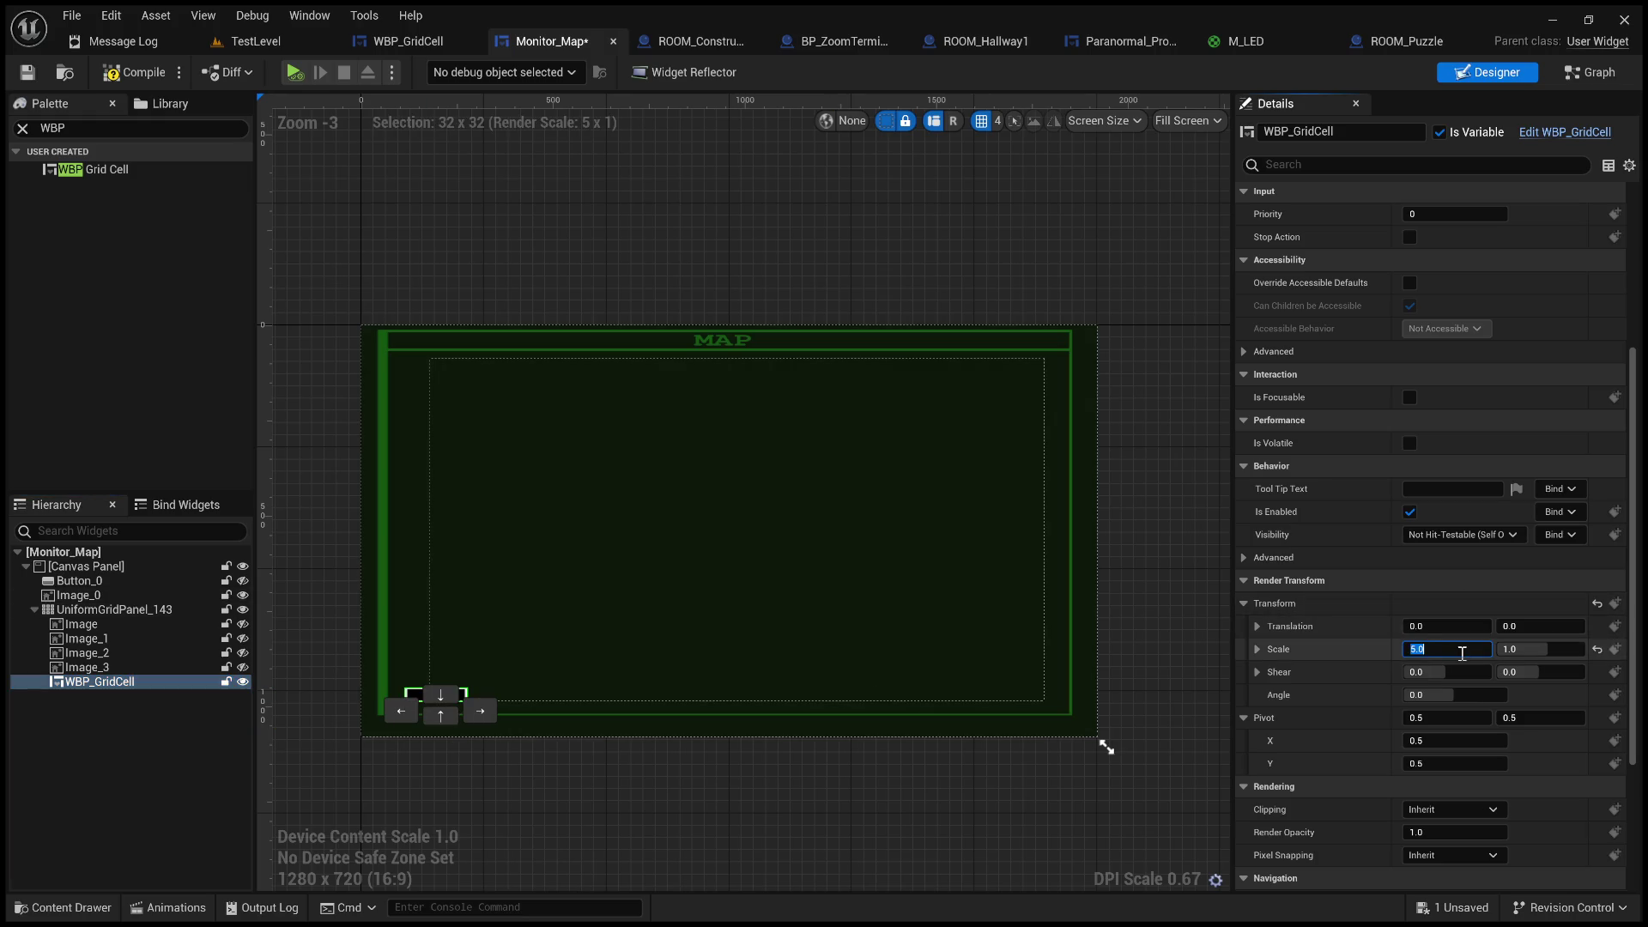
{"action": "type", "text": "1"}
{"action": "key", "text": "Return"}
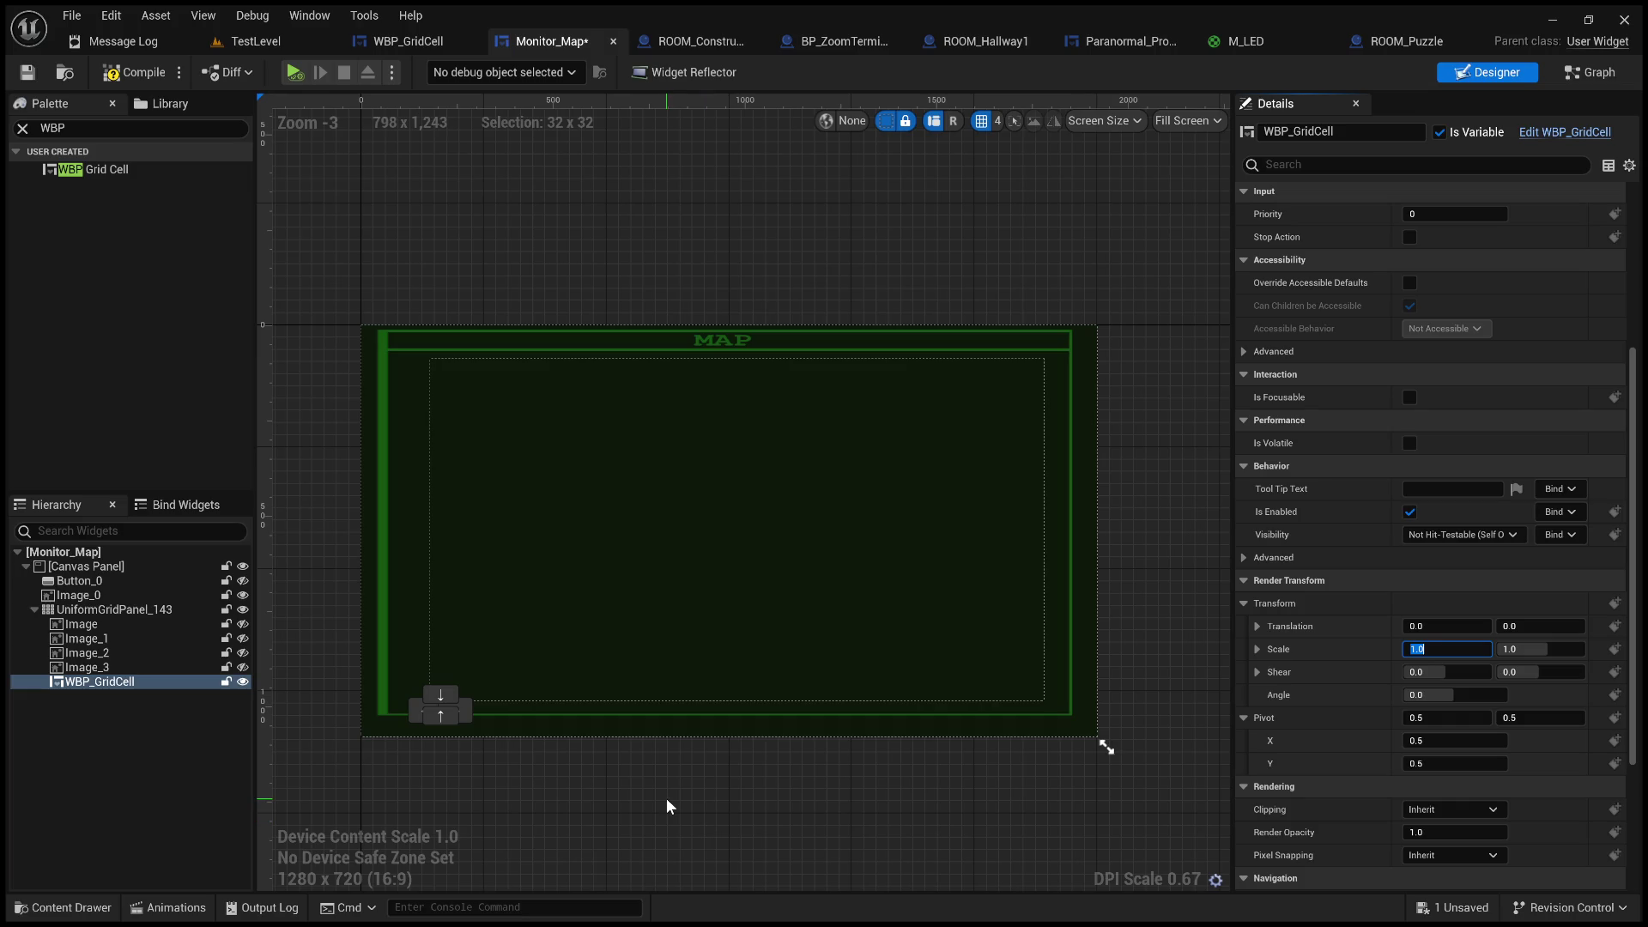
{"action": "left_click", "coordinate": [747, 273]}
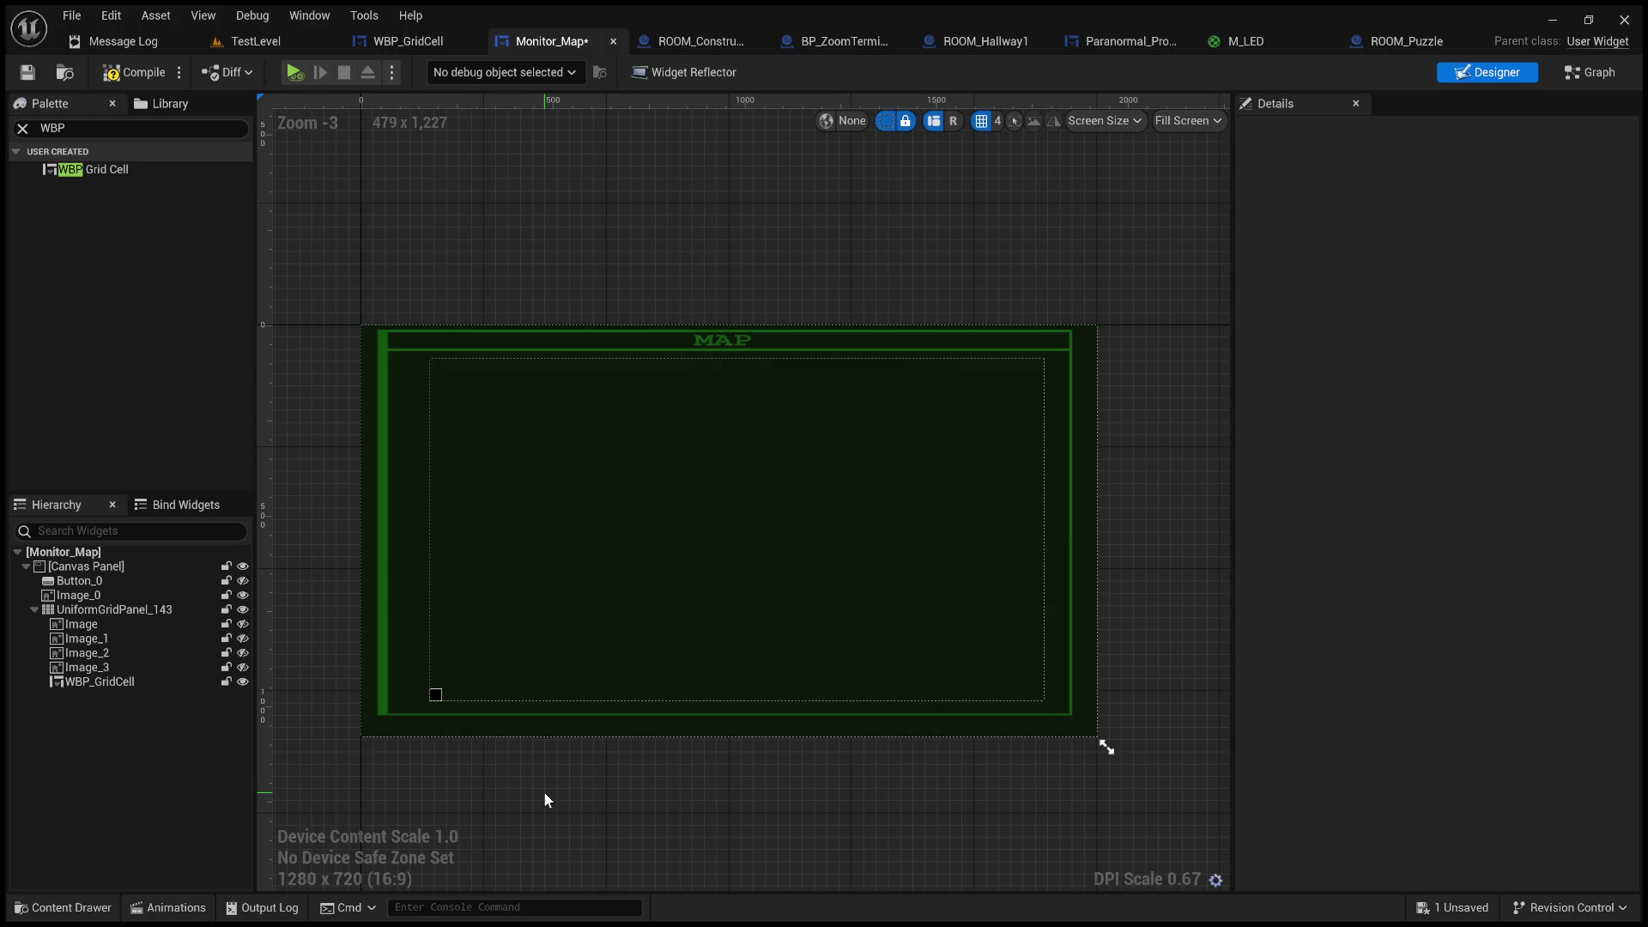
{"action": "left_click", "coordinate": [436, 695]}
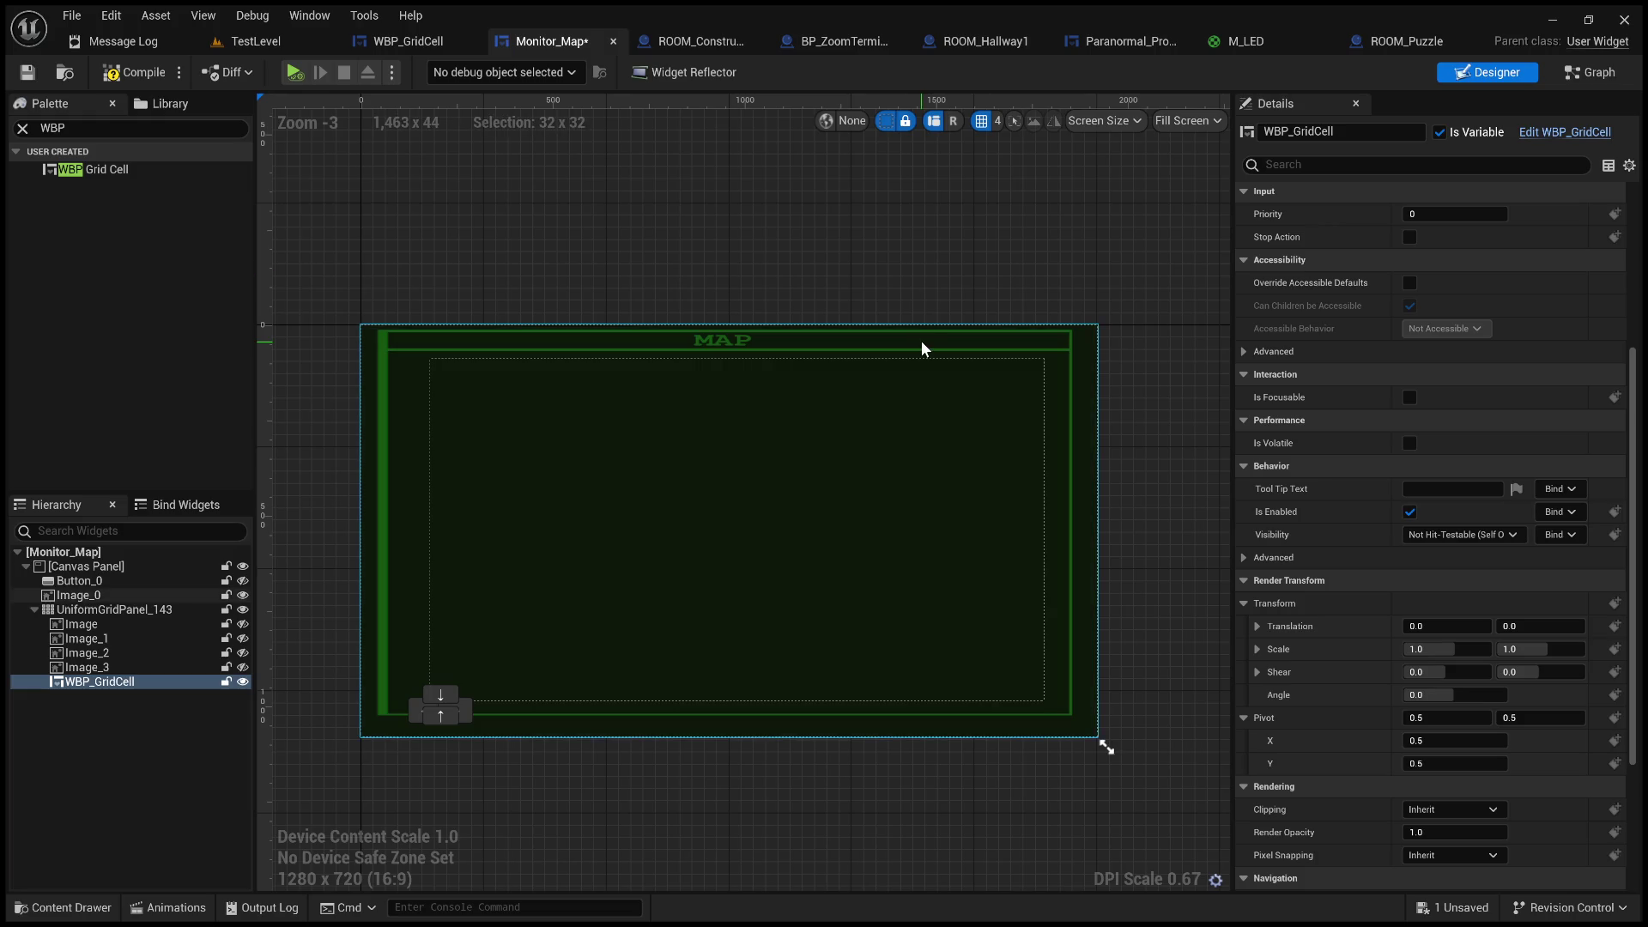
{"action": "left_click", "coordinate": [94, 684]}
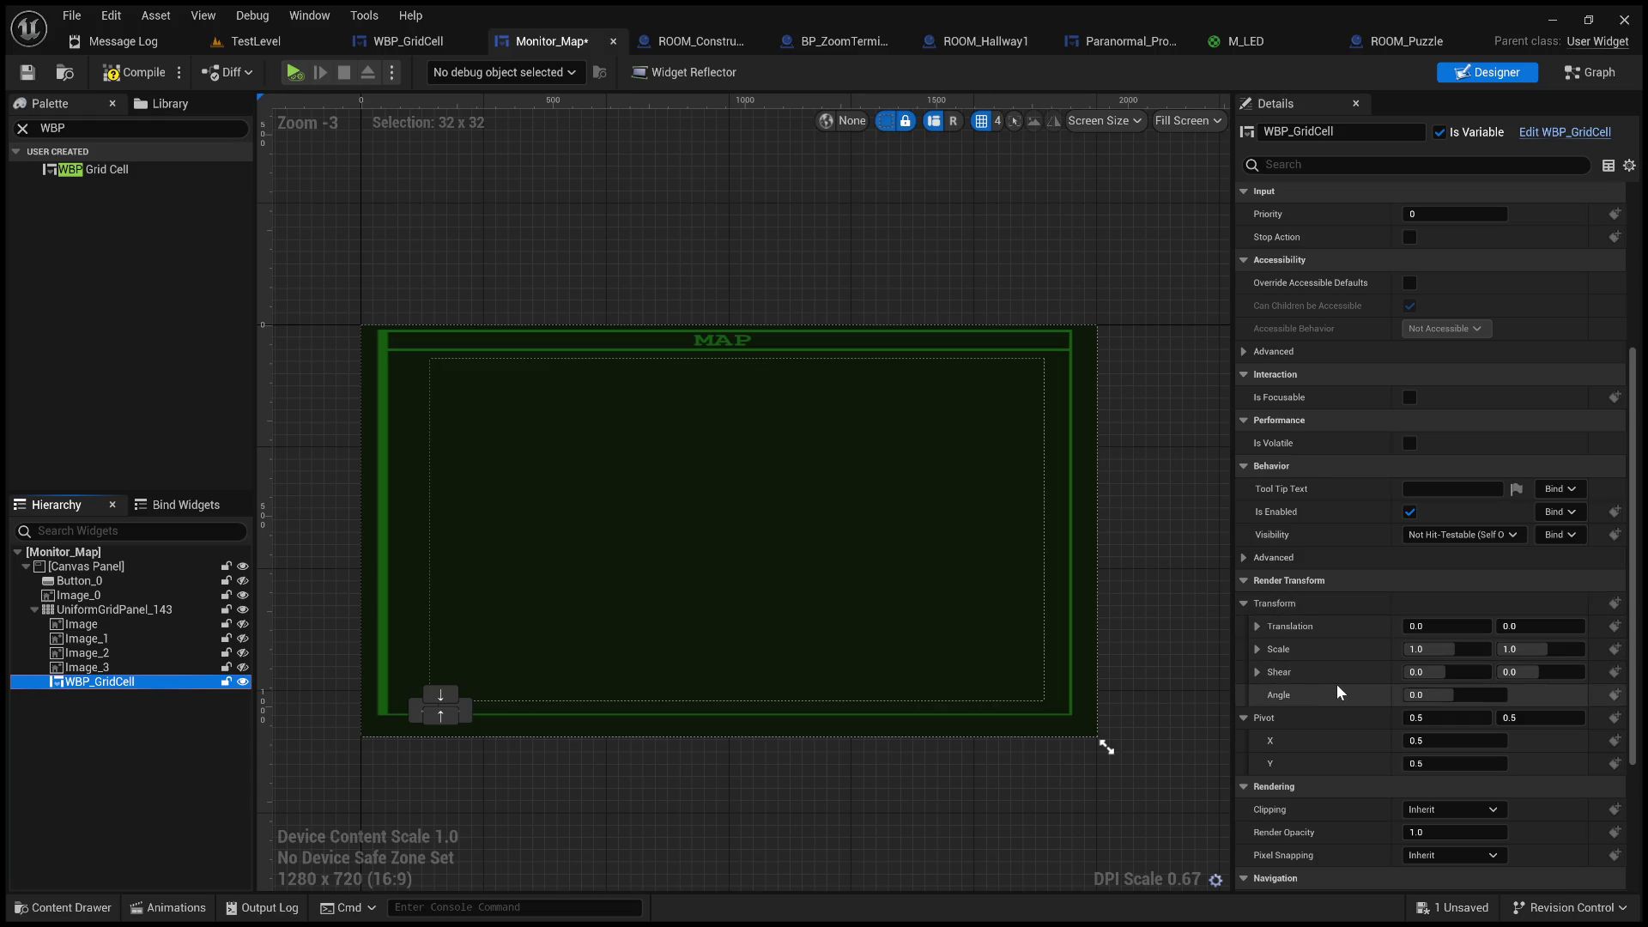
{"action": "scroll", "coordinate": [1336, 683], "scroll_direction": "up", "scroll_amount": 6}
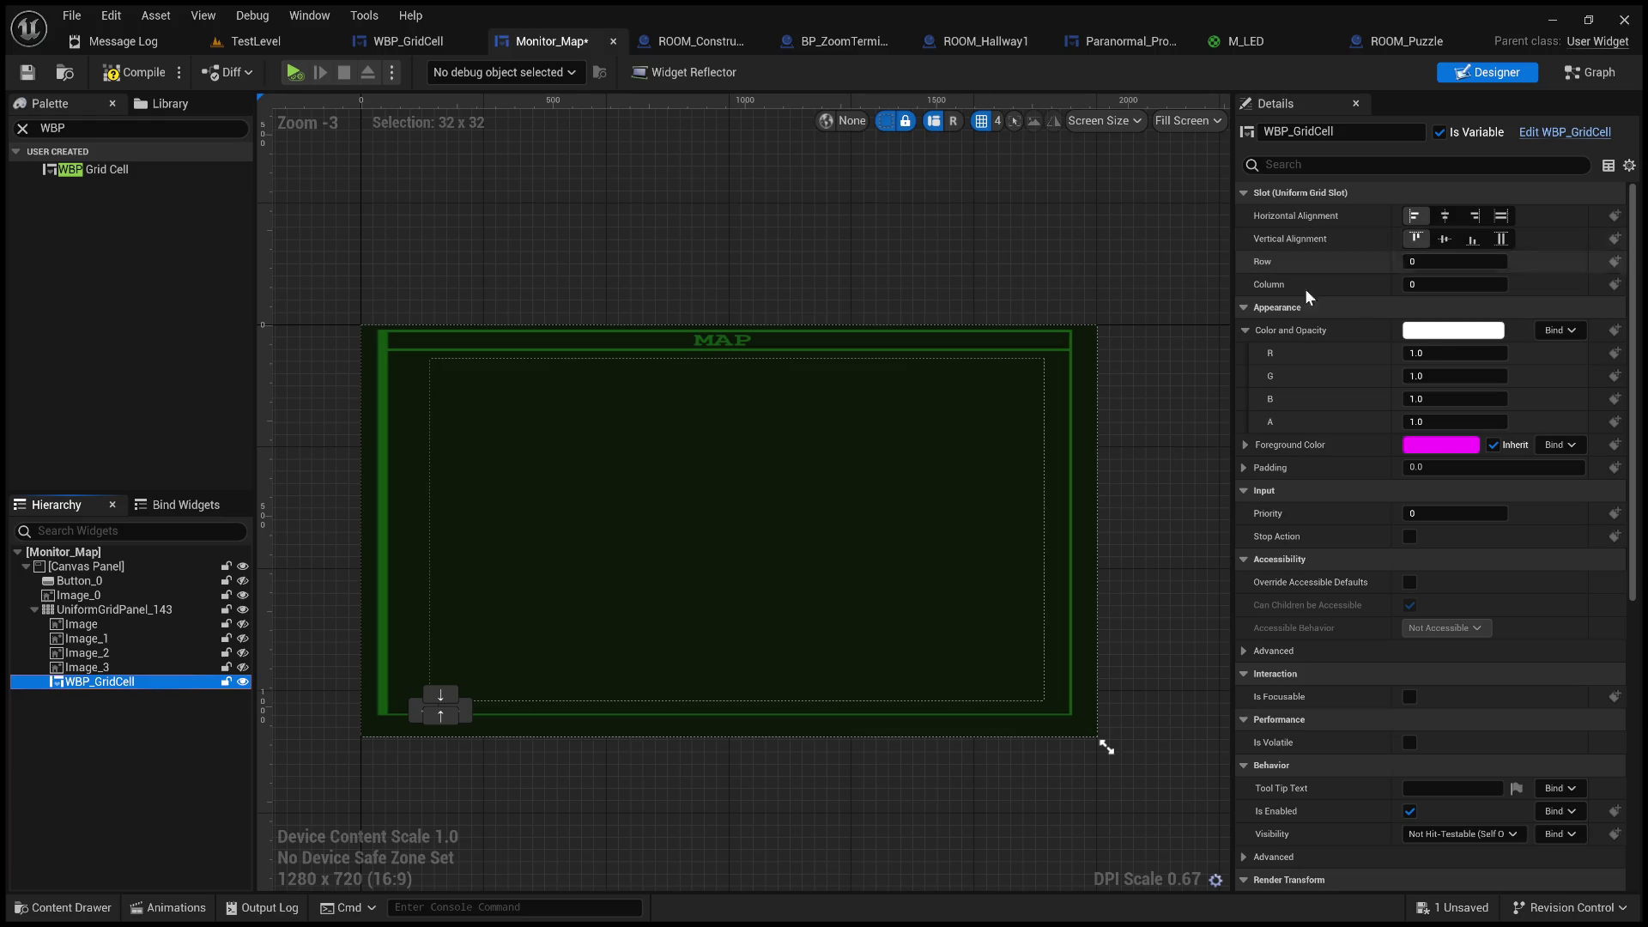
- Set WBP_GridCell's Horizontal and Vertical Alignment to Fill, then compile and save Monitor_Map
{"action": "left_click", "coordinate": [101, 624]}
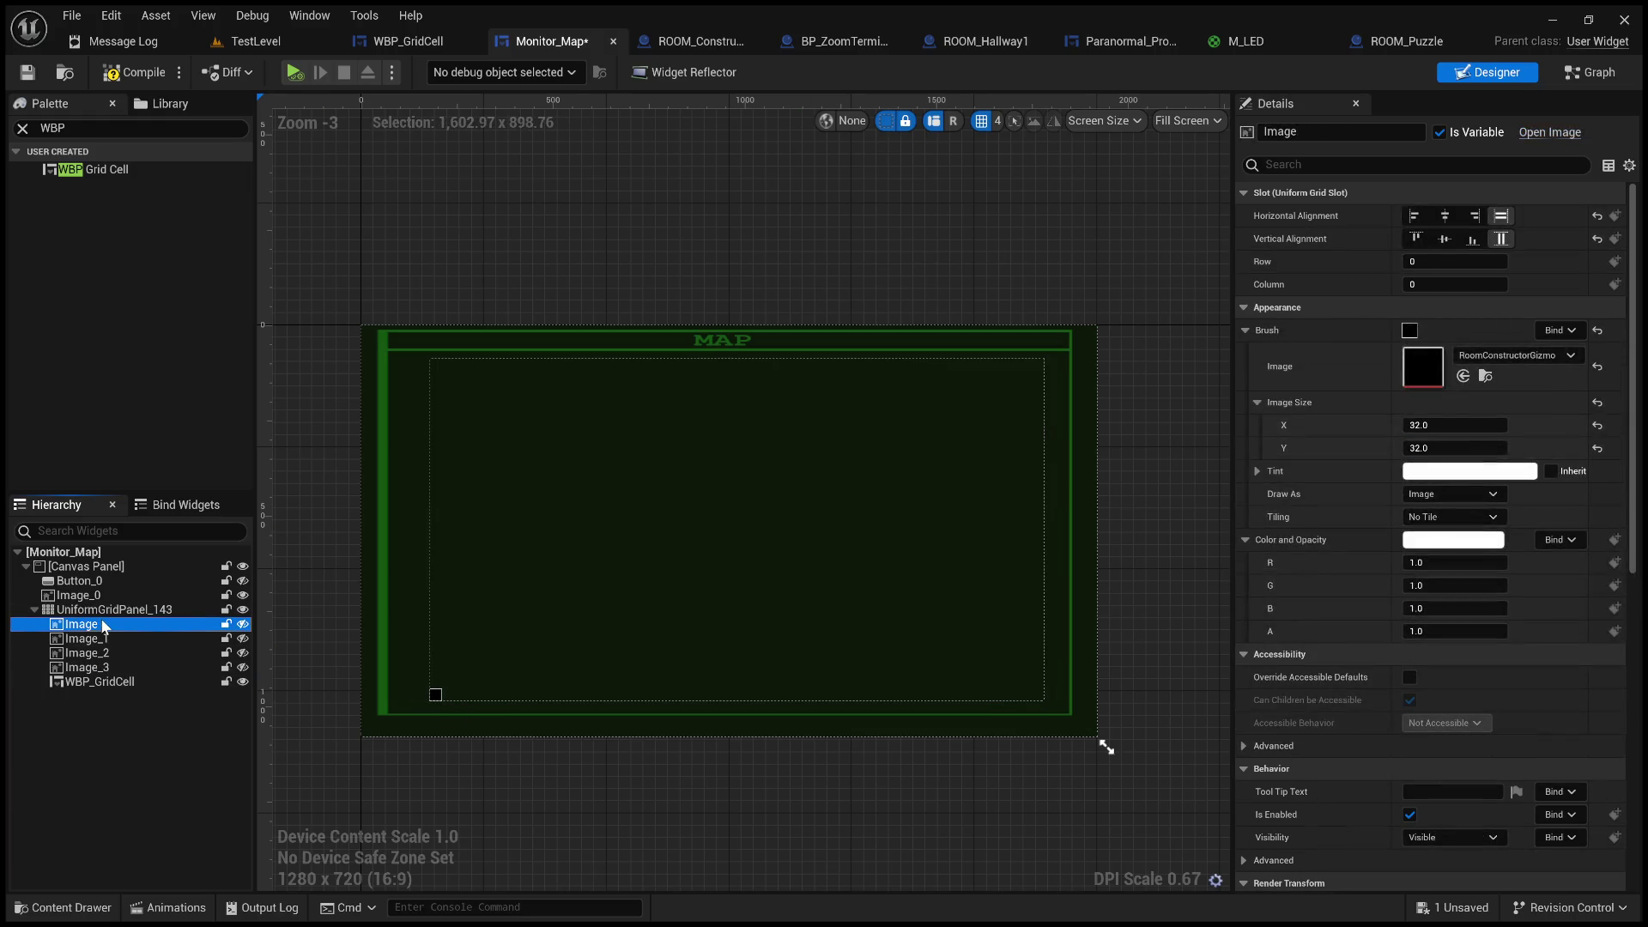
{"action": "left_click", "coordinate": [99, 682]}
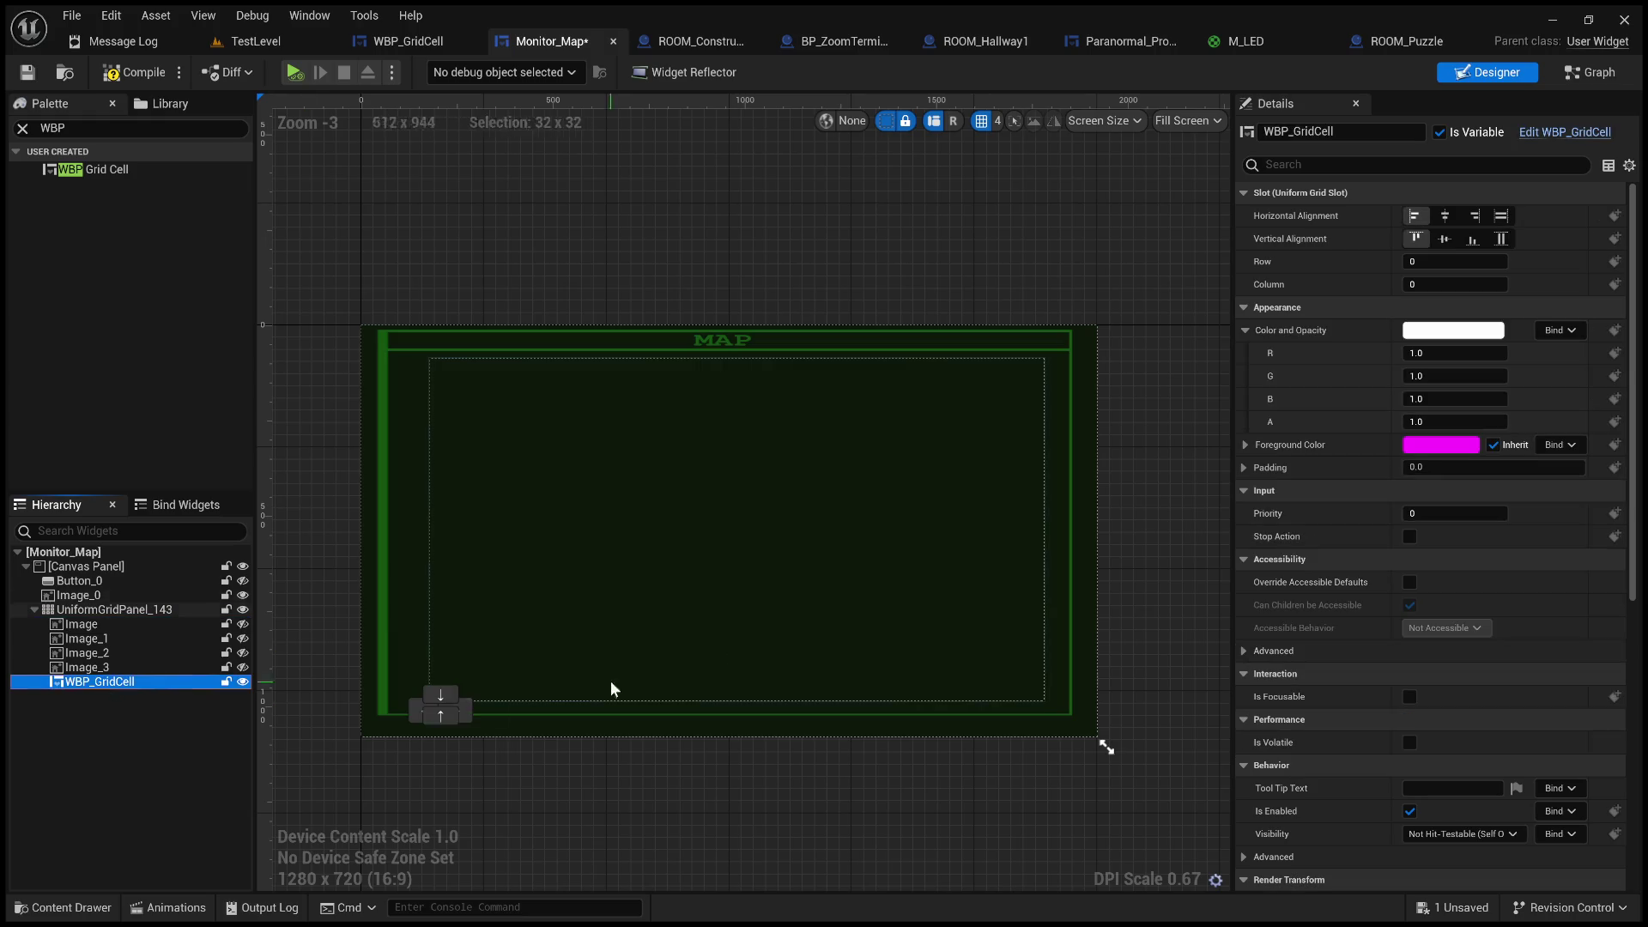
{"action": "left_click", "coordinate": [1500, 216]}
{"action": "left_click", "coordinate": [1500, 239]}
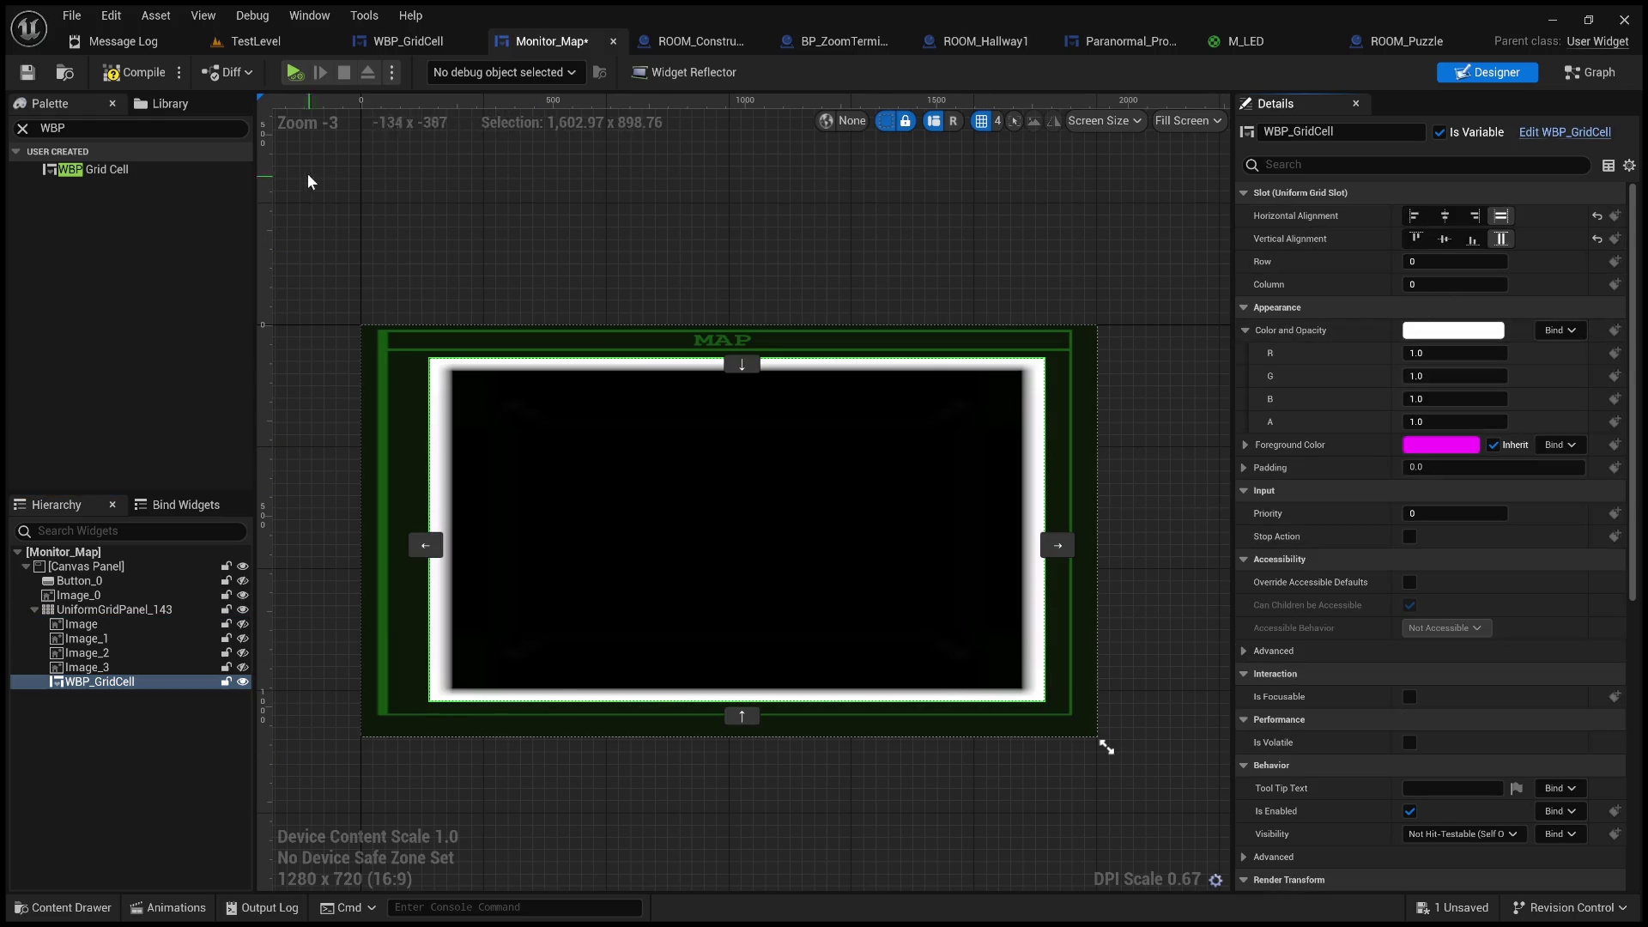
{"action": "left_click", "coordinate": [135, 72]}
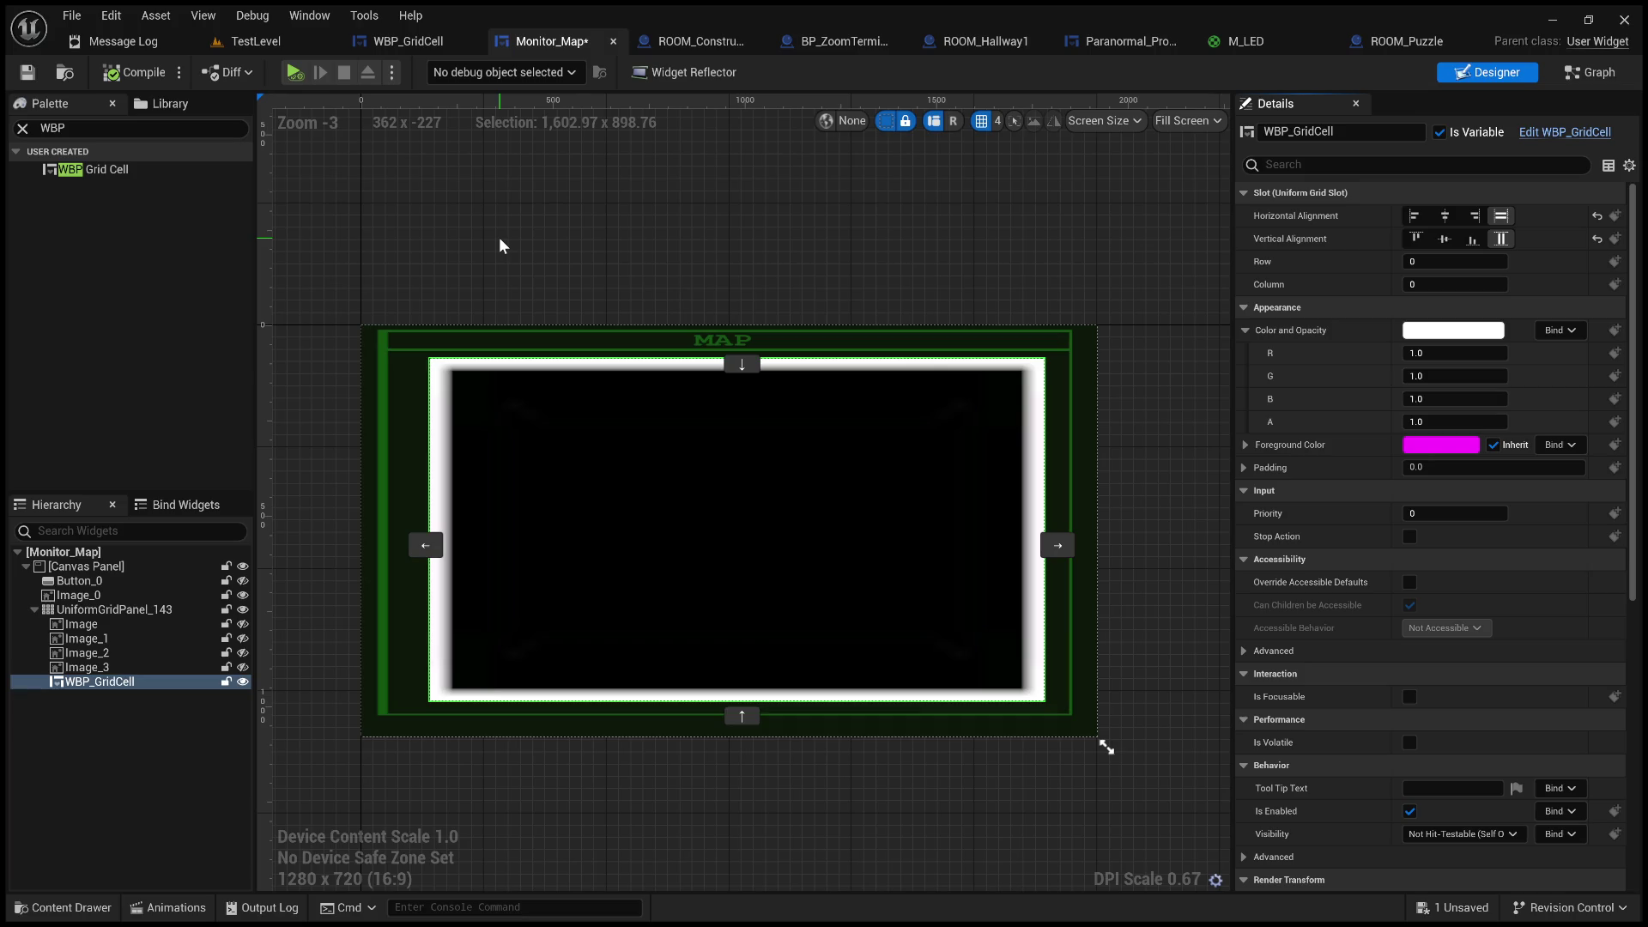
{"action": "left_click", "coordinate": [24, 81]}
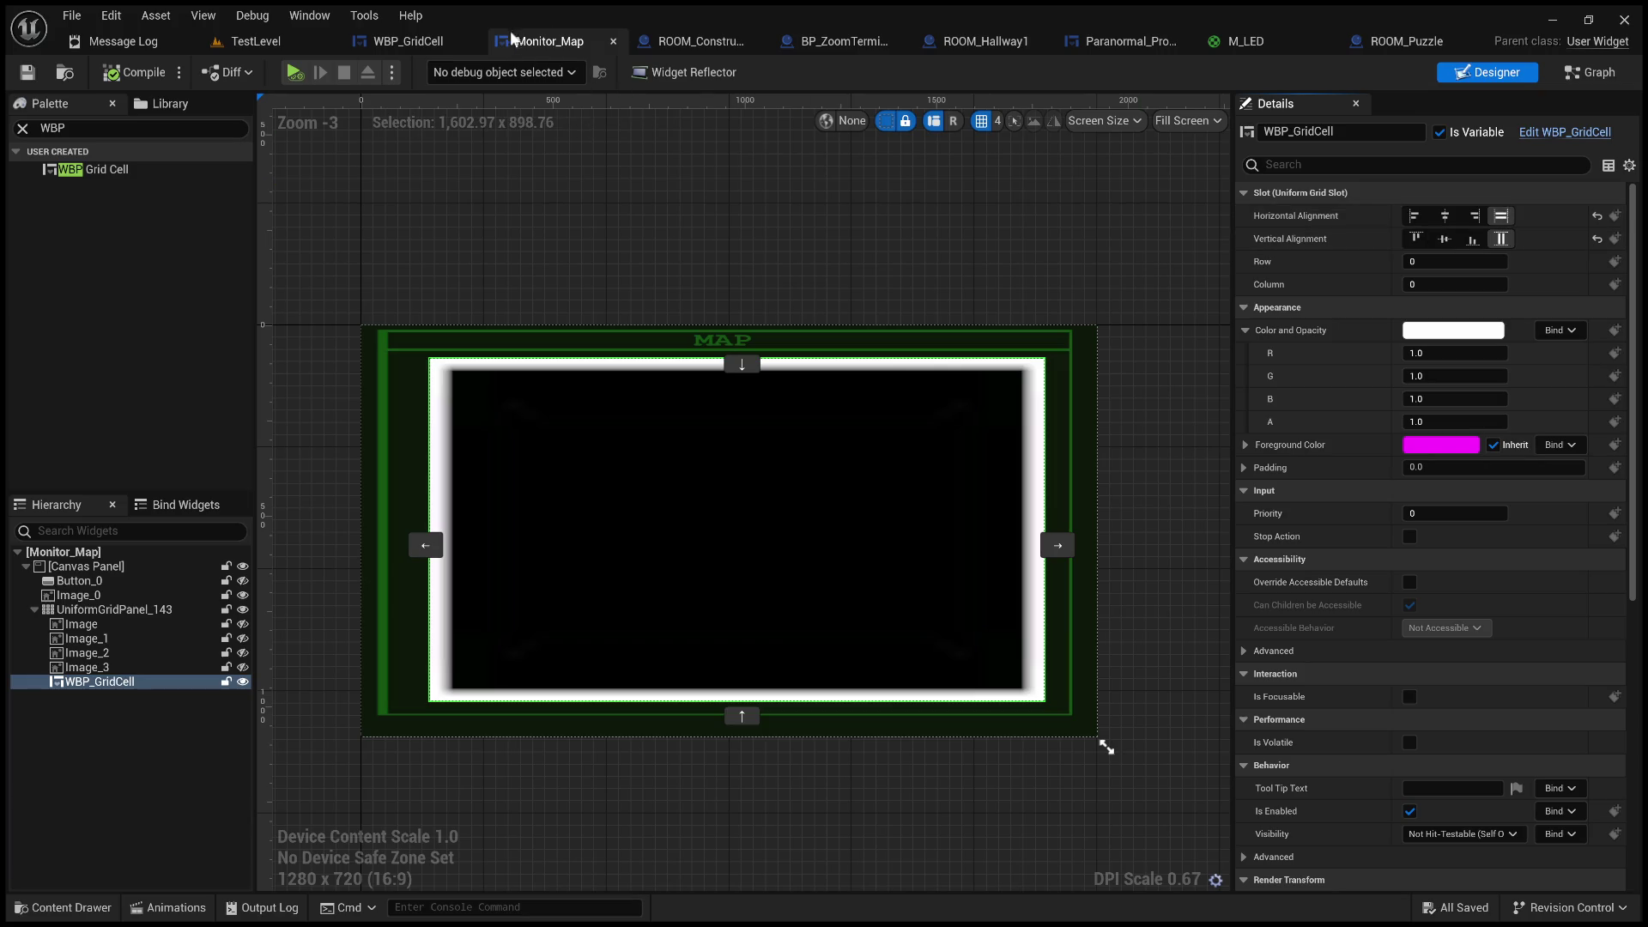
{"action": "left_click", "coordinate": [390, 43]}
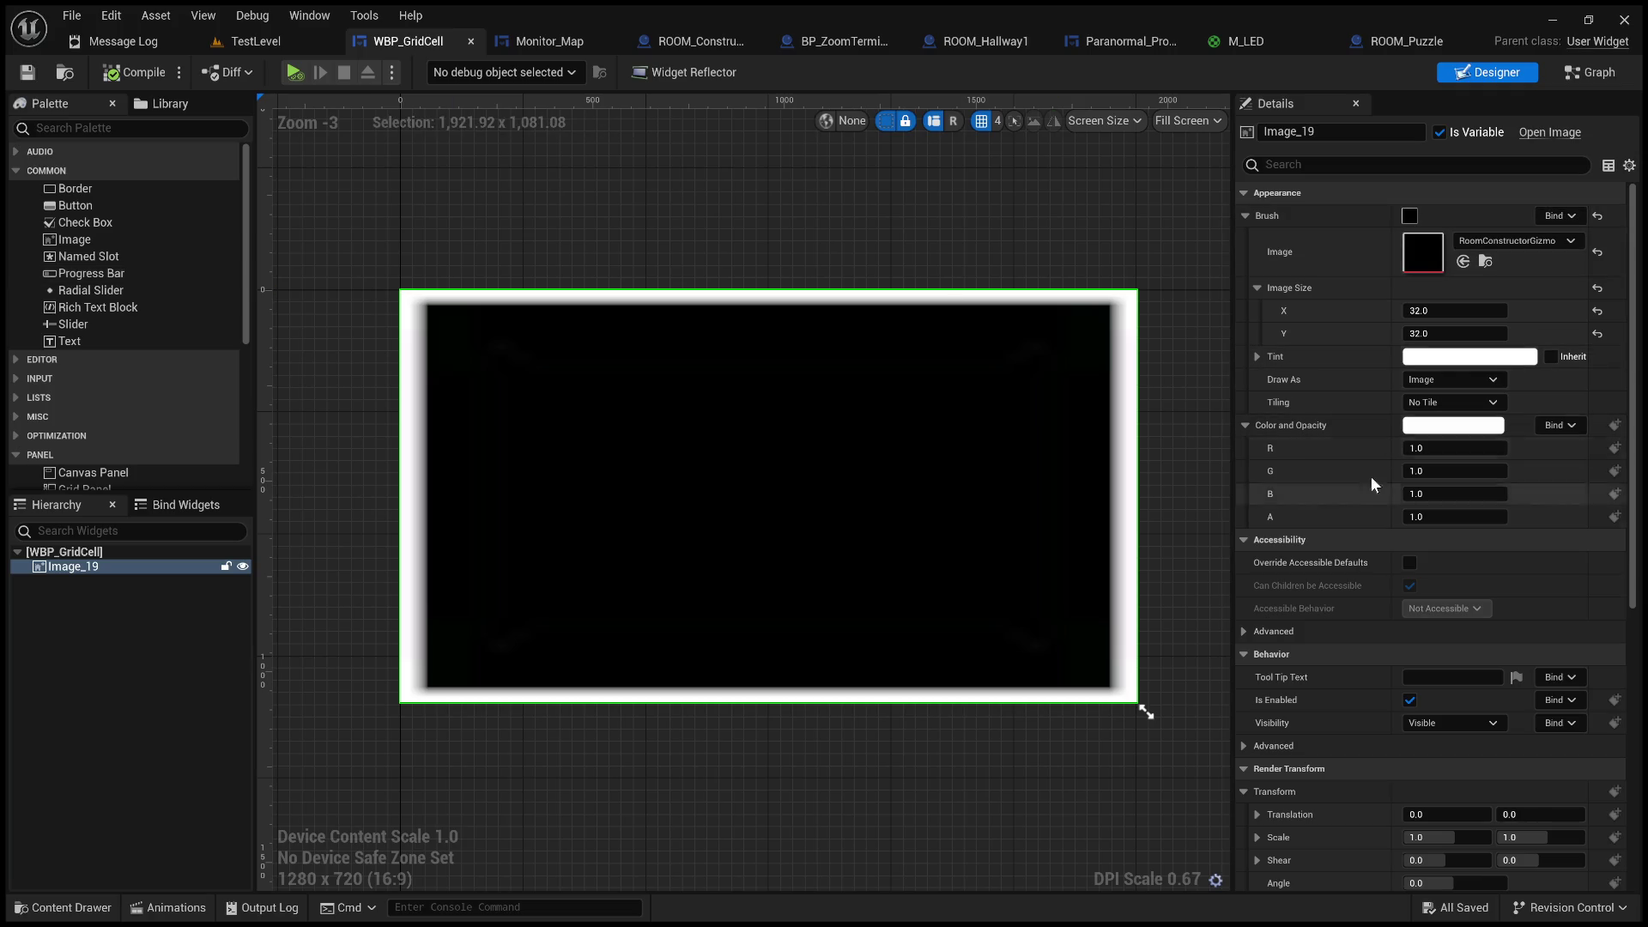
- Review WBP_GridCell's root and Image_19, then go to Monitor_Map's event graph
{"action": "scroll", "coordinate": [1359, 503], "scroll_direction": "down", "scroll_amount": 1}
{"action": "scroll", "coordinate": [1360, 503], "scroll_direction": "up", "scroll_amount": 1}
{"action": "left_click", "coordinate": [111, 550]}
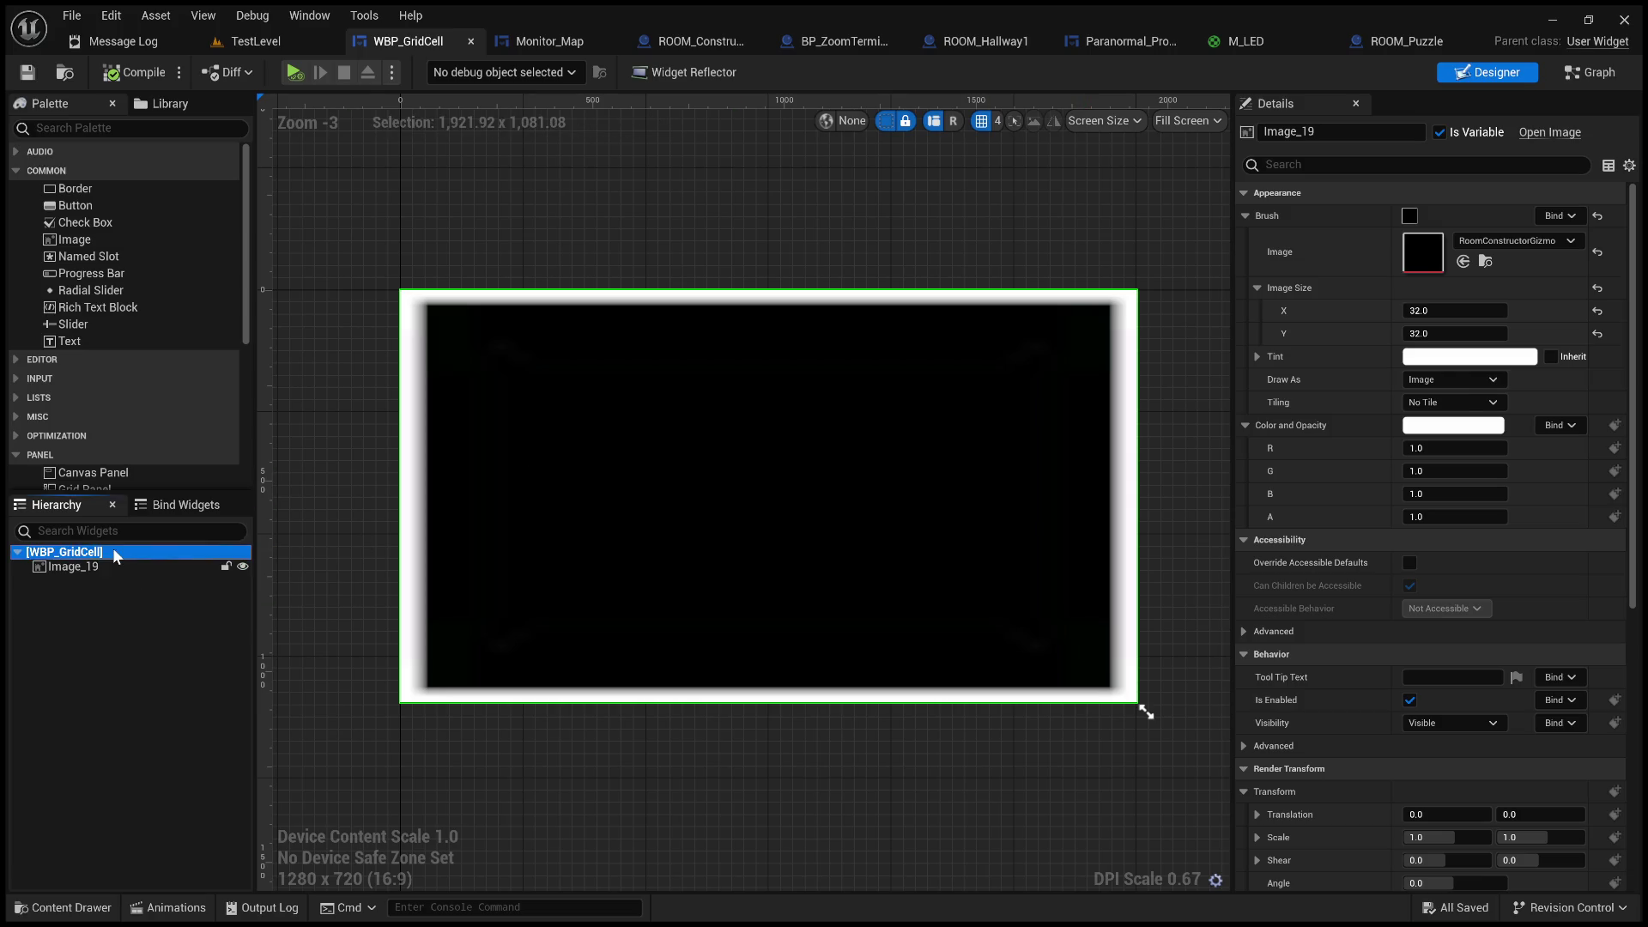
{"action": "left_click", "coordinate": [107, 565]}
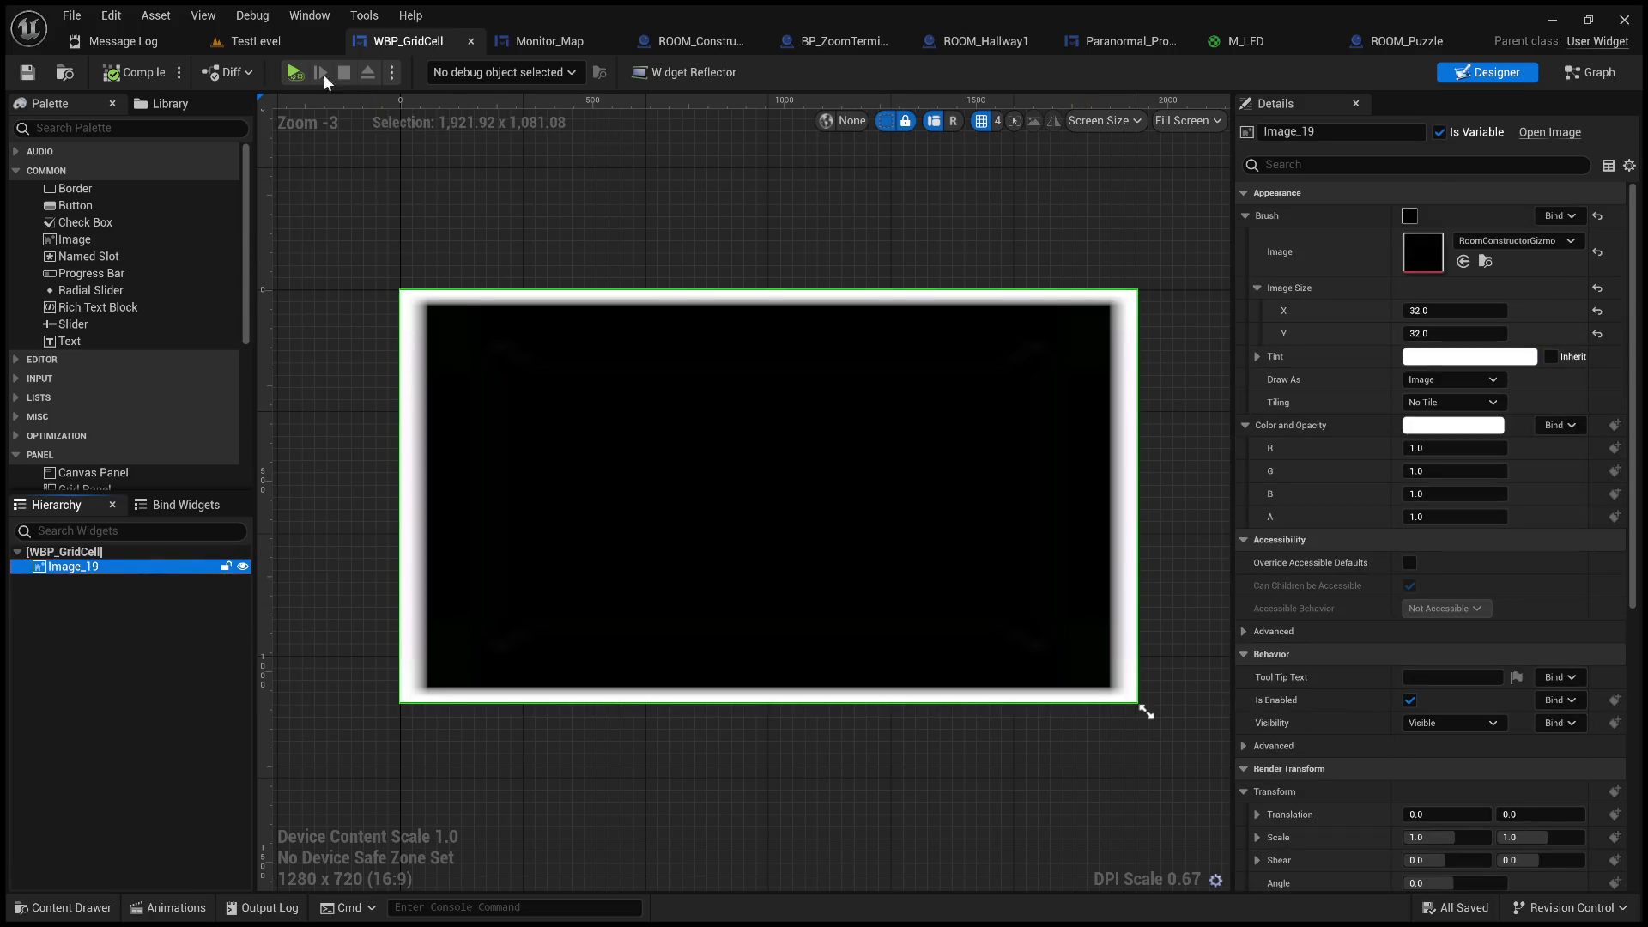
{"action": "left_click", "coordinate": [256, 42]}
{"action": "left_click", "coordinate": [436, 43]}
{"action": "left_click", "coordinate": [557, 41]}
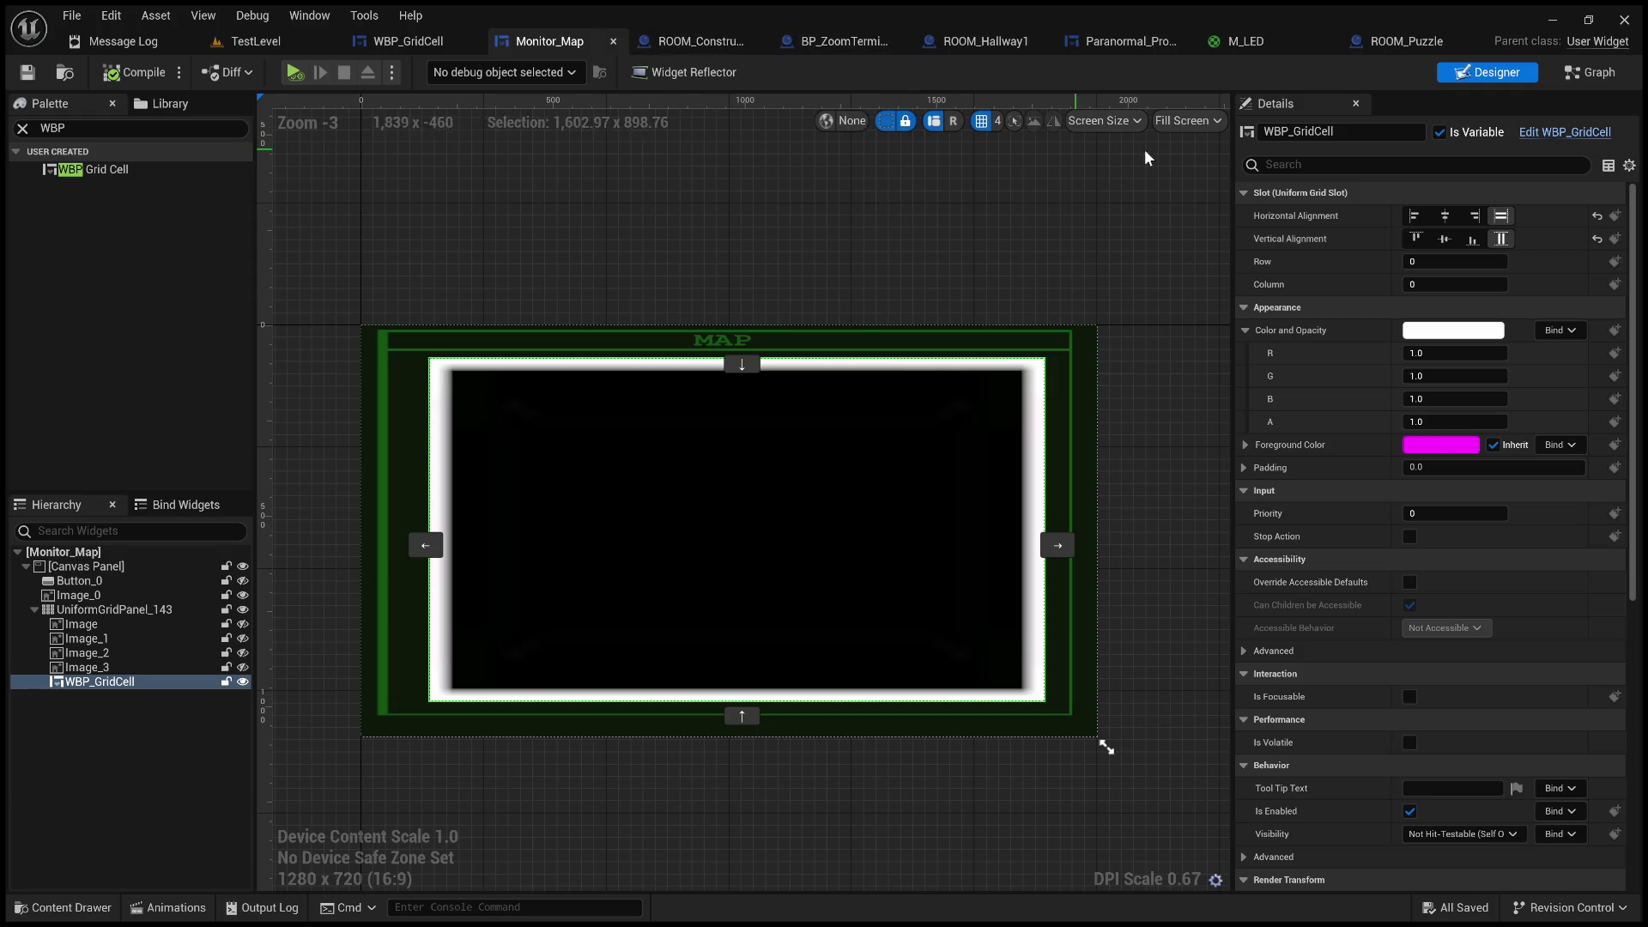
{"action": "left_click", "coordinate": [1578, 76]}
- Try a Set Alignment in Viewport node on the created grid cell's Return Value, then delete it
{"action": "scroll", "coordinate": [776, 371], "scroll_direction": "up", "scroll_amount": 1}
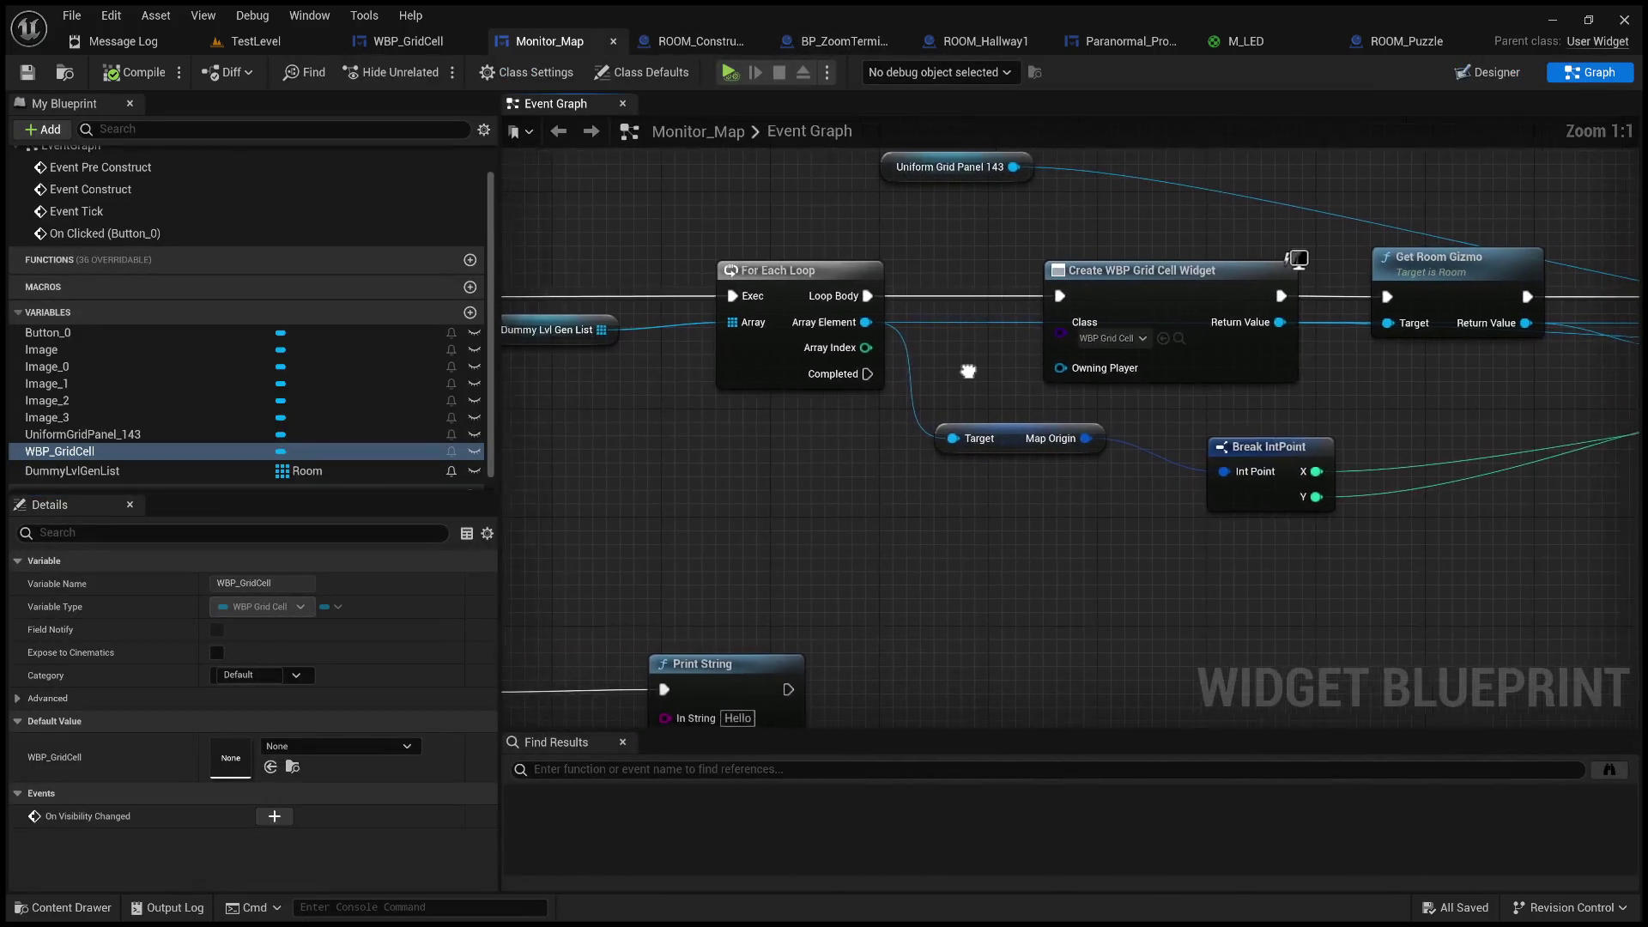
{"action": "left_click_drag", "start_coordinate": [923, 392], "coordinate": [1000, 460]}
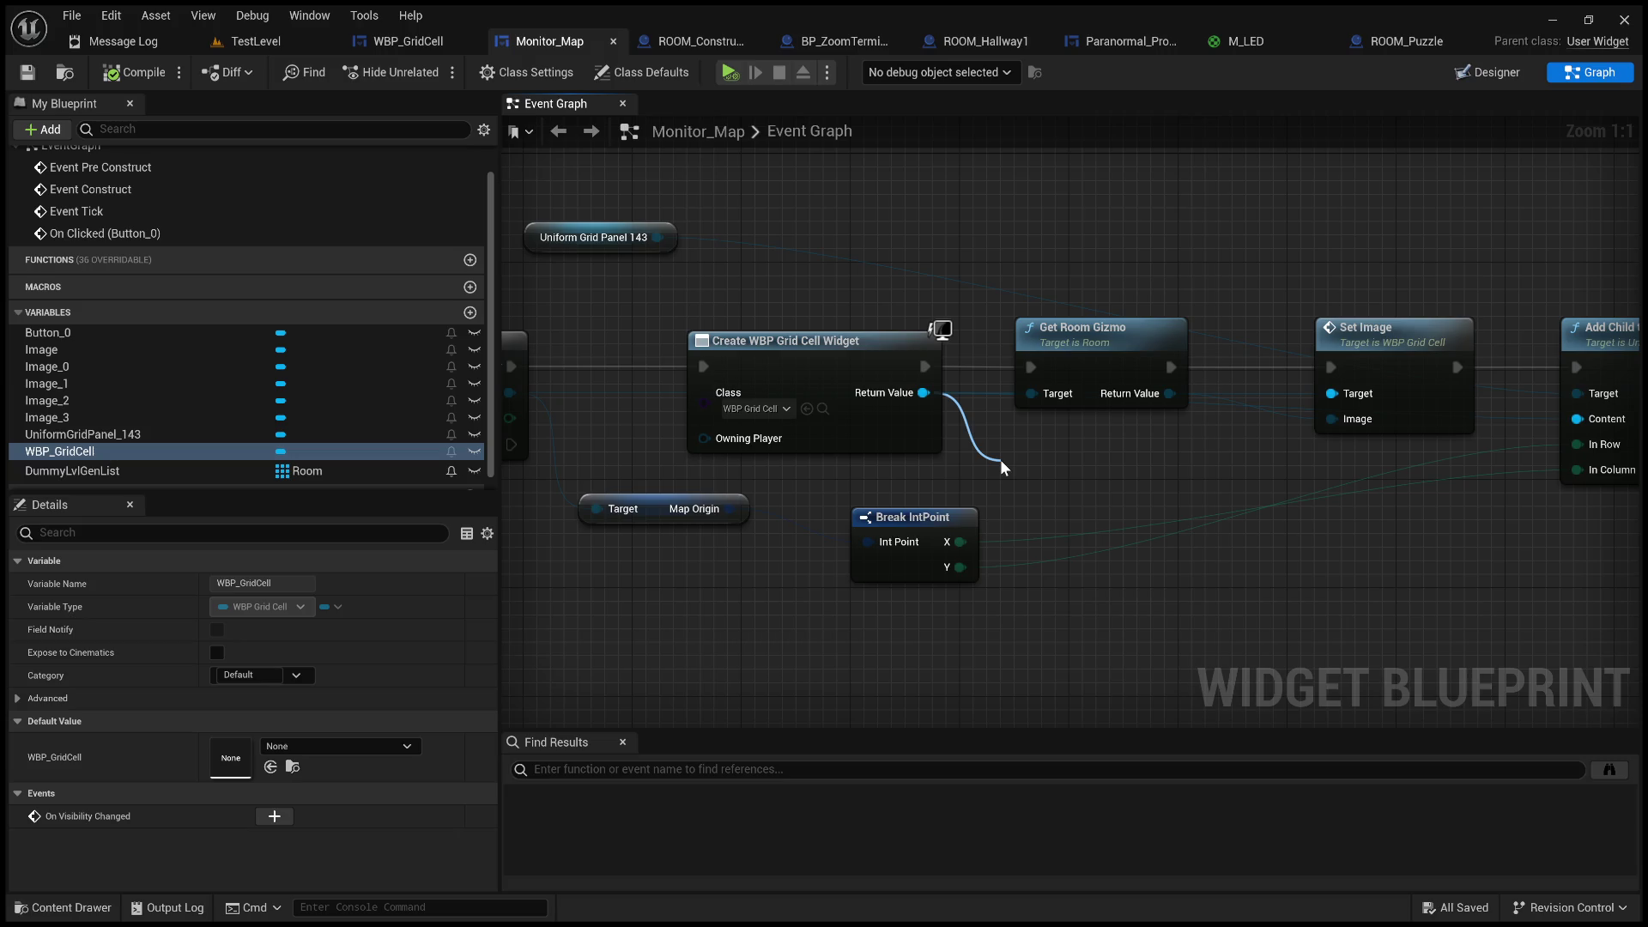
{"action": "left_click", "coordinate": [1484, 75]}
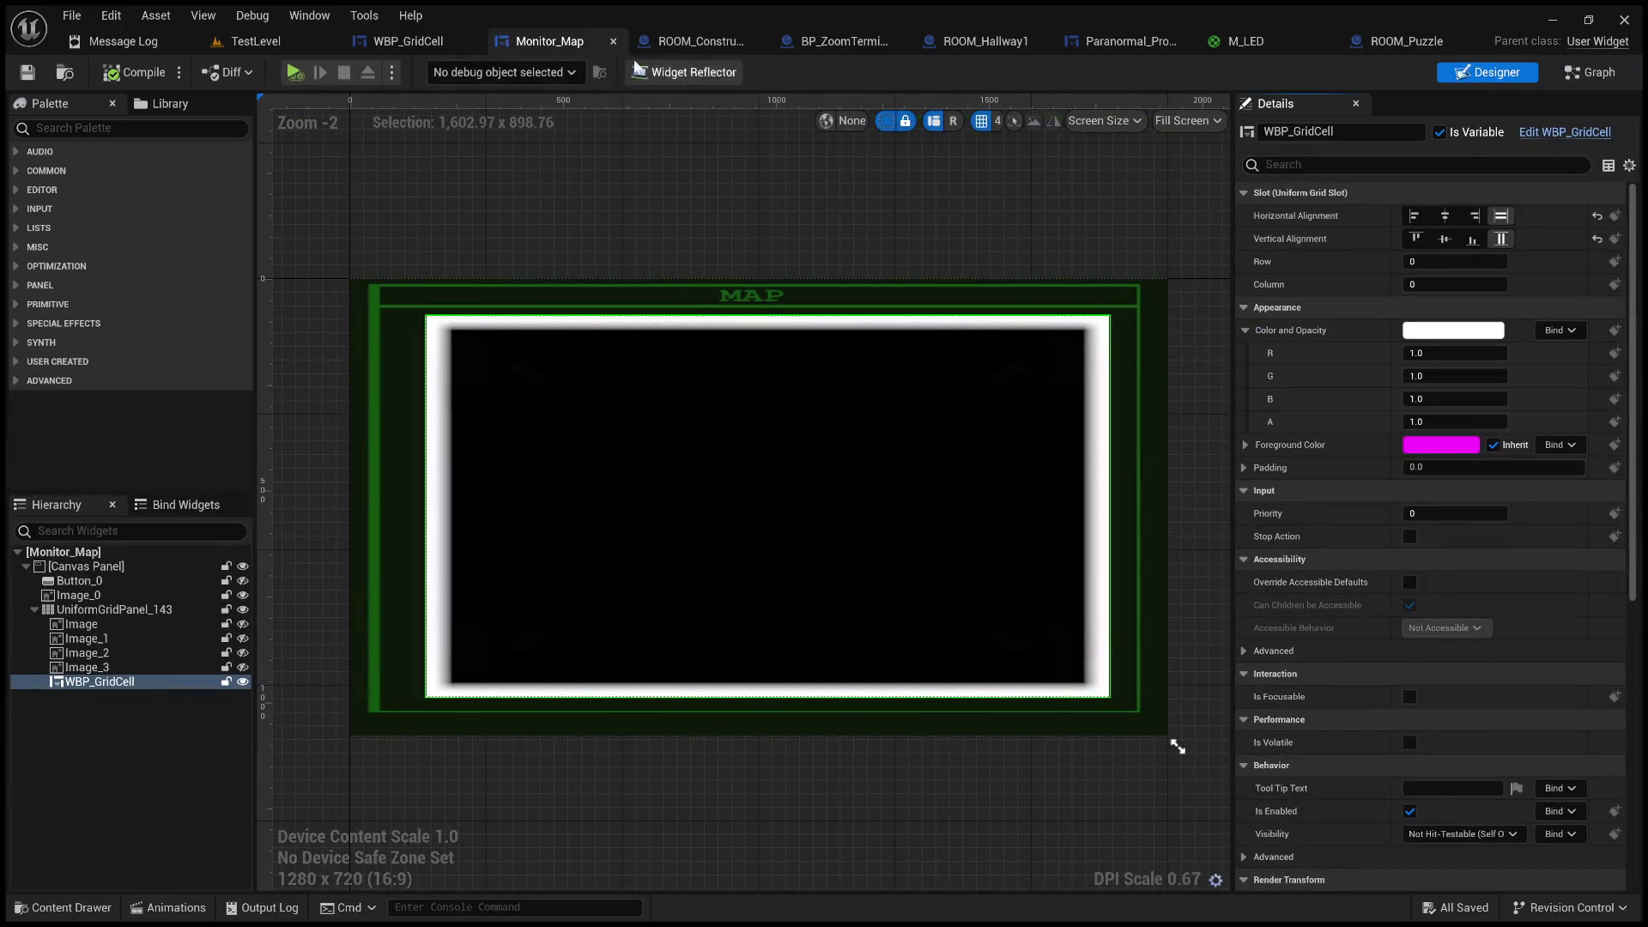
{"action": "left_click", "coordinate": [1583, 73]}
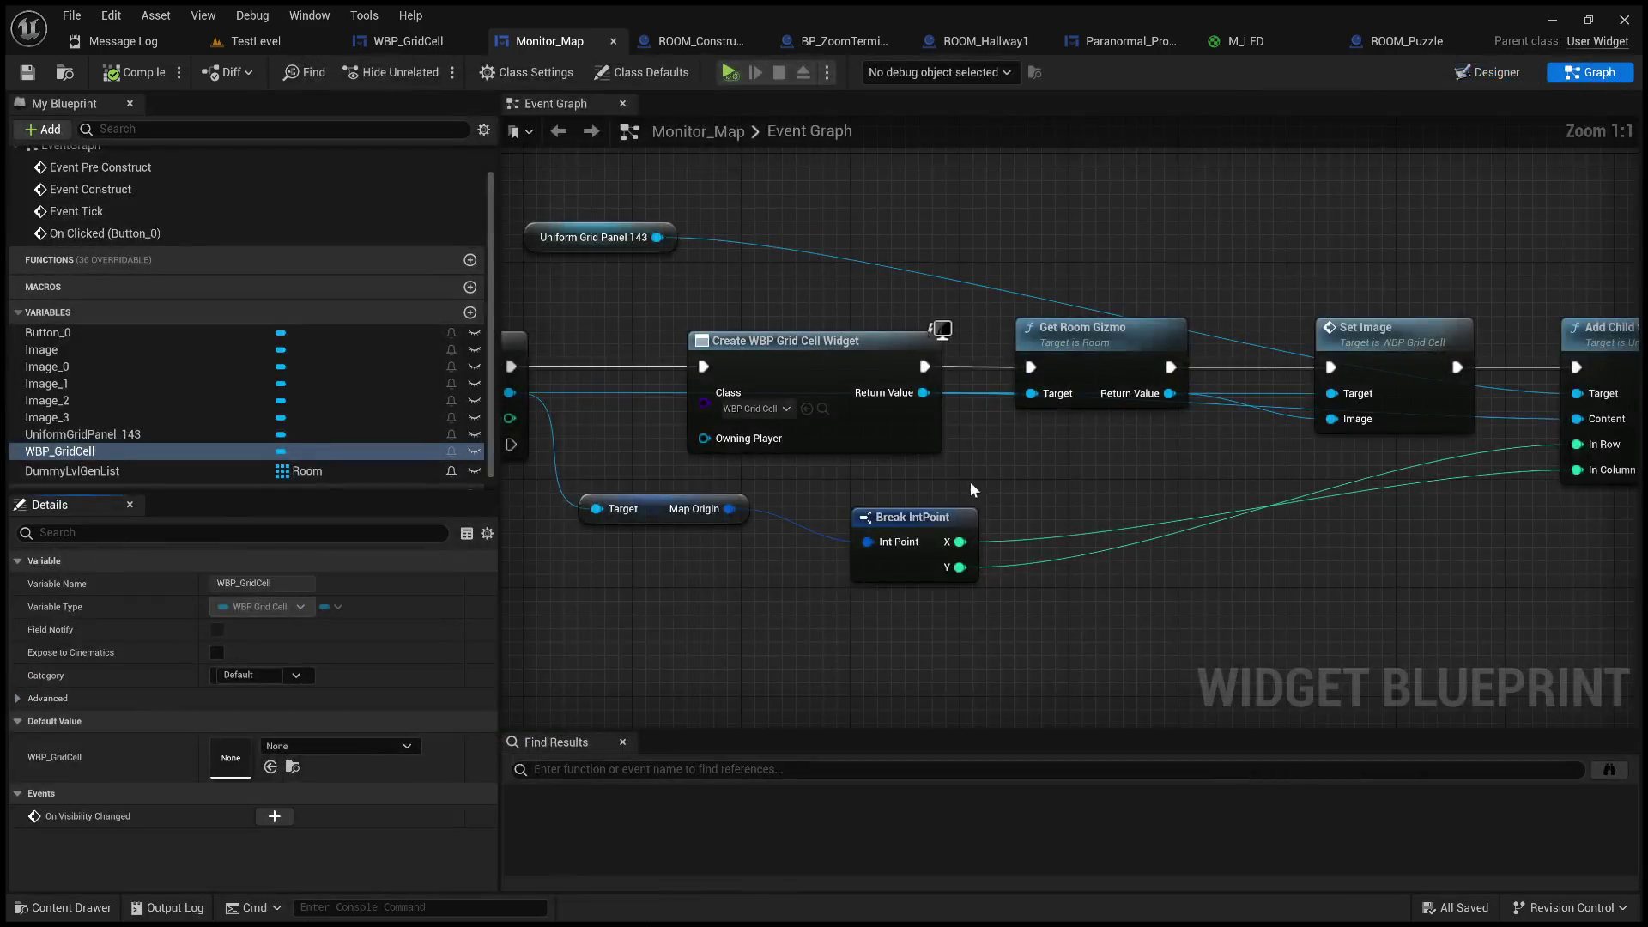
{"action": "left_click_drag", "start_coordinate": [924, 392], "coordinate": [1038, 483]}
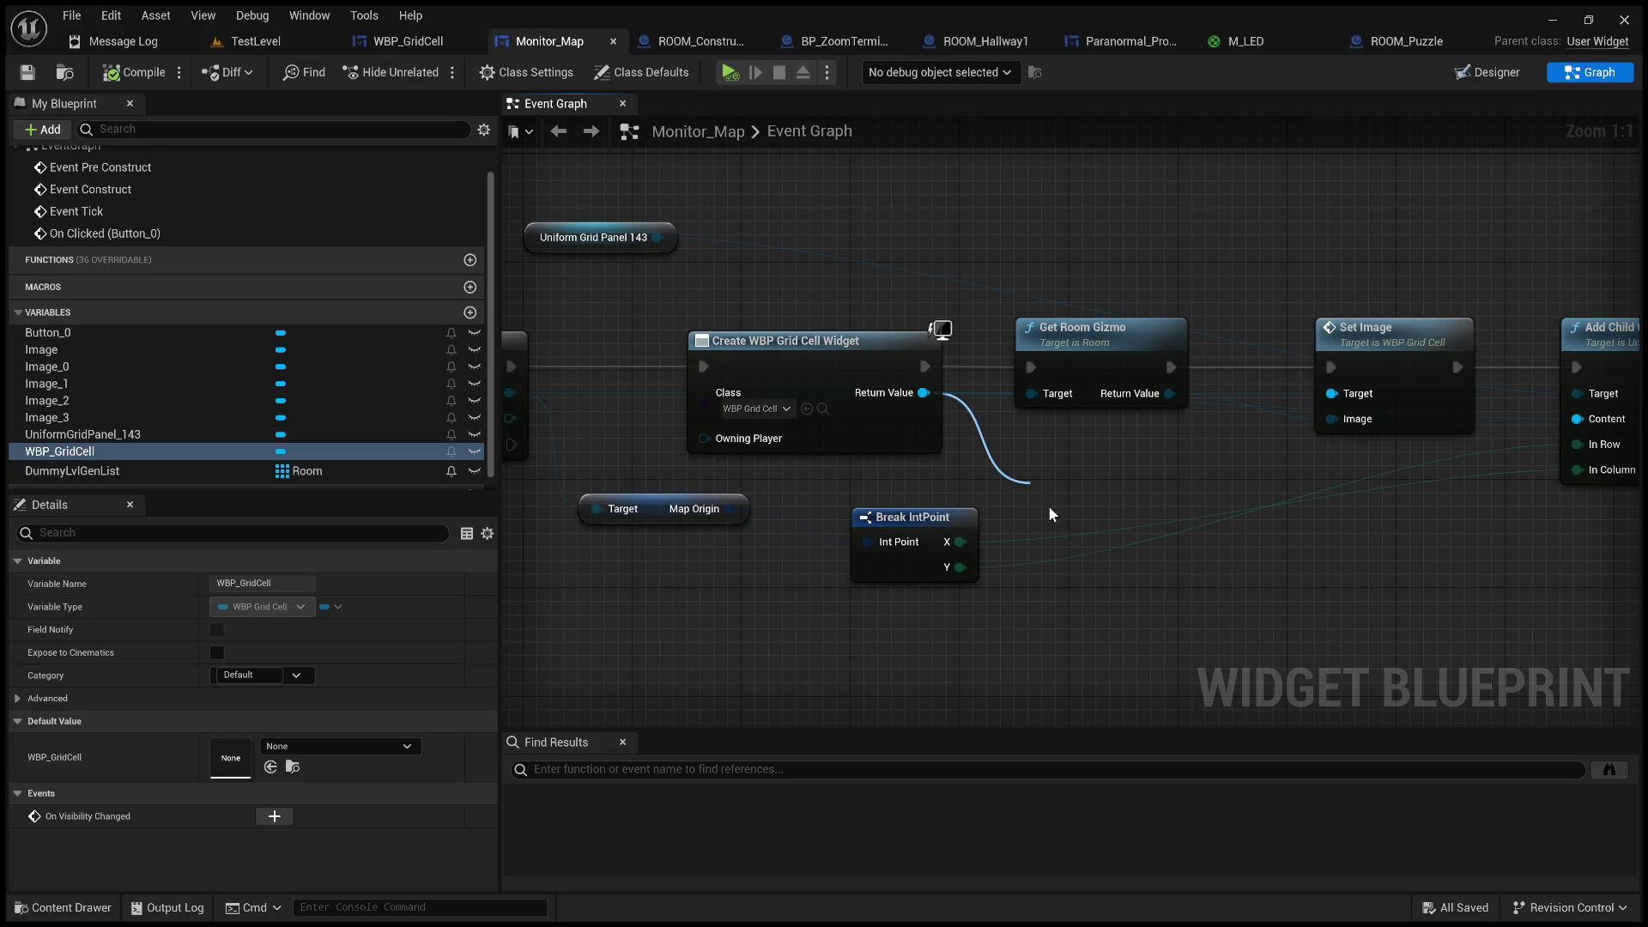
{"action": "left_click", "coordinate": [1143, 605]}
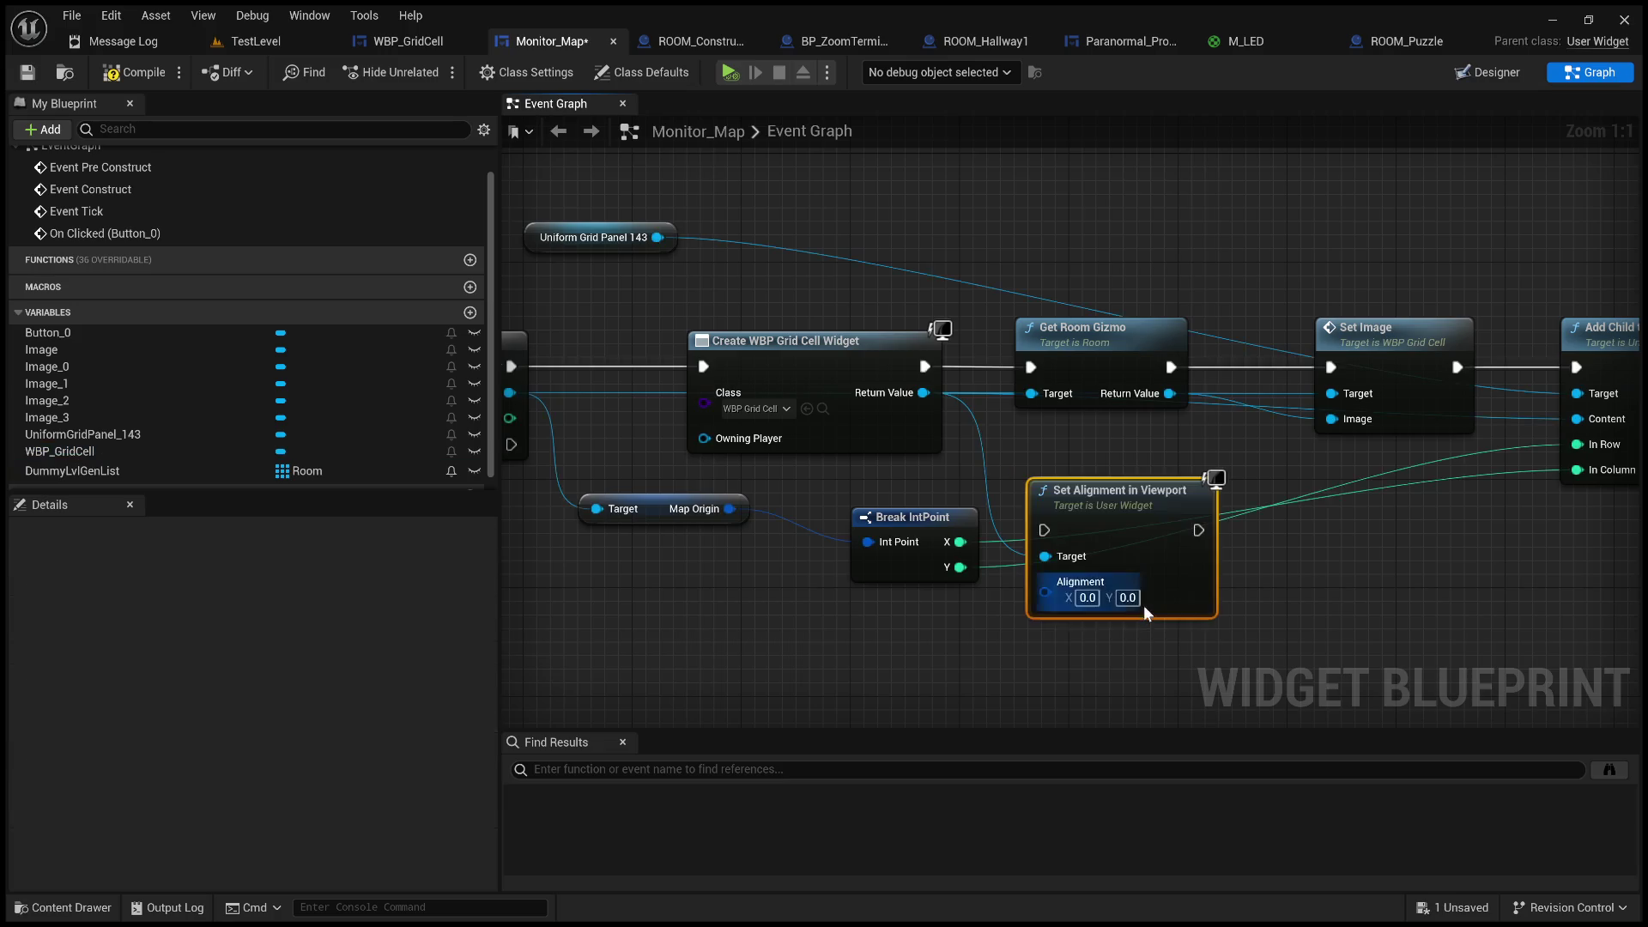
{"action": "left_click_drag", "start_coordinate": [1104, 529], "coordinate": [1092, 487]}
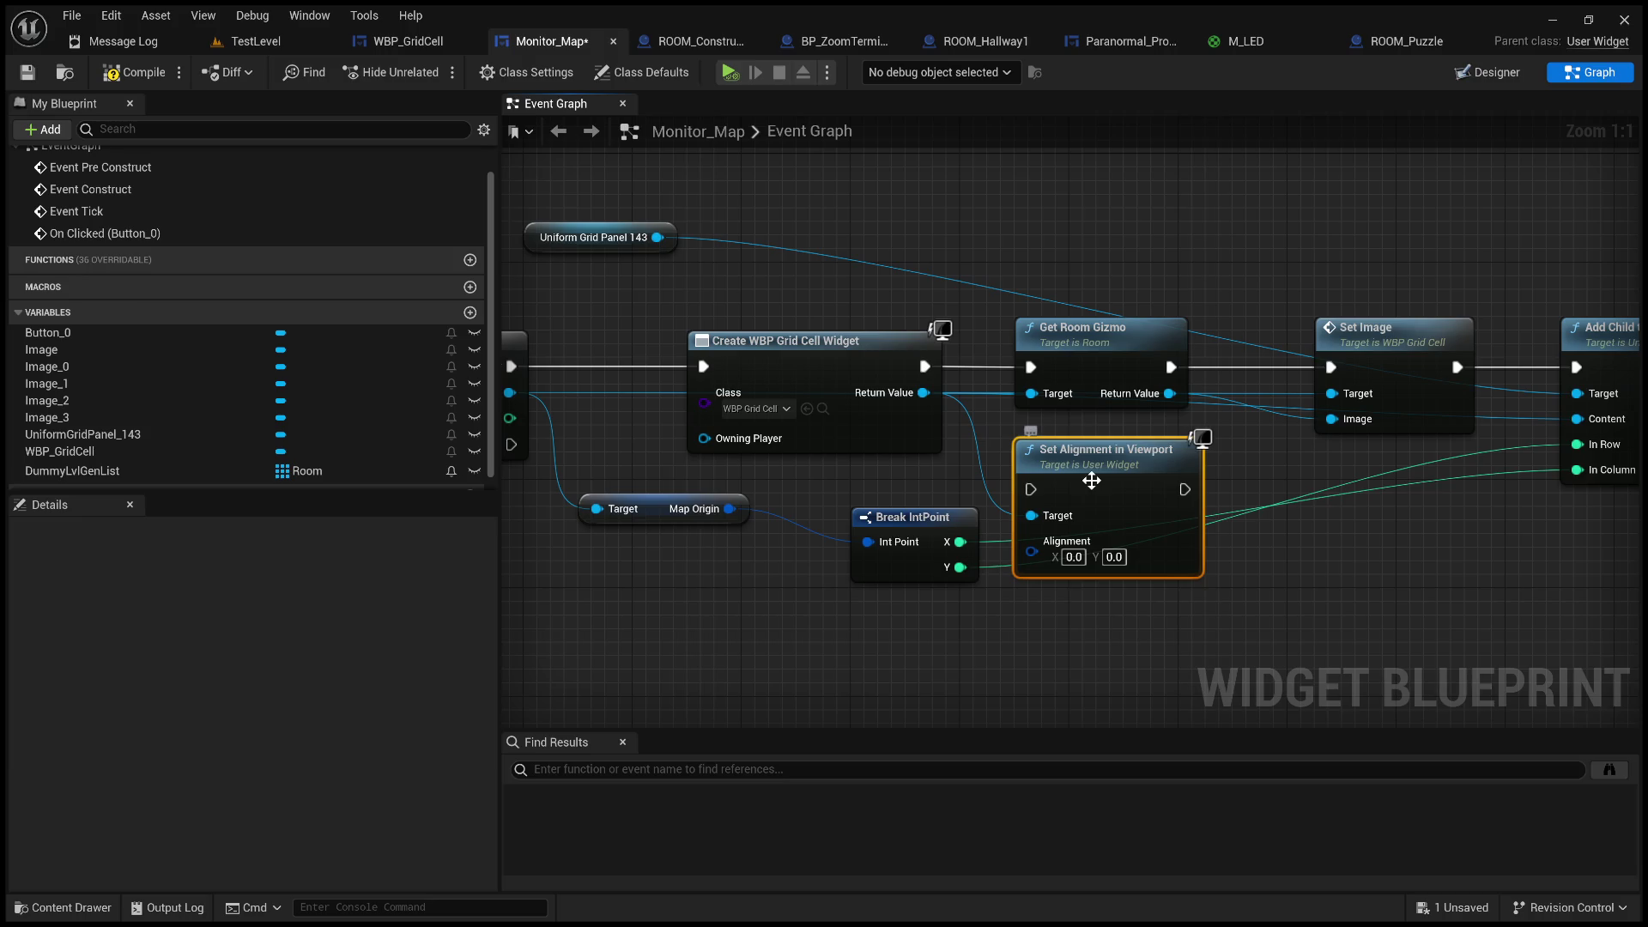
{"action": "key", "text": "Delete"}
{"action": "left_click_drag", "start_coordinate": [923, 392], "coordinate": [1056, 488]}
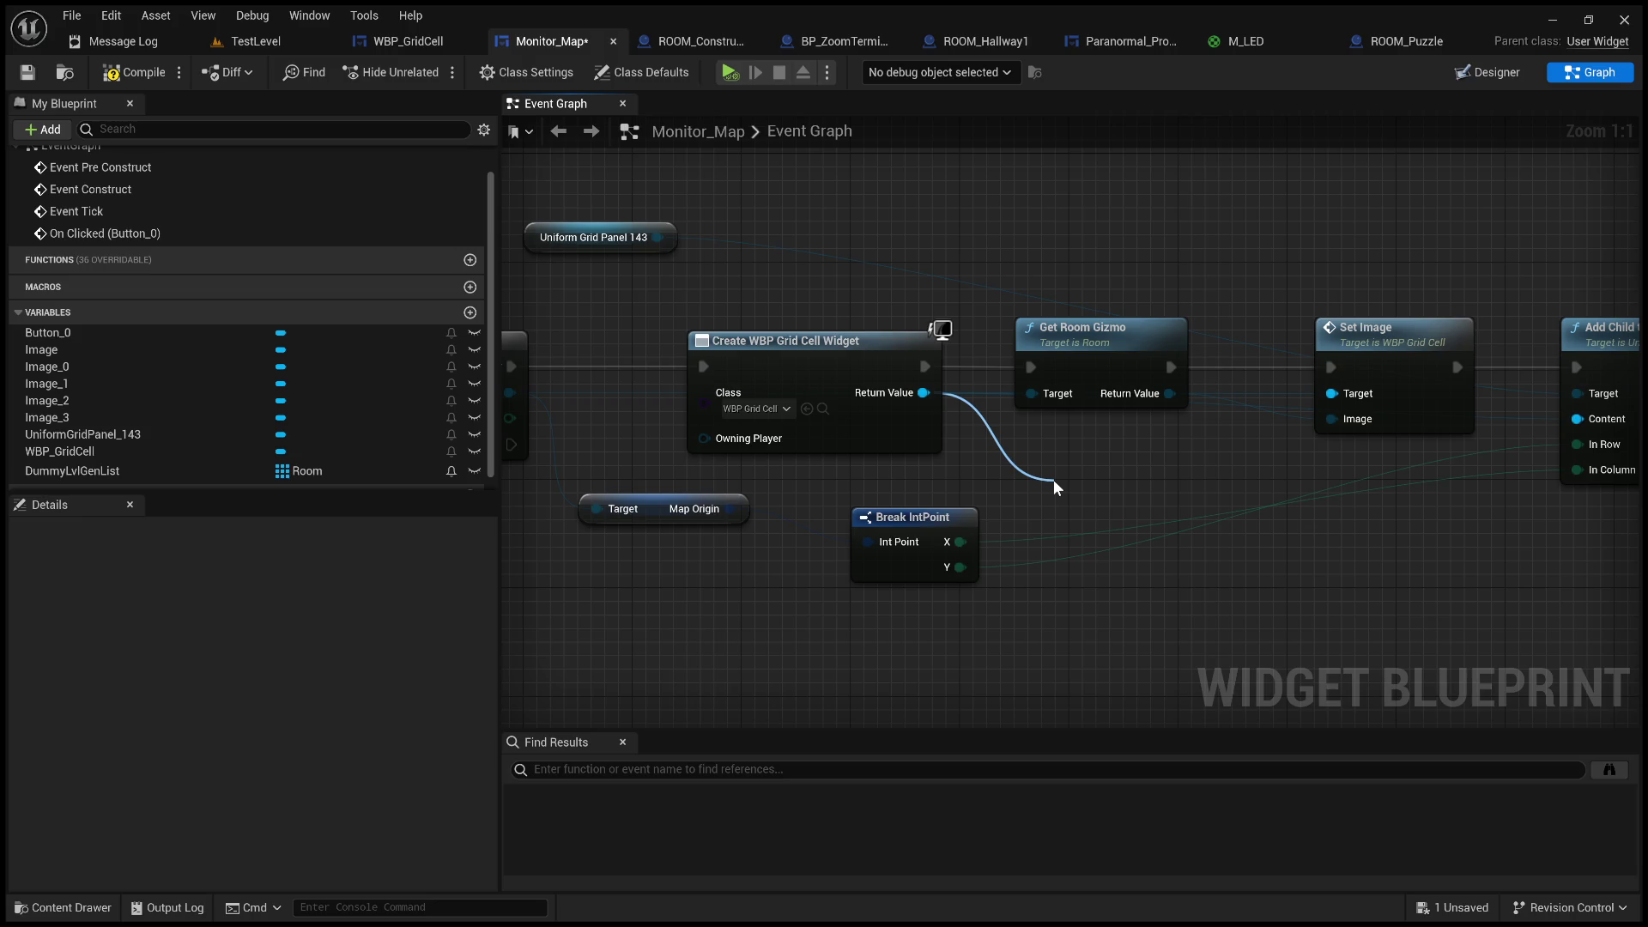
{"action": "left_click_drag", "start_coordinate": [1057, 487], "coordinate": [890, 423]}
{"action": "scroll", "coordinate": [984, 460], "scroll_direction": "down", "scroll_amount": 2}
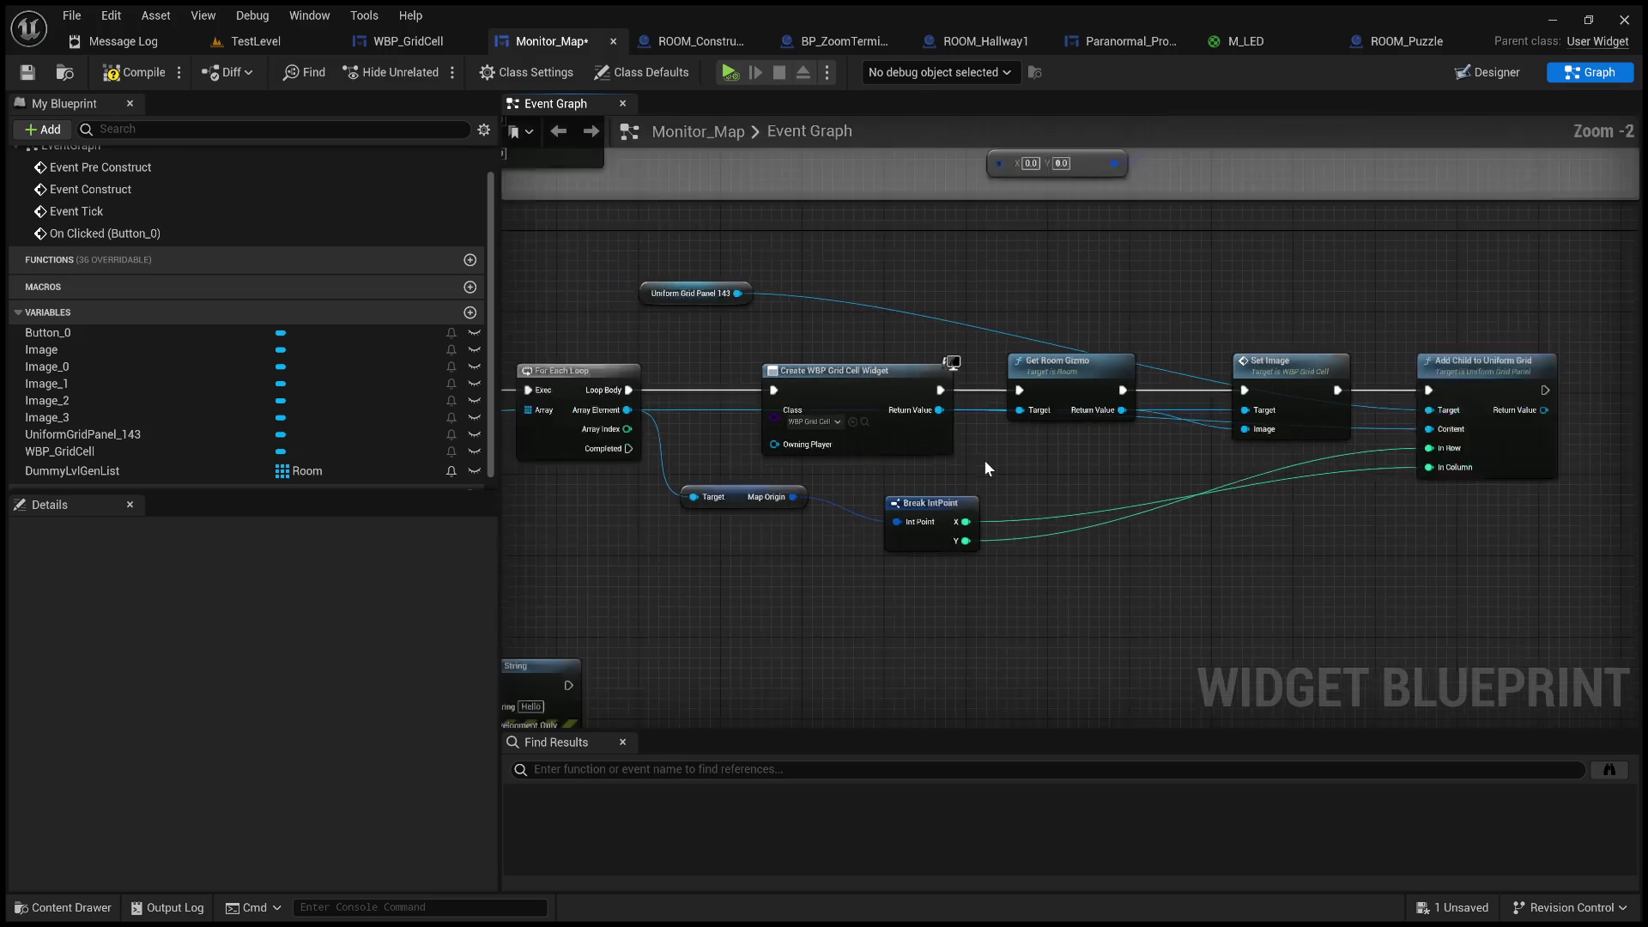
{"action": "left_click", "coordinate": [1489, 73]}
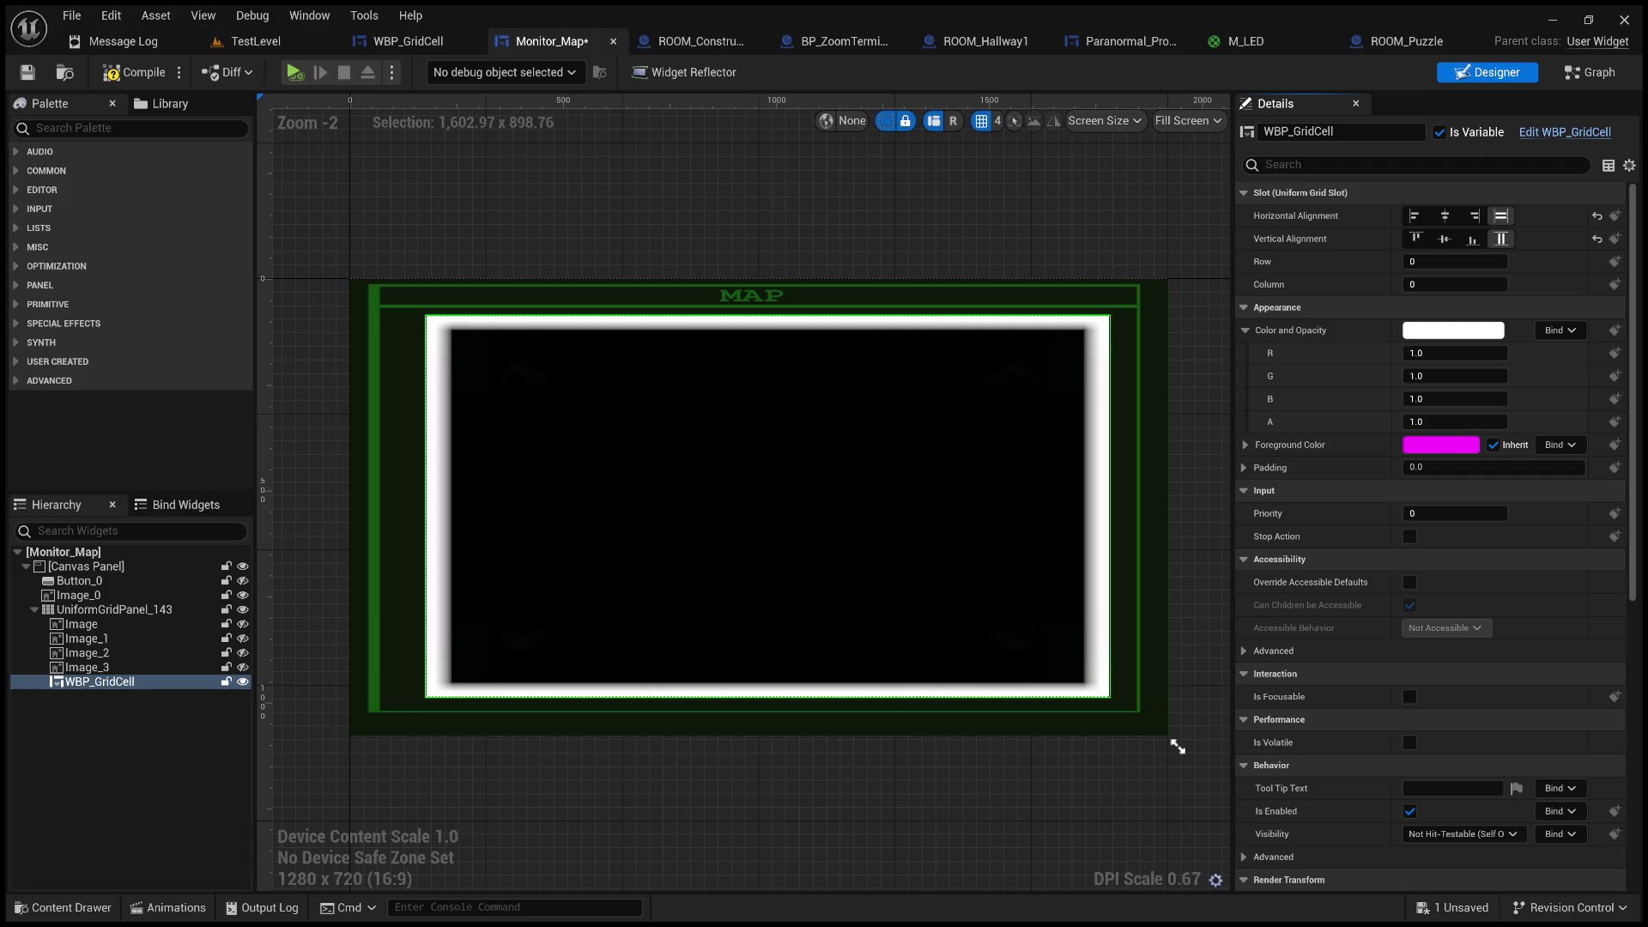
- Add a SET Horizontal Alignment node off Add Child's Return Value
{"action": "left_click", "coordinate": [1589, 72]}
{"action": "left_click_drag", "start_coordinate": [915, 355], "coordinate": [548, 357]}
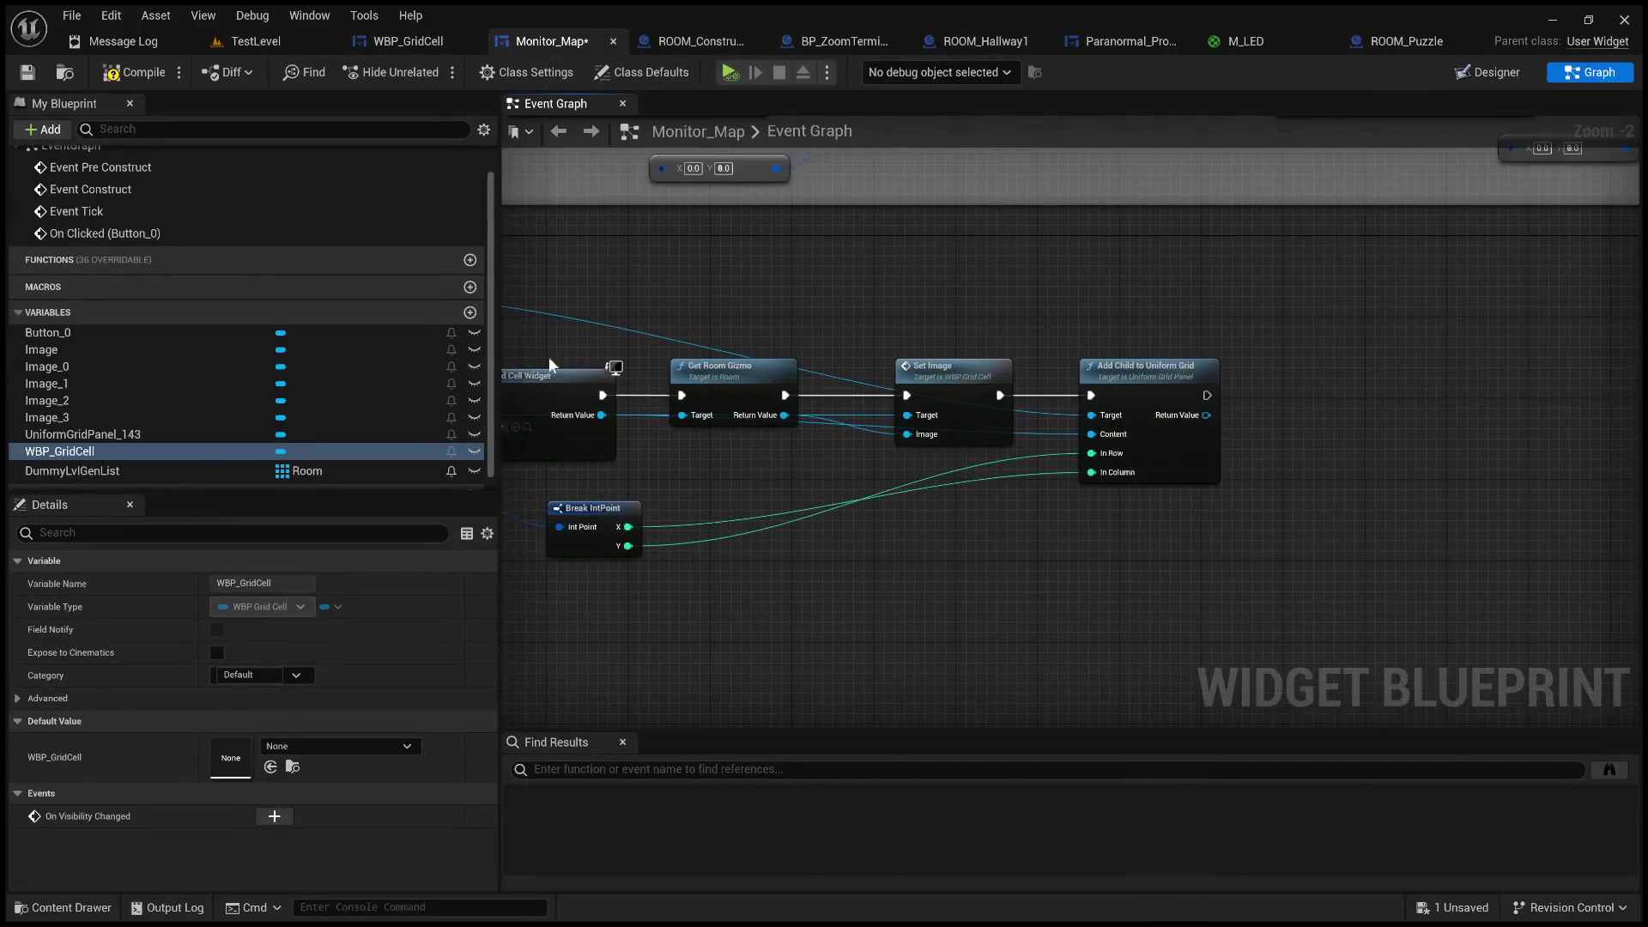
{"action": "left_click_drag", "start_coordinate": [1174, 329], "coordinate": [886, 316]}
{"action": "left_click_drag", "start_coordinate": [919, 401], "coordinate": [1099, 352]}
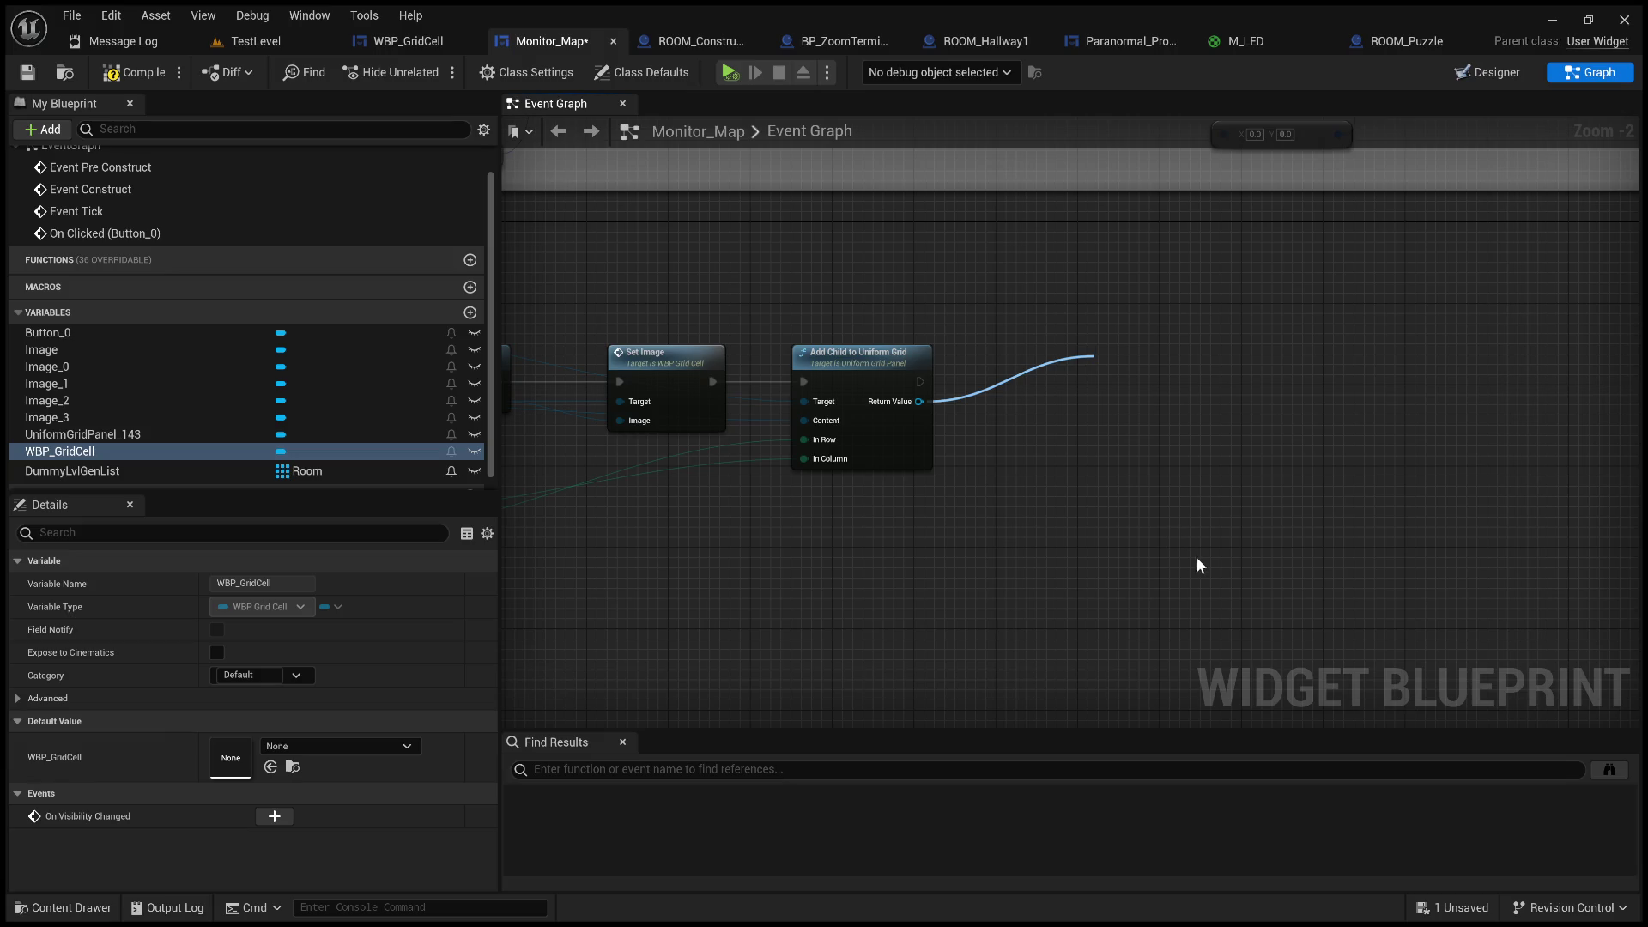
{"action": "key", "text": "Return"}
{"action": "scroll", "coordinate": [1163, 412], "scroll_direction": "up", "scroll_amount": 2}
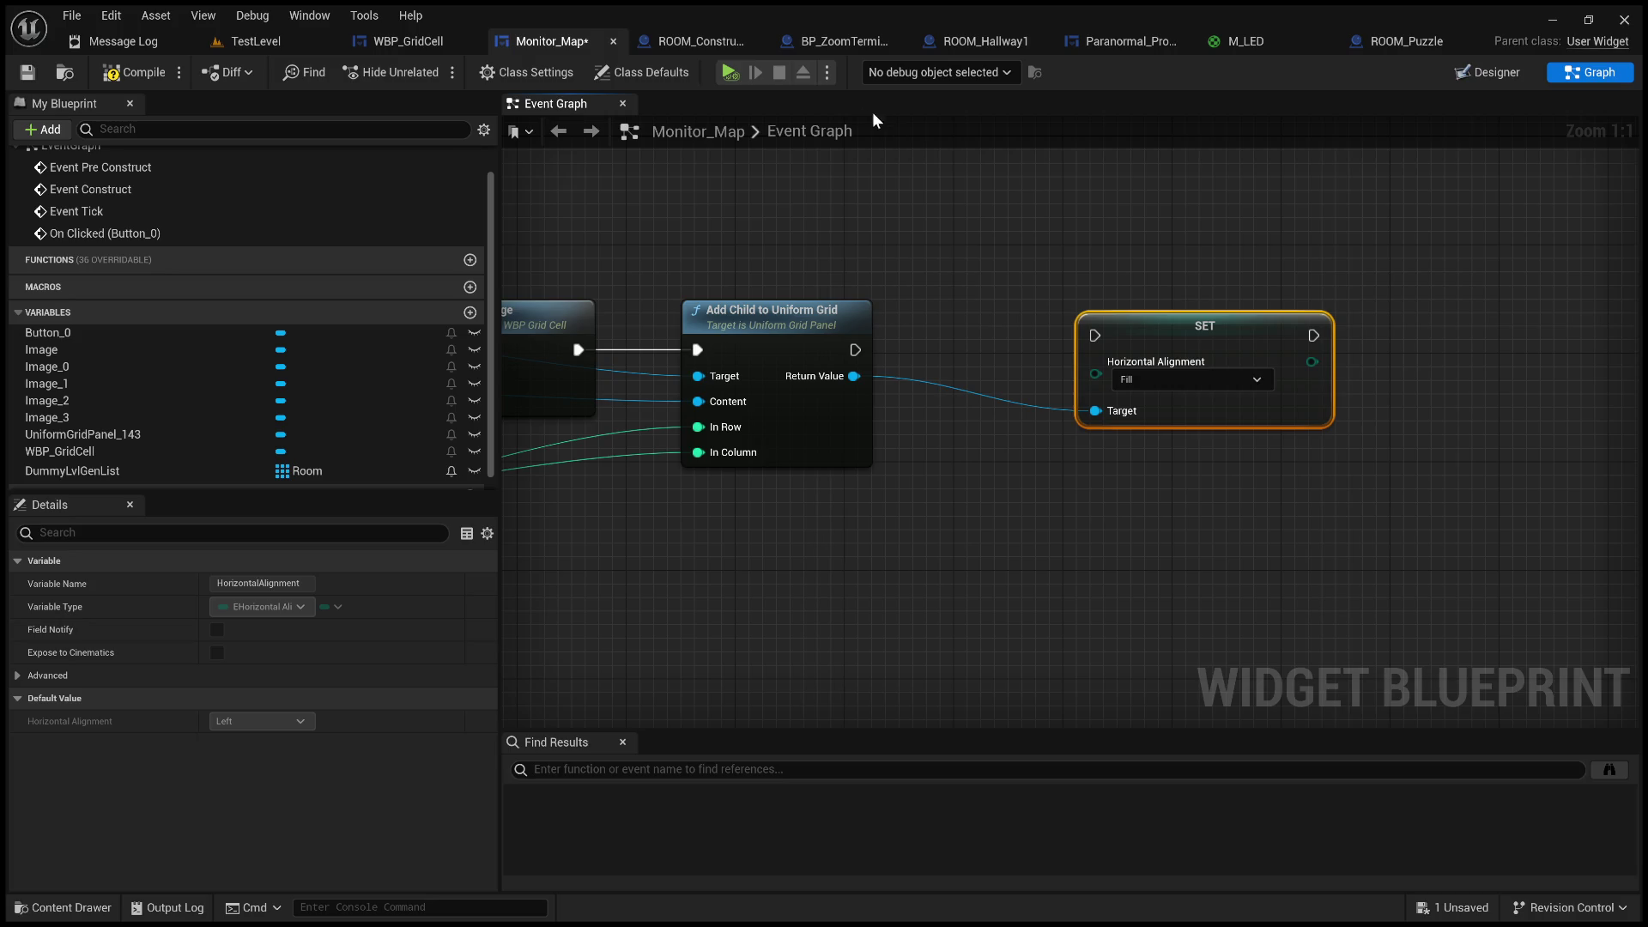
{"action": "left_click", "coordinate": [1493, 72]}
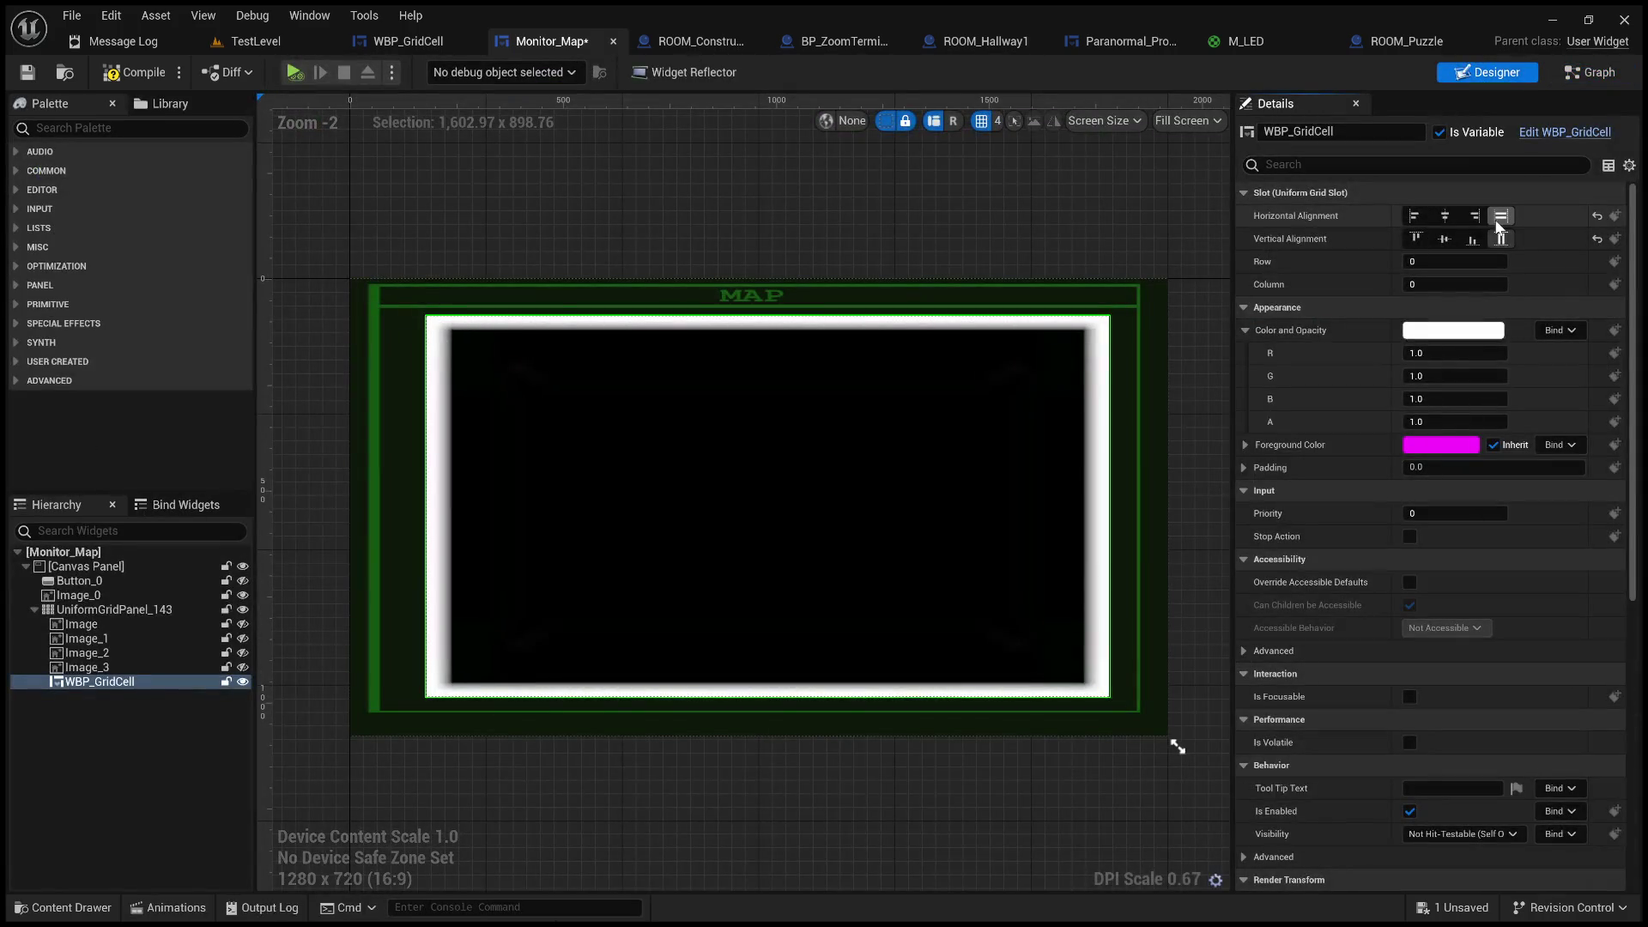
{"action": "left_click", "coordinate": [1594, 74]}
- Add a SET Vertical Alignment node and chain Add Child → Horizontal → Vertical SET nodes
{"action": "left_click_drag", "start_coordinate": [854, 376], "coordinate": [1140, 552]}
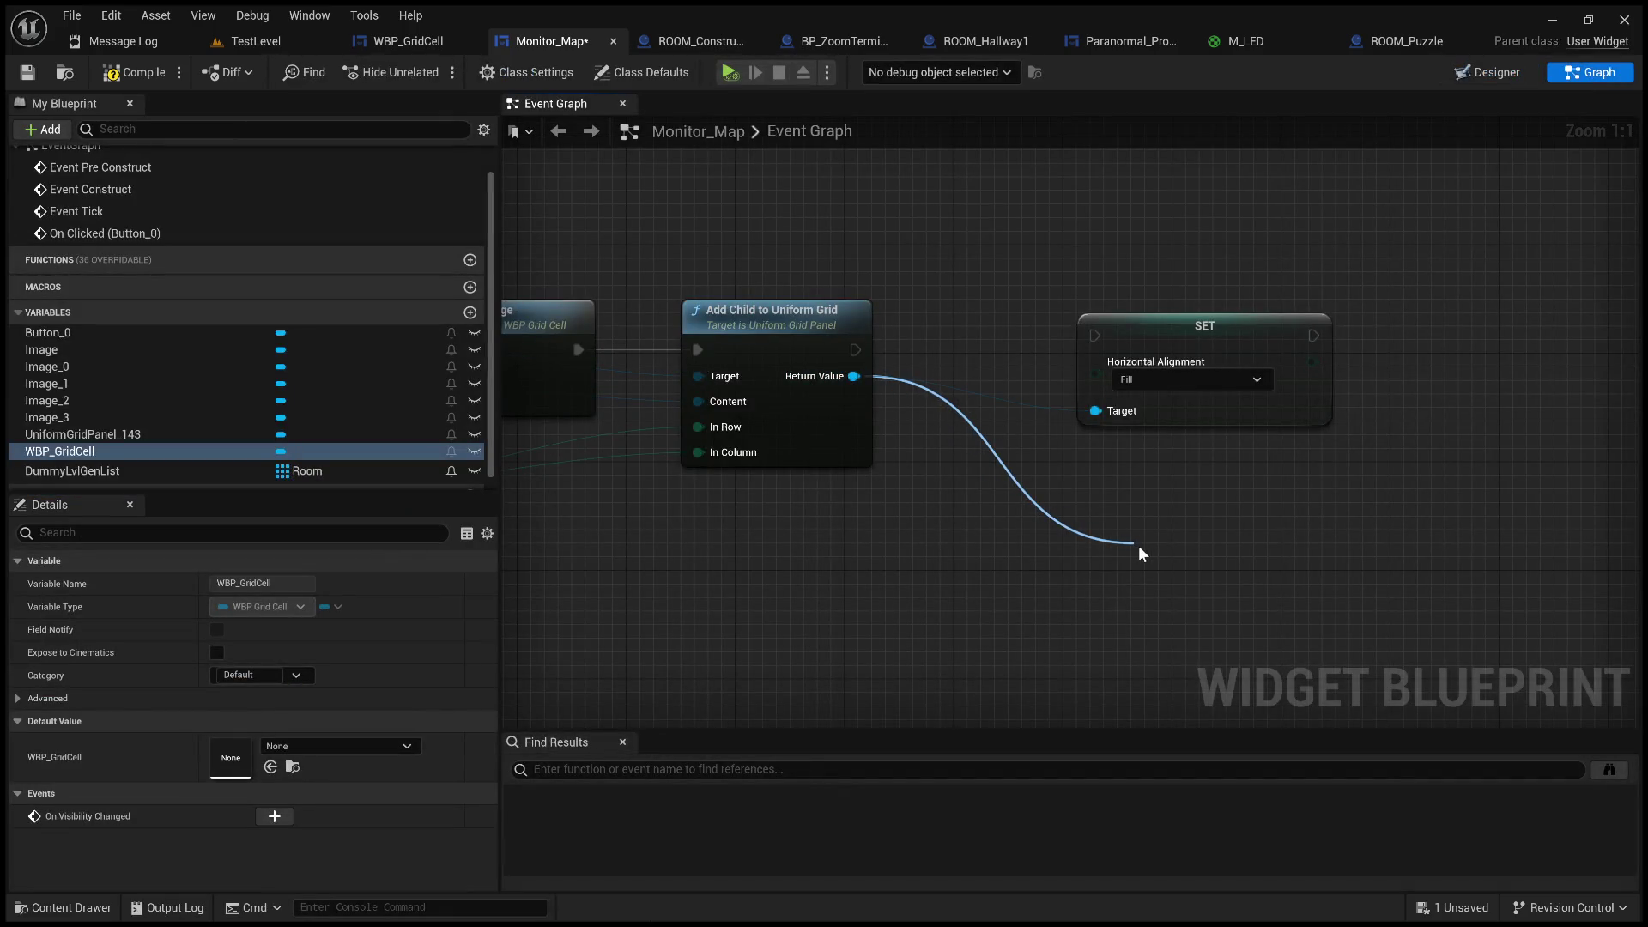
{"action": "mouse_move", "coordinate": [1251, 605]}
{"action": "left_mouse_down"}
{"action": "mouse_move", "coordinate": [1313, 538]}
{"action": "mouse_move", "coordinate": [1507, 402]}
{"action": "left_mouse_up"}
{"action": "left_click_drag", "start_coordinate": [1162, 341], "coordinate": [1024, 344]}
{"action": "mouse_move", "coordinate": [854, 349]}
{"action": "left_mouse_down"}
{"action": "mouse_move", "coordinate": [957, 336]}
{"action": "mouse_move", "coordinate": [1007, 352]}
{"action": "left_mouse_up"}
{"action": "left_click_drag", "start_coordinate": [1508, 413], "coordinate": [1336, 356]}
{"action": "left_click_drag", "start_coordinate": [1150, 349], "coordinate": [1243, 352]}
{"action": "scroll", "coordinate": [985, 362], "scroll_direction": "down", "scroll_amount": 2}
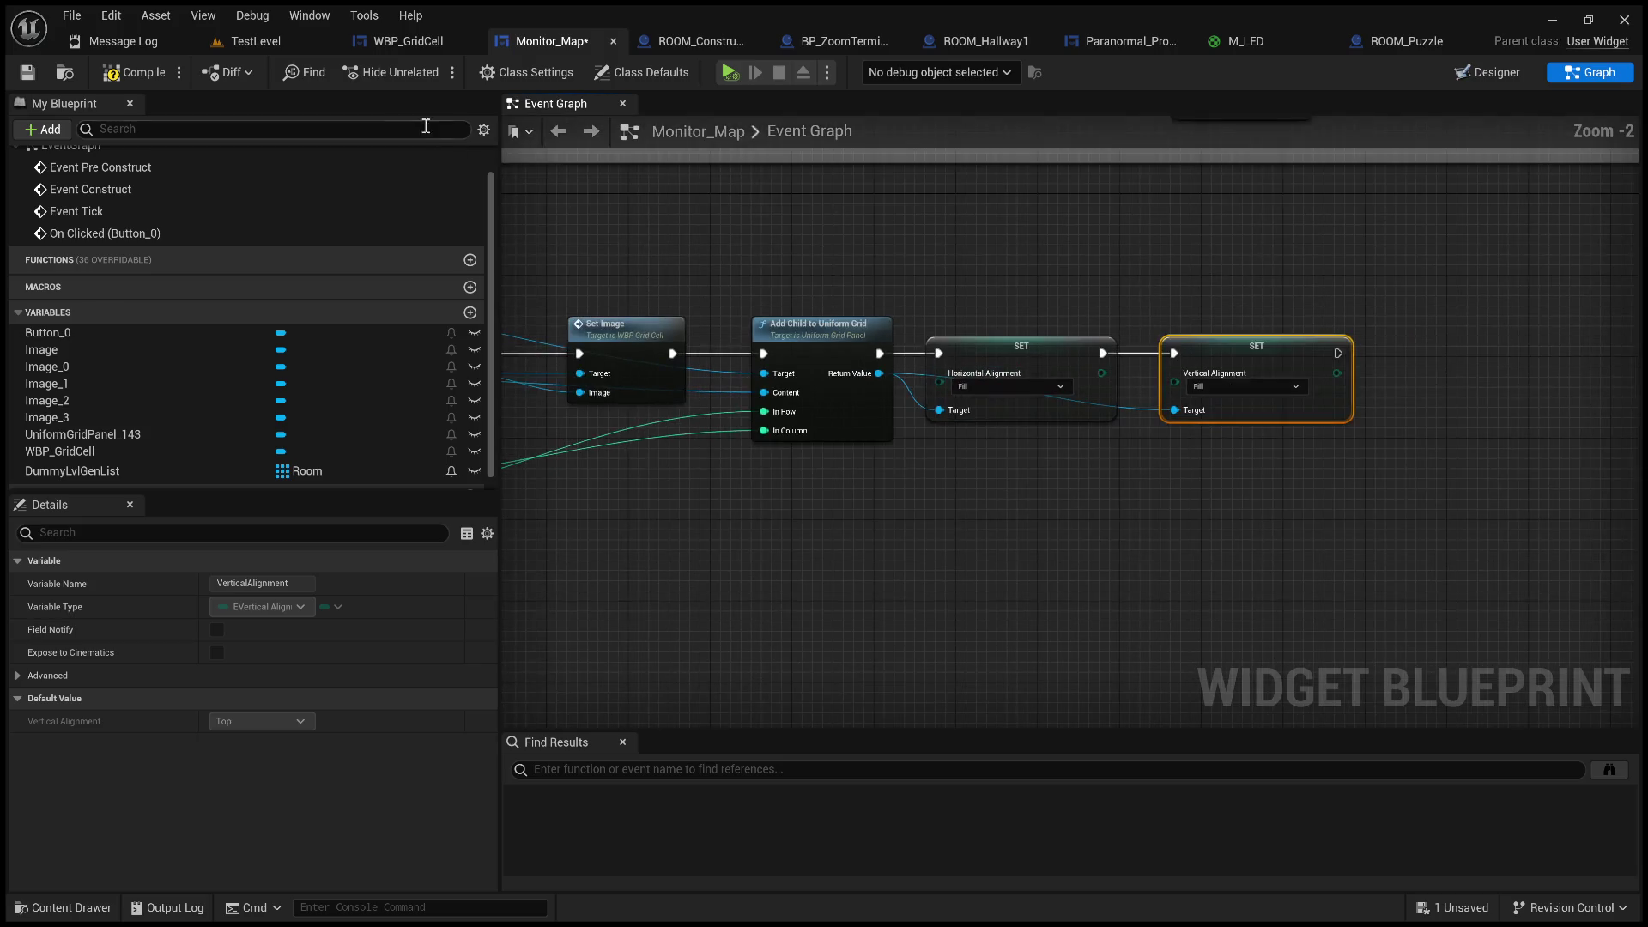
- Delete the WBP_GridCell preview and unhide placeholder images Image through Image_3
{"action": "left_click", "coordinate": [1485, 74]}
{"action": "left_click", "coordinate": [128, 684]}
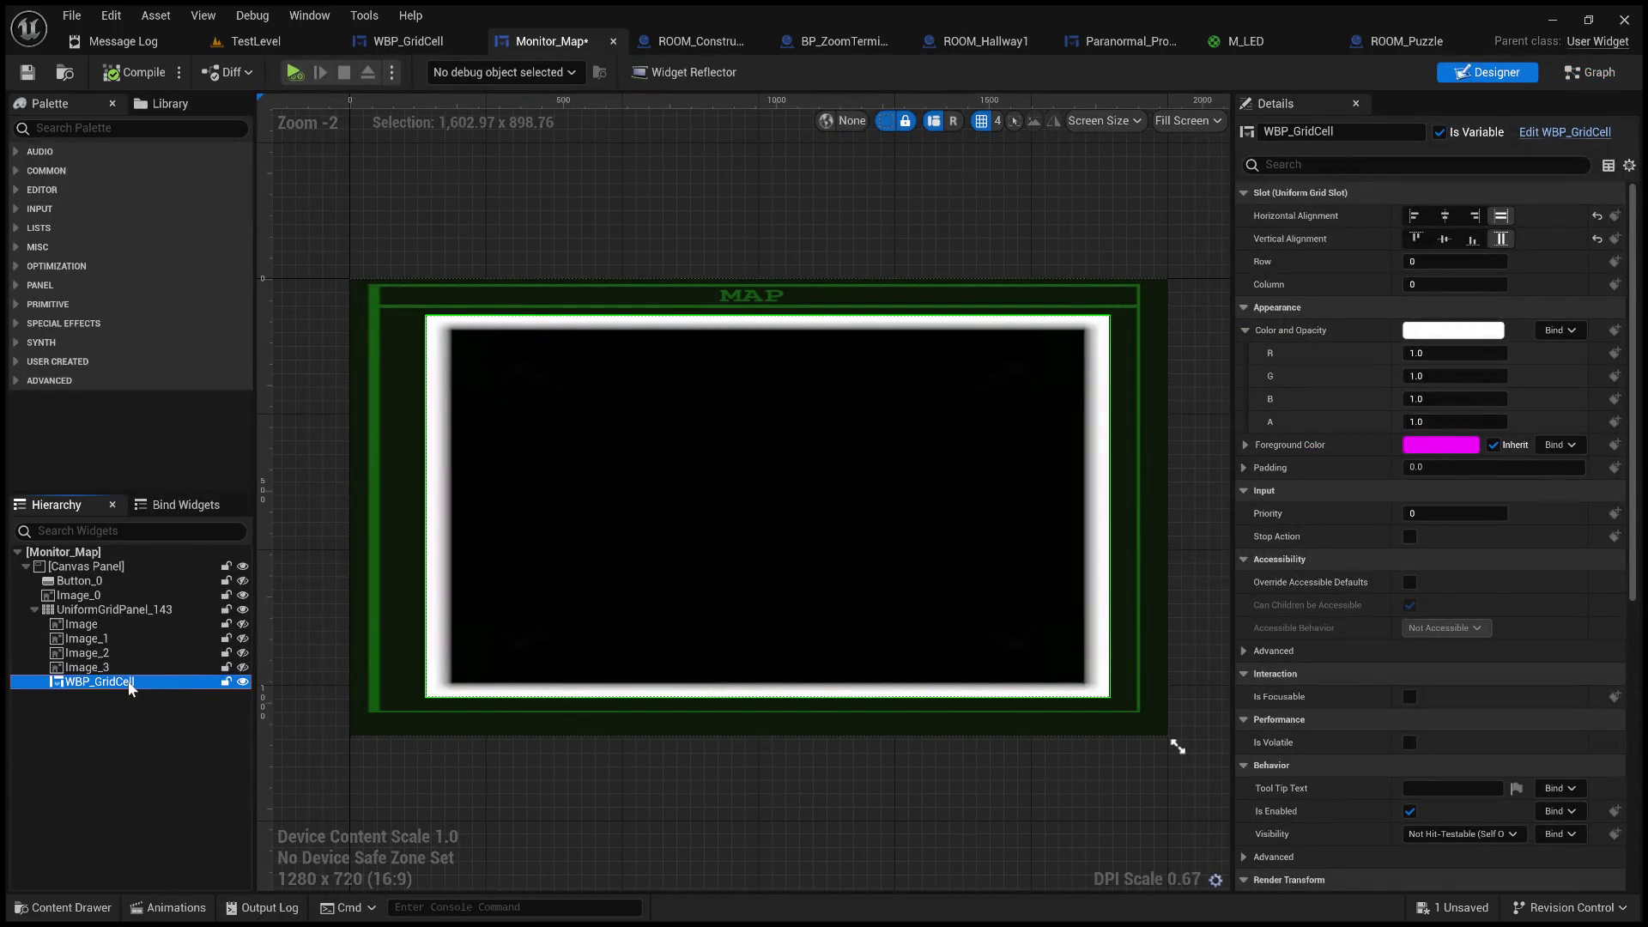
{"action": "key", "text": "Delete"}
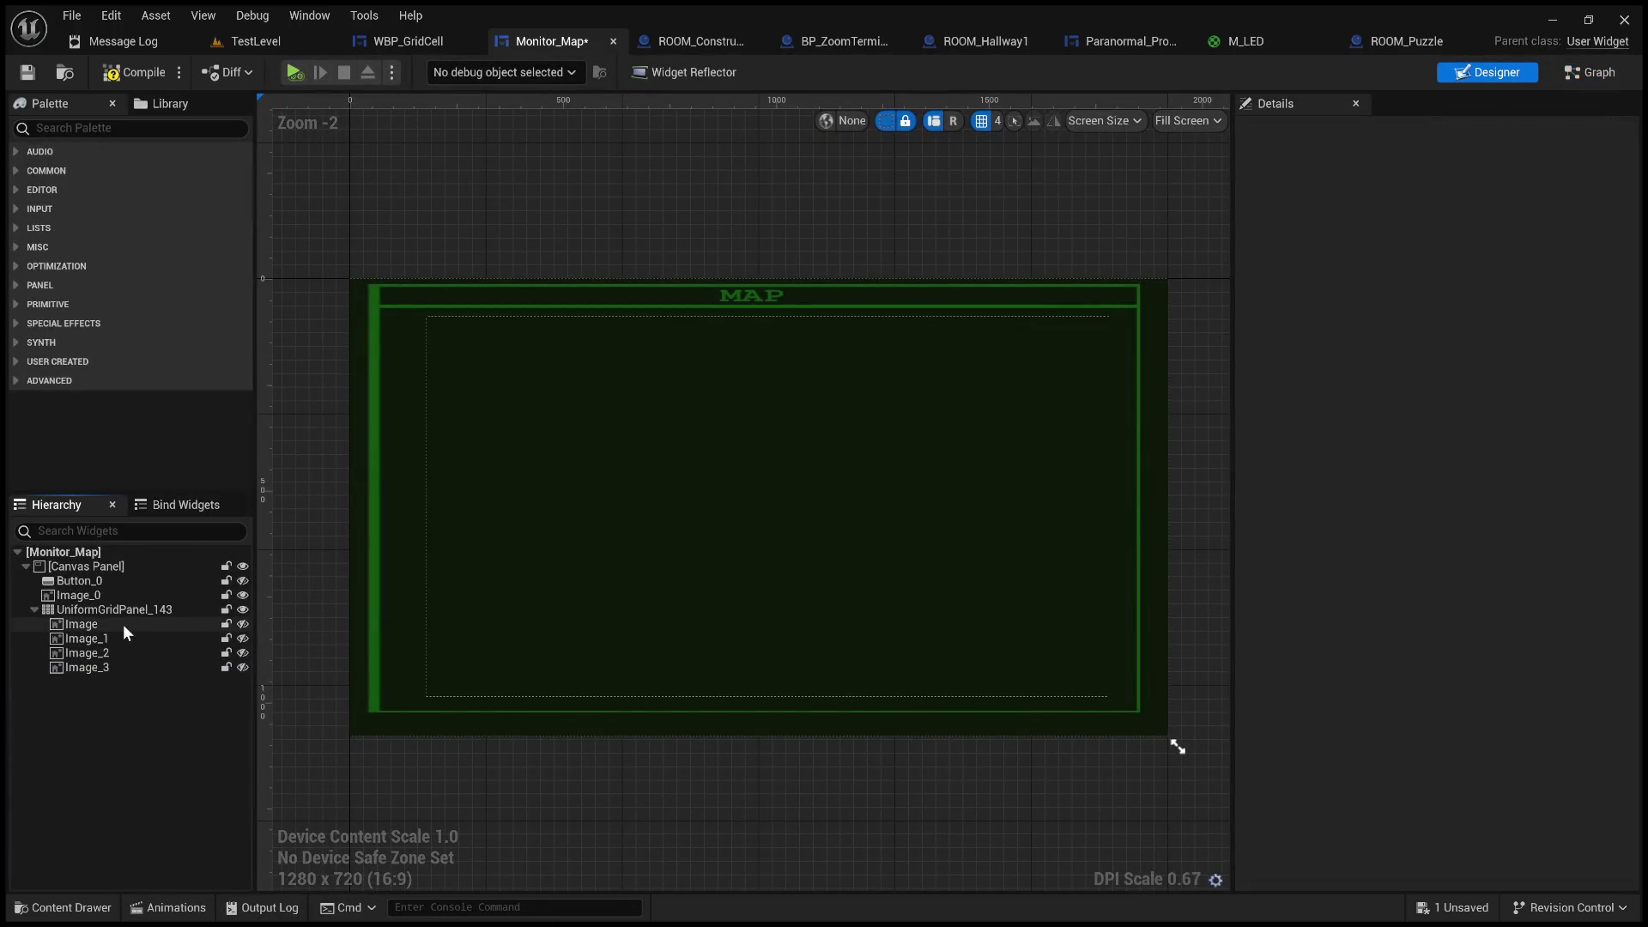
{"action": "left_click", "coordinate": [243, 624]}
{"action": "left_click", "coordinate": [242, 638]}
{"action": "left_click", "coordinate": [243, 652]}
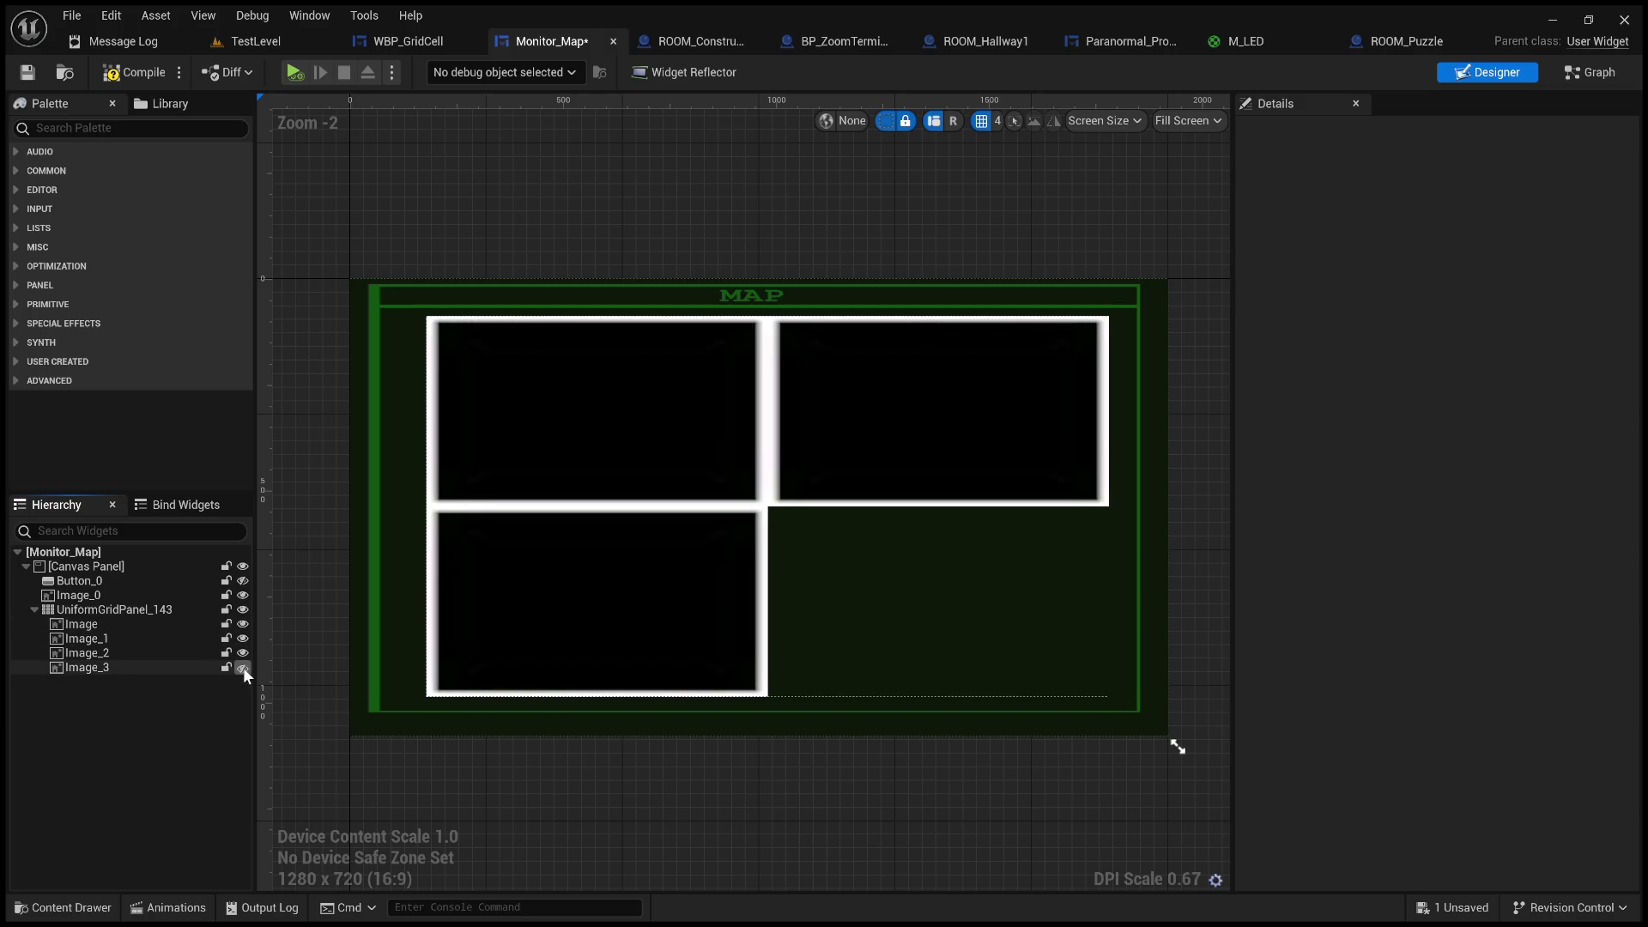
{"action": "left_click", "coordinate": [243, 667]}
{"action": "left_click", "coordinate": [257, 41]}
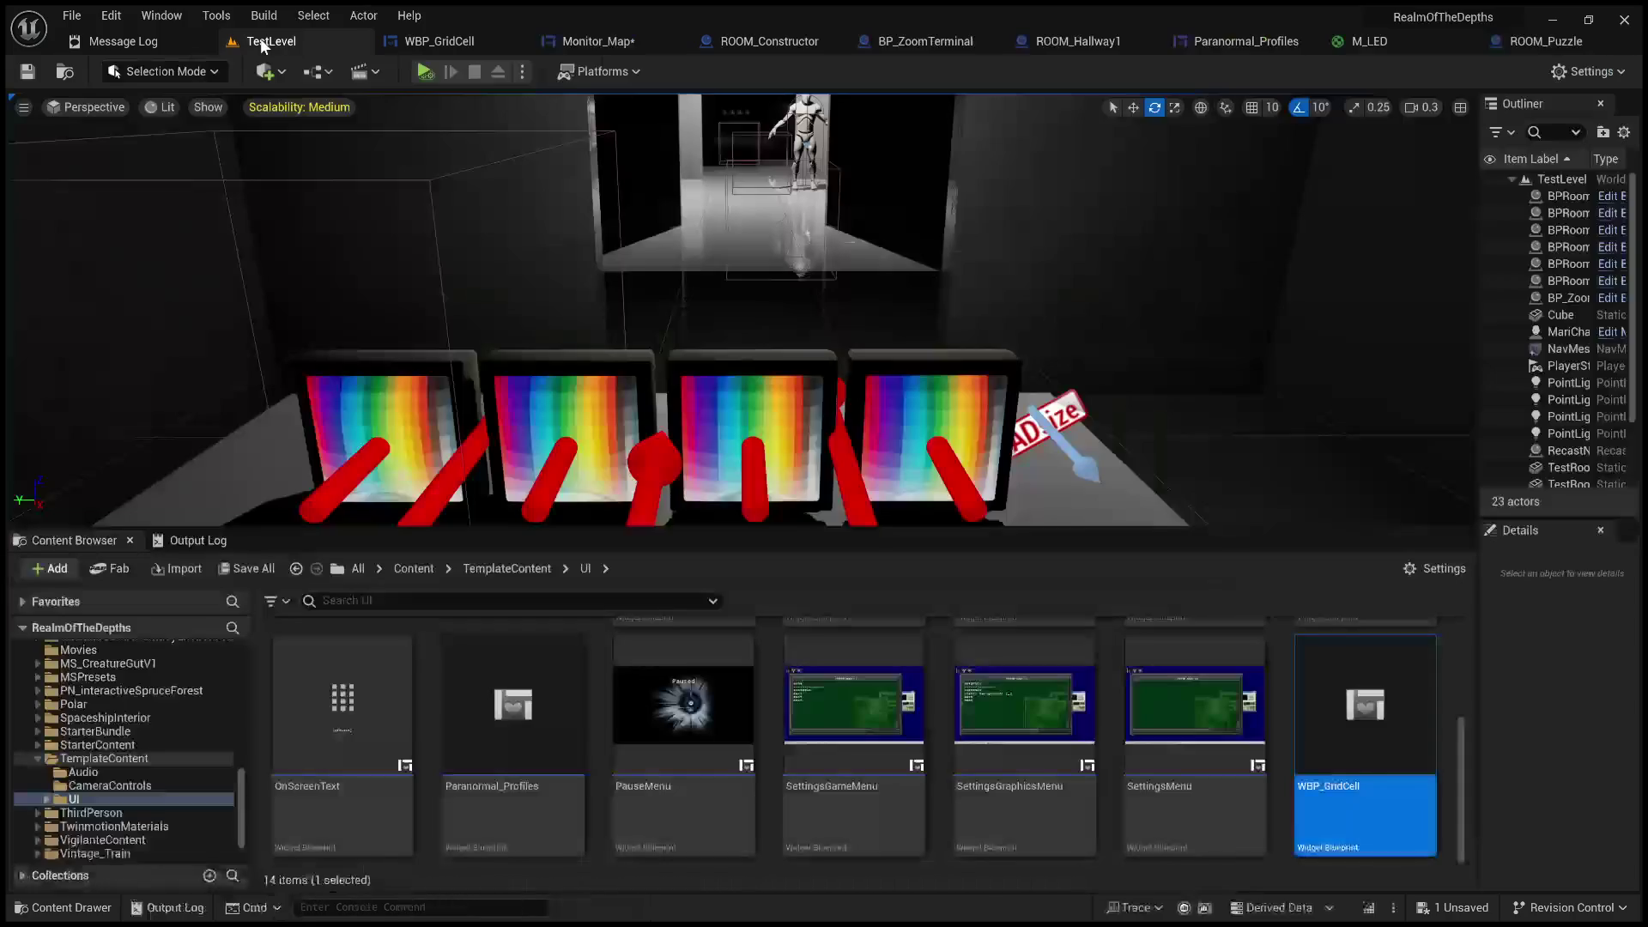
- Play TestLevel to check the MAP monitor shows three room cells, then stop
{"action": "scroll", "coordinate": [770, 375], "scroll_direction": "up", "scroll_amount": 10}
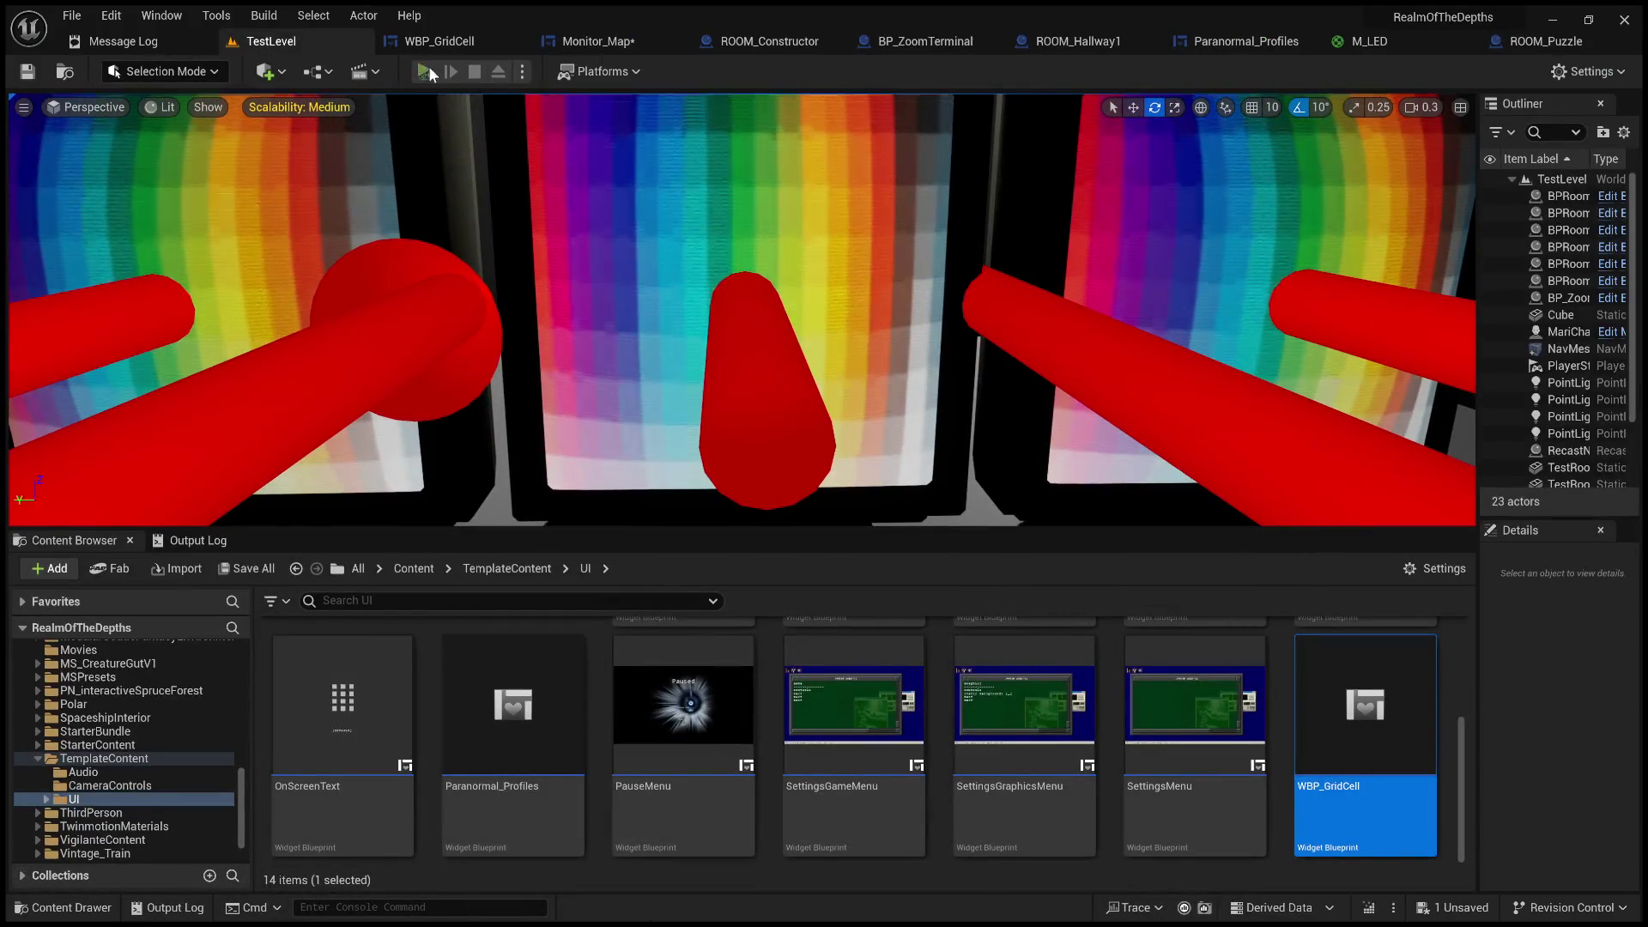
{"action": "left_click", "coordinate": [424, 71]}
{"action": "key", "text": "shift+F1"}
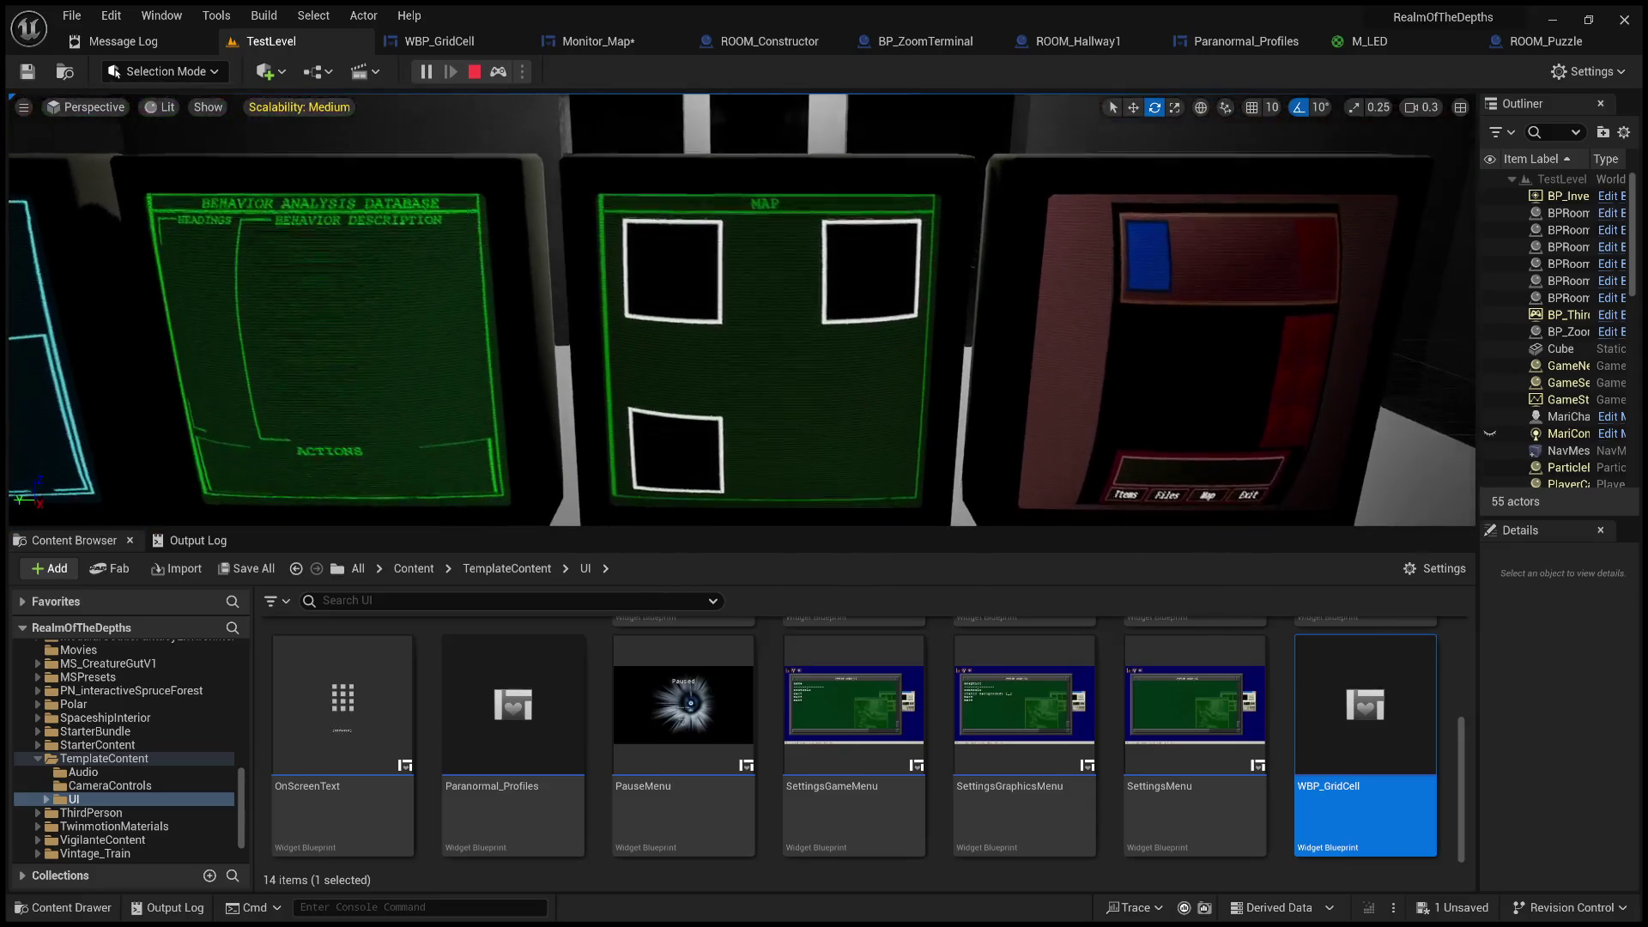
{"action": "left_click", "coordinate": [472, 71]}
- Save Monitor_Map, restore the WBP_GridCell preview, and hide Image_1 to Image_3
{"action": "left_click", "coordinate": [592, 40]}
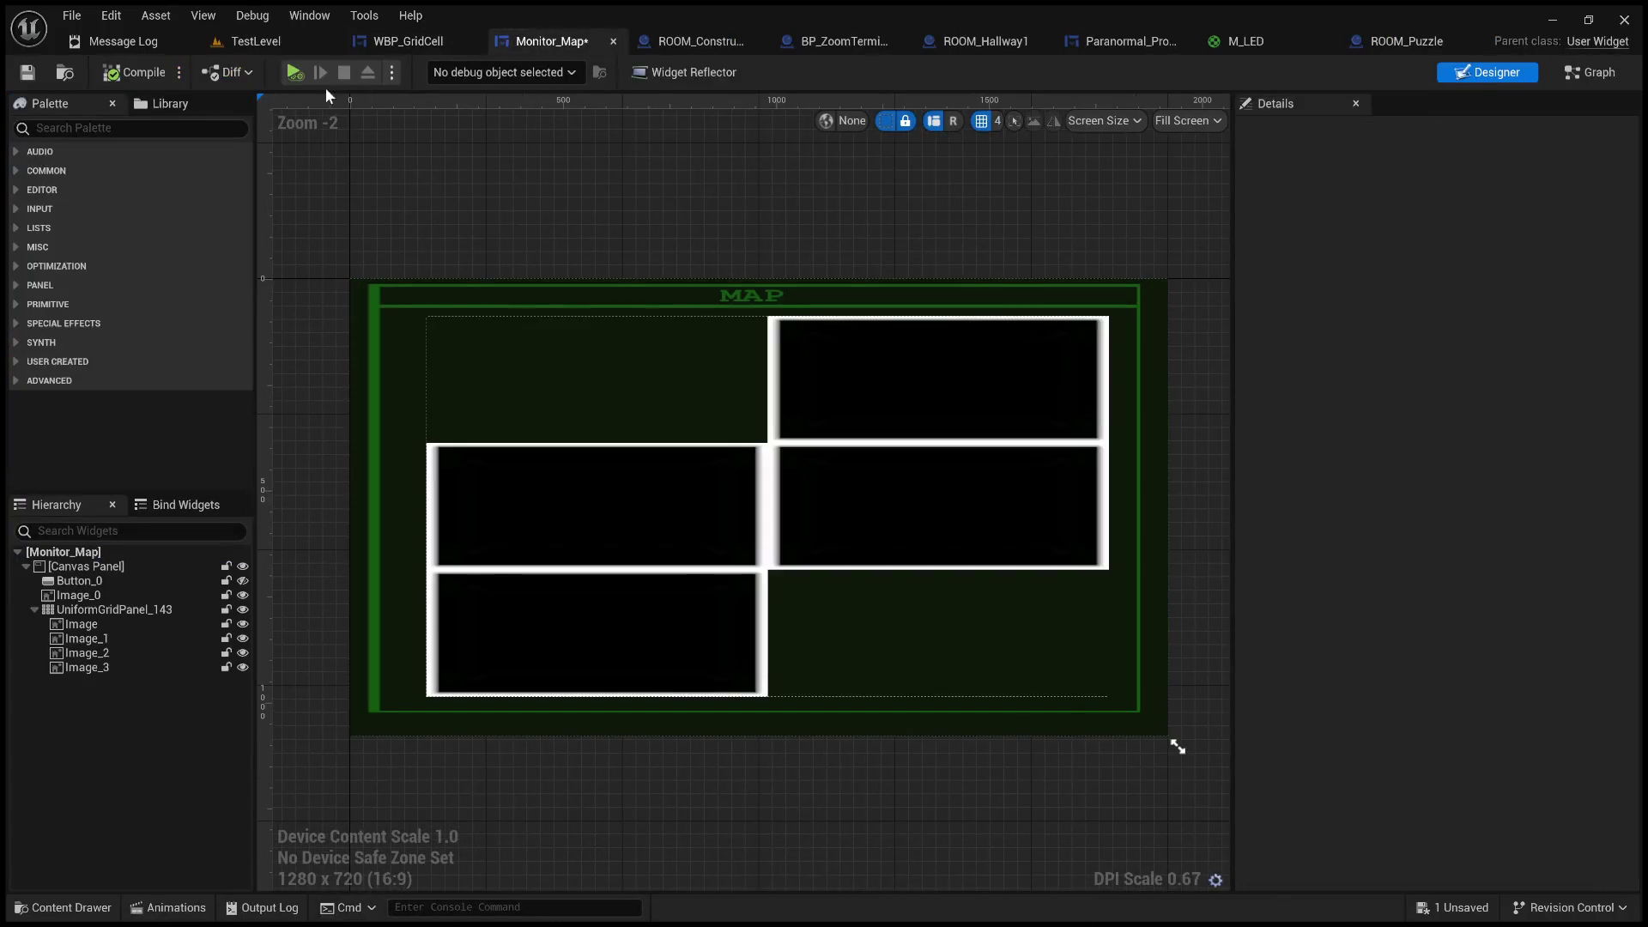
{"action": "left_click", "coordinate": [45, 71]}
{"action": "key", "text": "ctrl+v"}
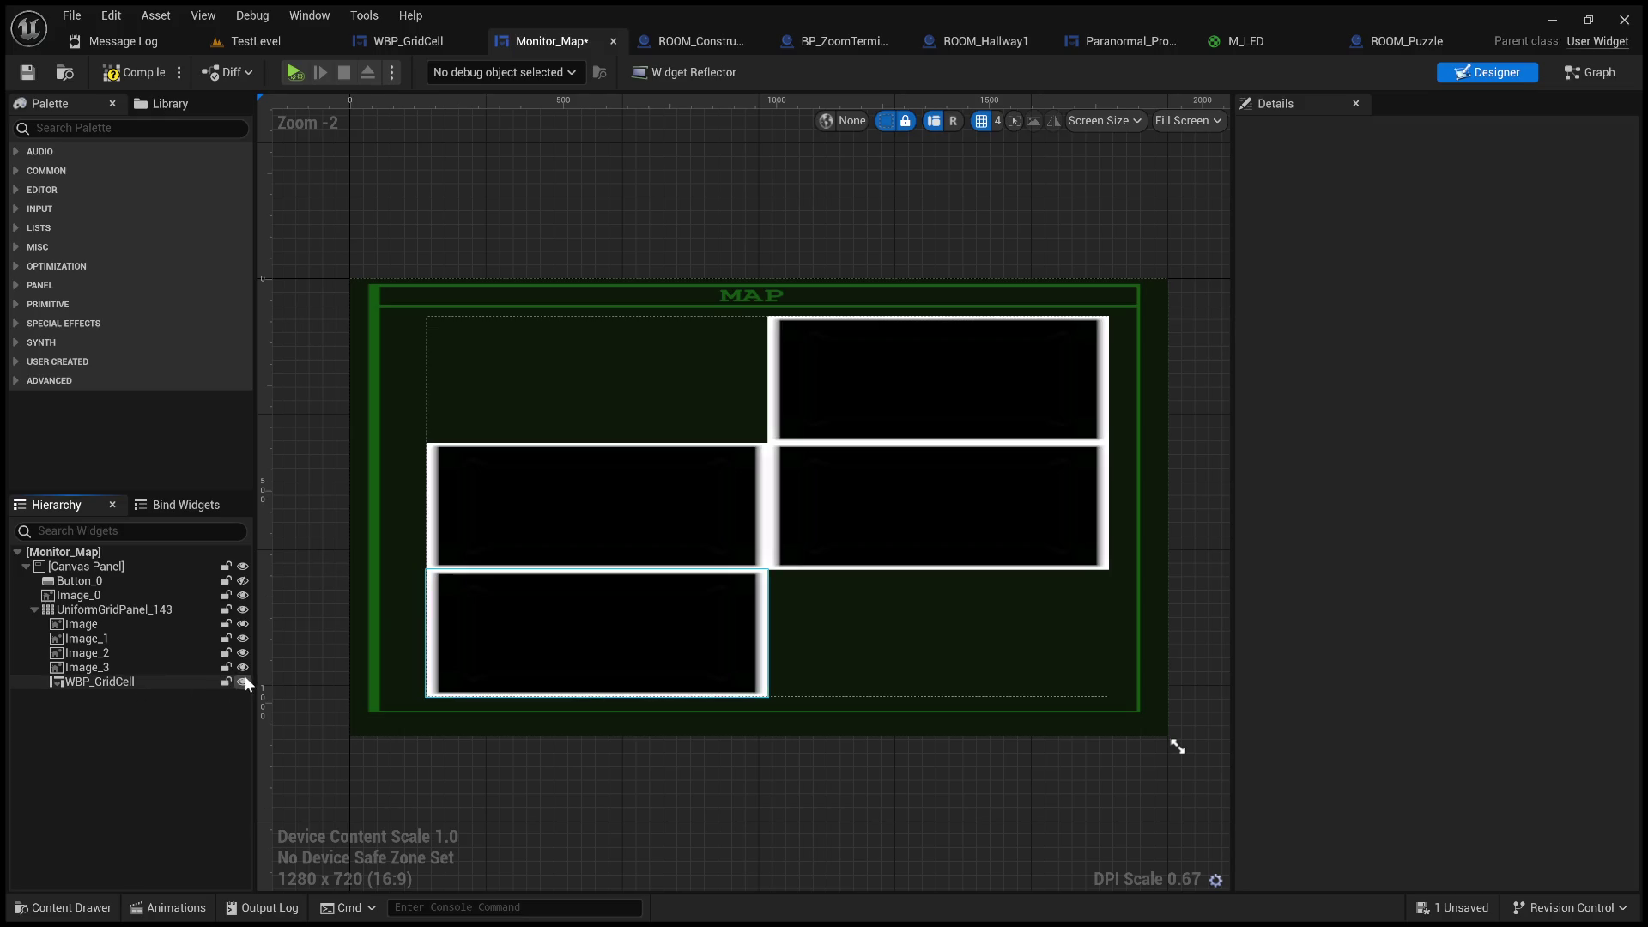
{"action": "left_click", "coordinate": [242, 668]}
{"action": "left_click", "coordinate": [242, 653]}
{"action": "left_click", "coordinate": [242, 639]}
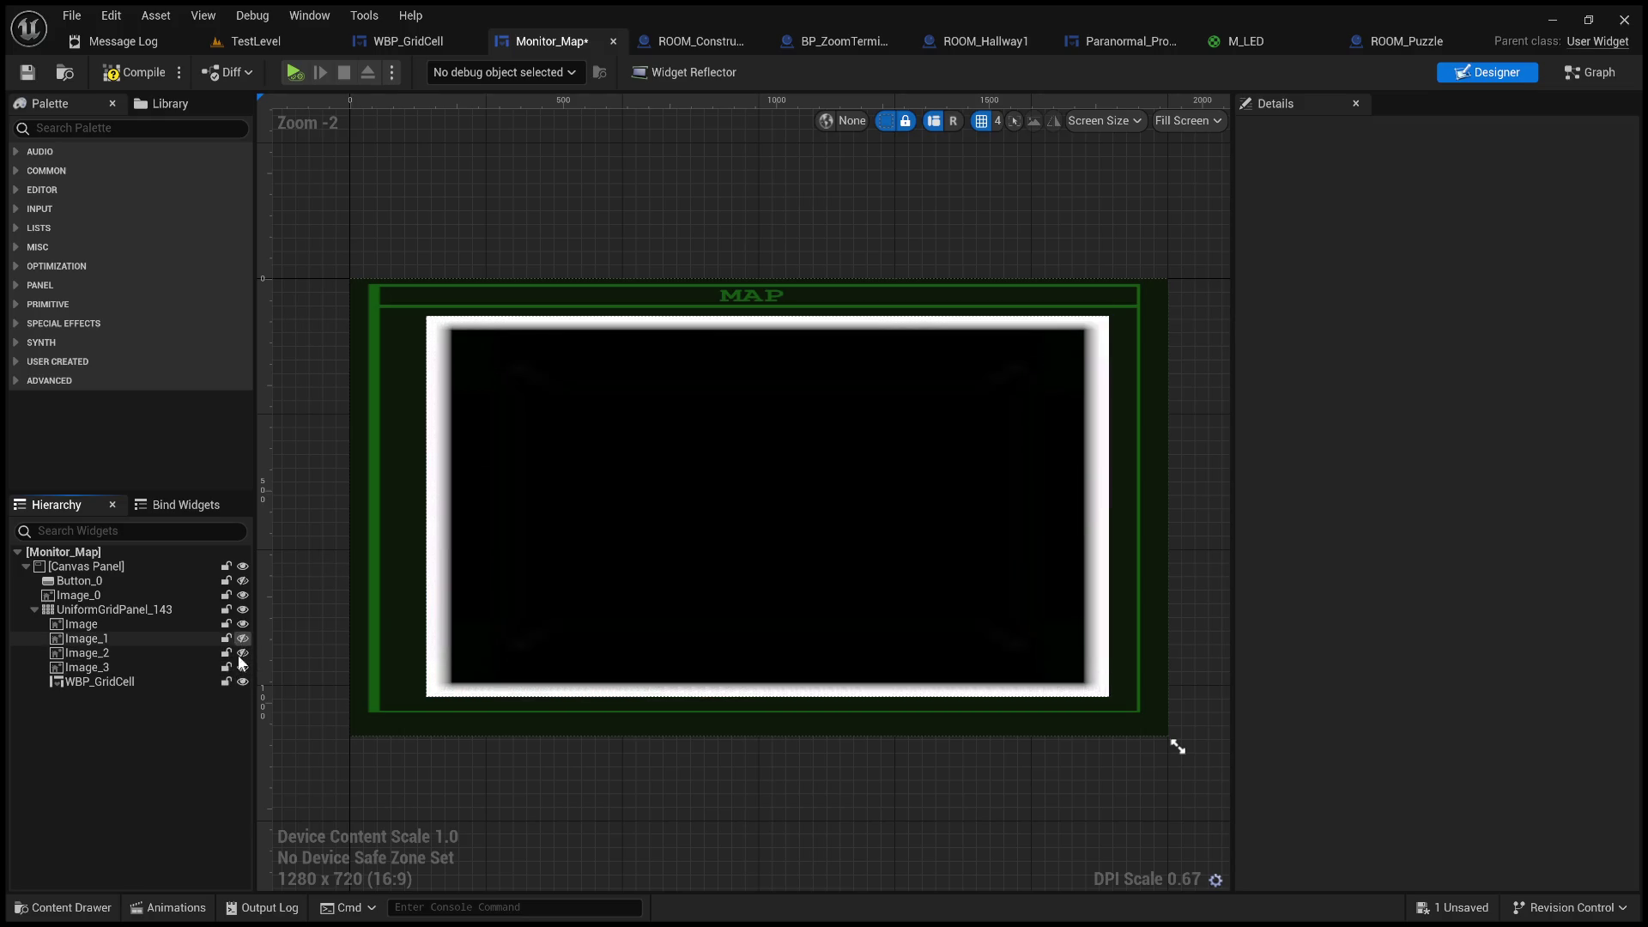
- Duplicate the grid cell twice, placing WBP_GridCell_1 in row 1 and WBP_GridCell_2 in column 1
{"action": "left_click", "coordinate": [134, 683]}
{"action": "key", "text": "ctrl+d"}
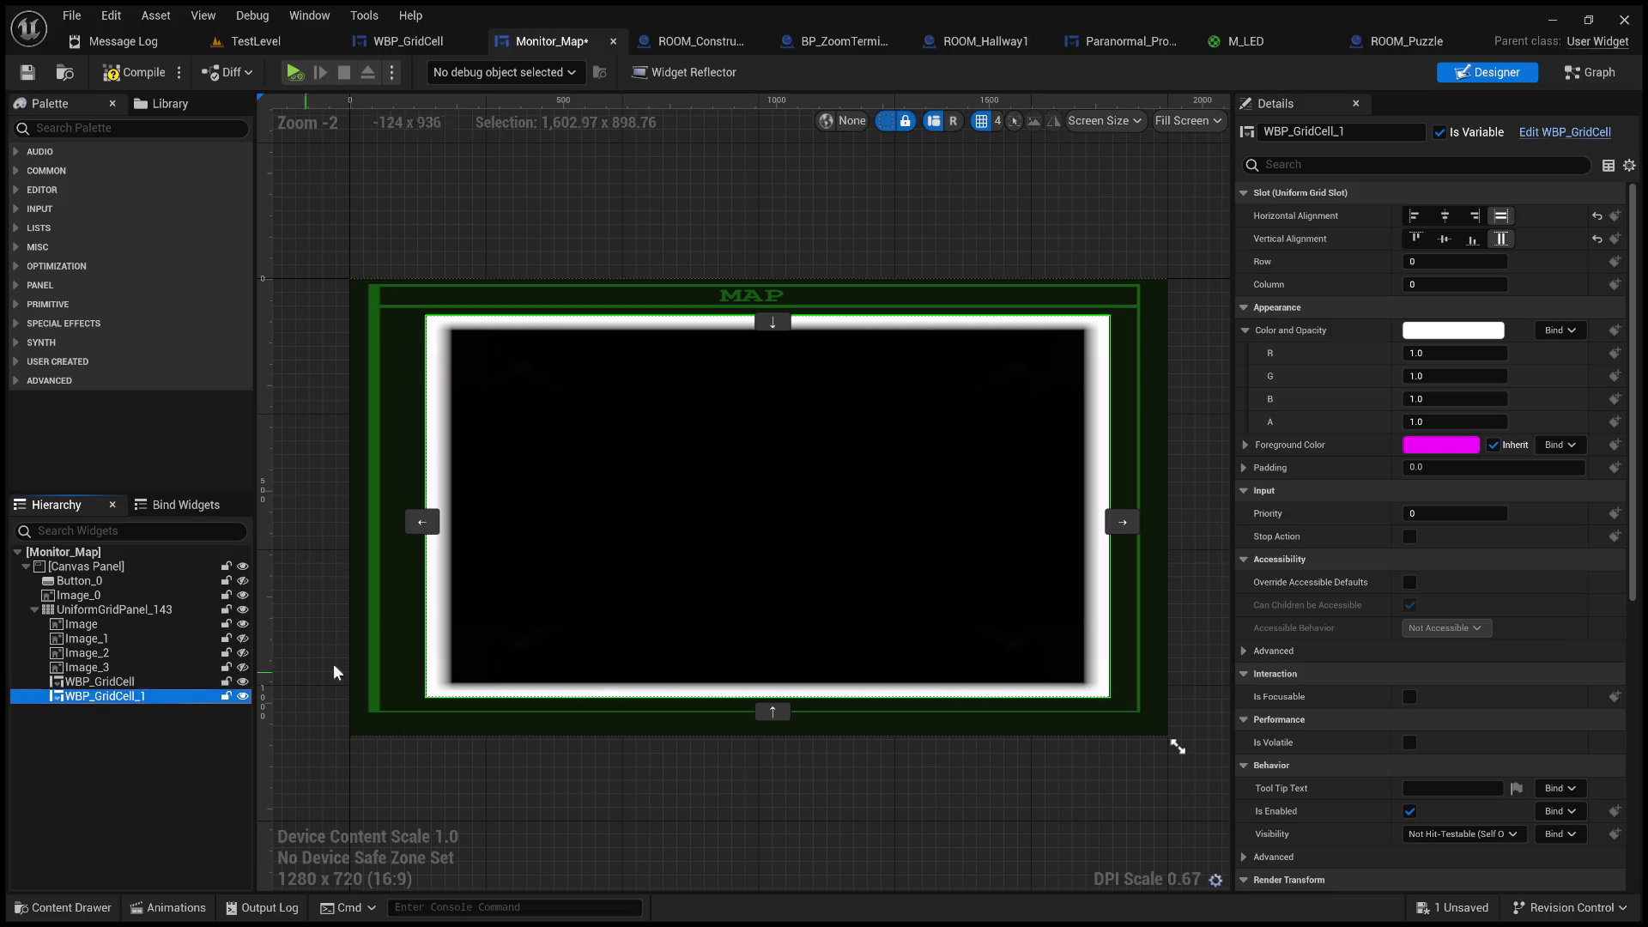
{"action": "left_click", "coordinate": [780, 708]}
{"action": "key", "text": "ctrl+d"}
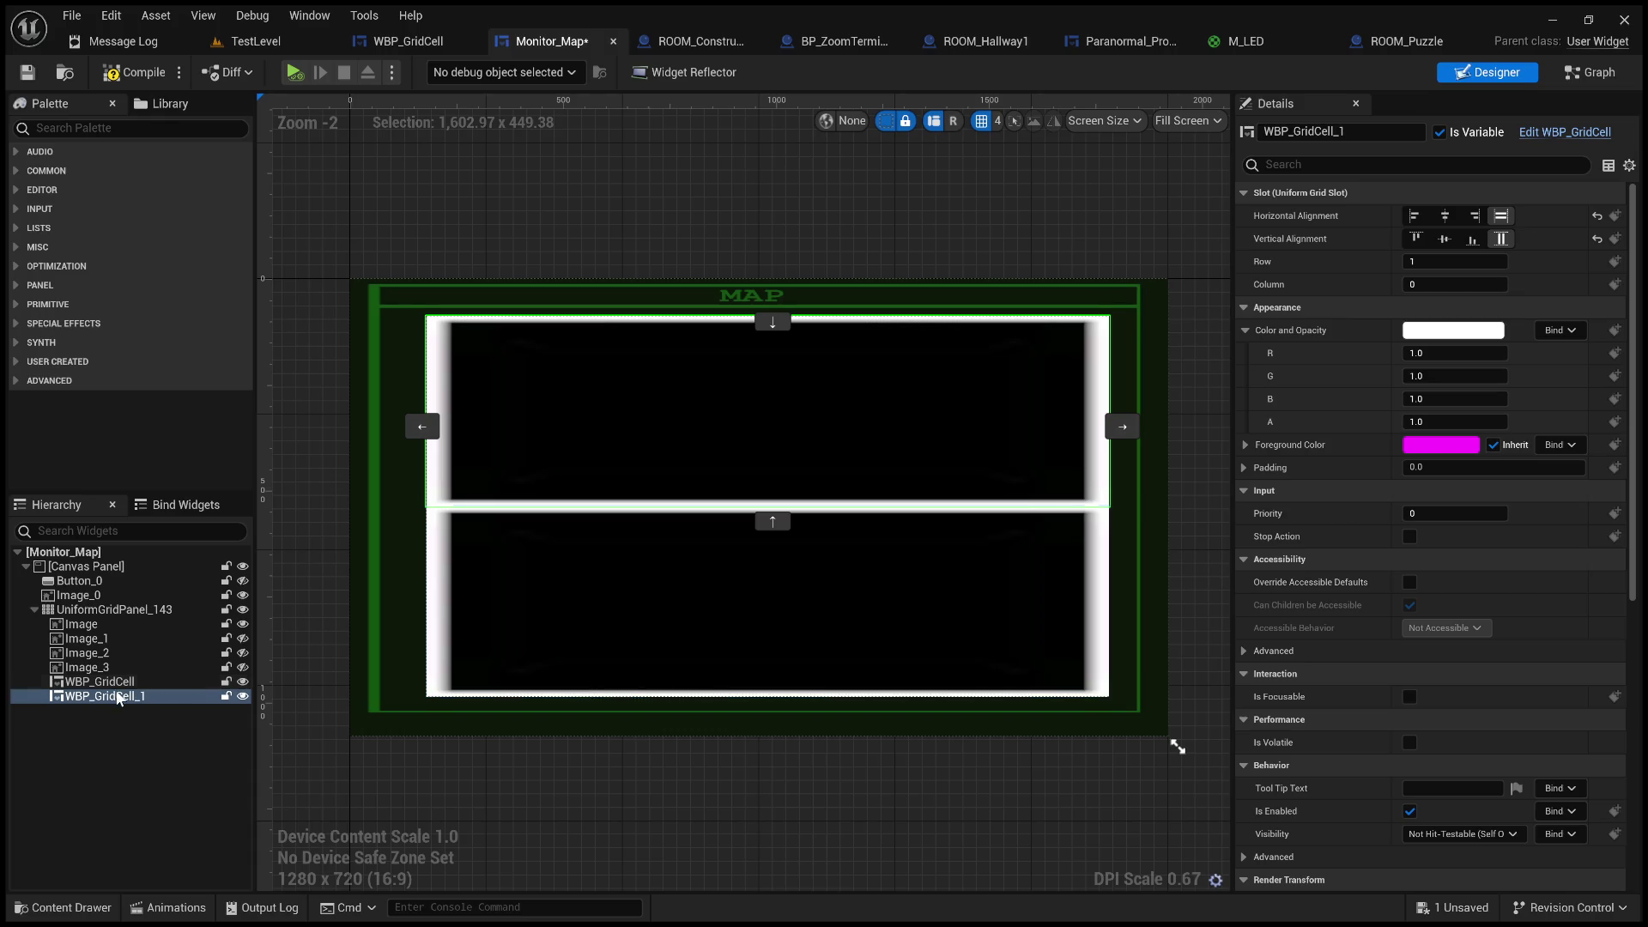
{"action": "left_click", "coordinate": [1122, 426]}
{"action": "left_click", "coordinate": [902, 852]}
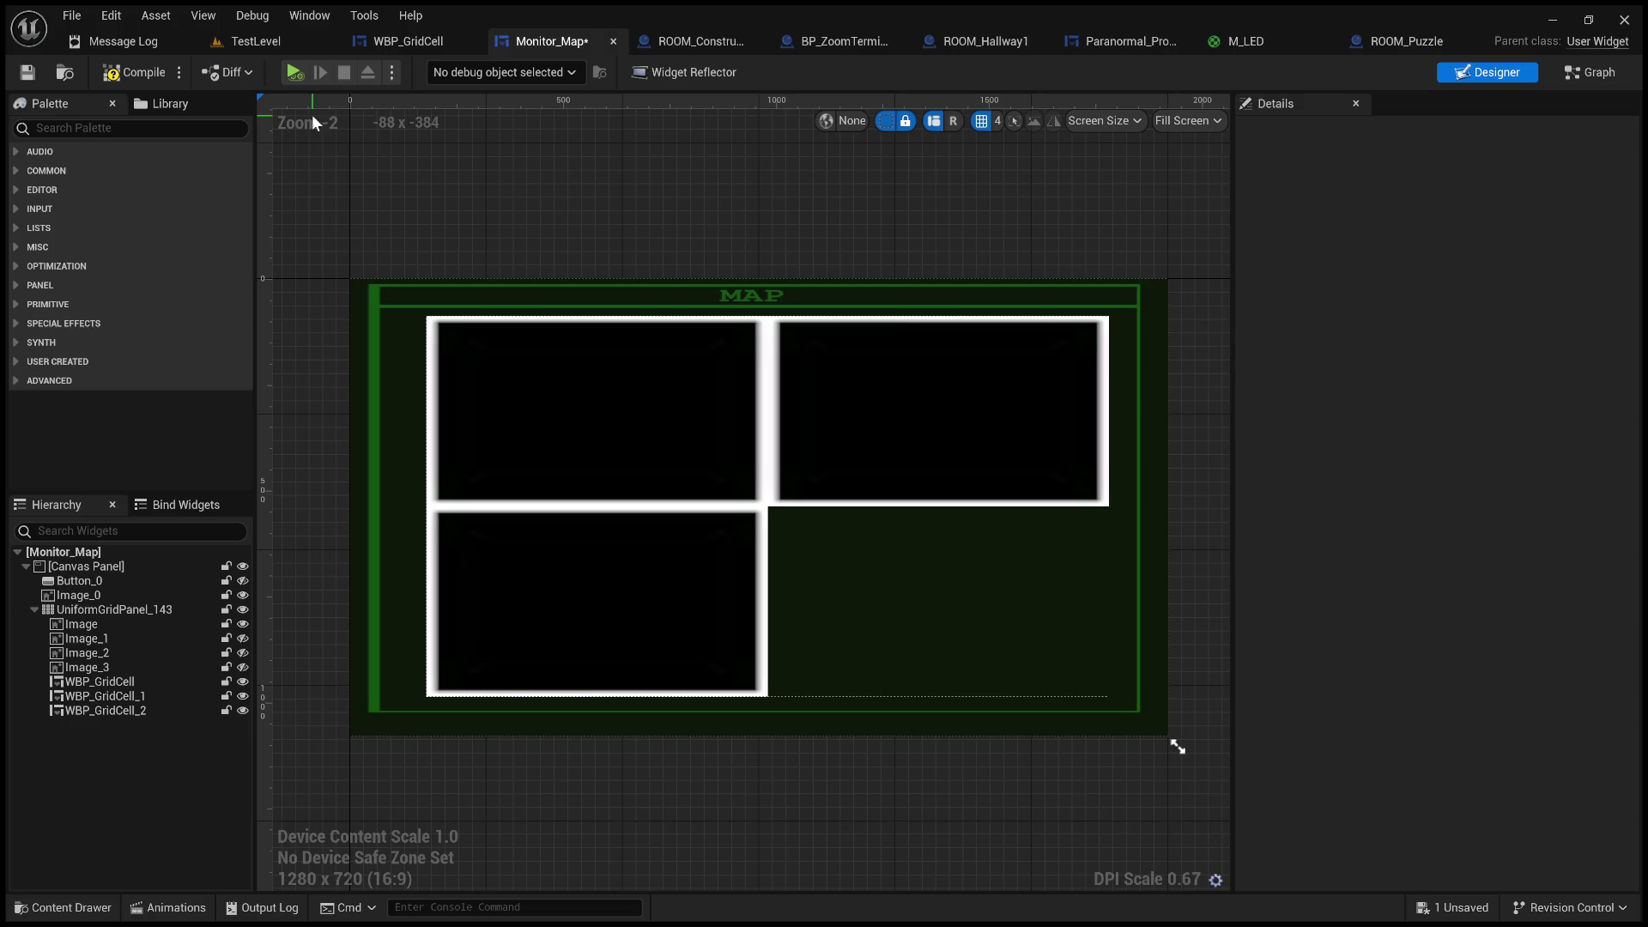
- Compile and save Monitor_Map, then inspect each grid cell's row and column slot
{"action": "left_click", "coordinate": [98, 72]}
{"action": "left_click", "coordinate": [33, 75]}
{"action": "left_click", "coordinate": [111, 709]}
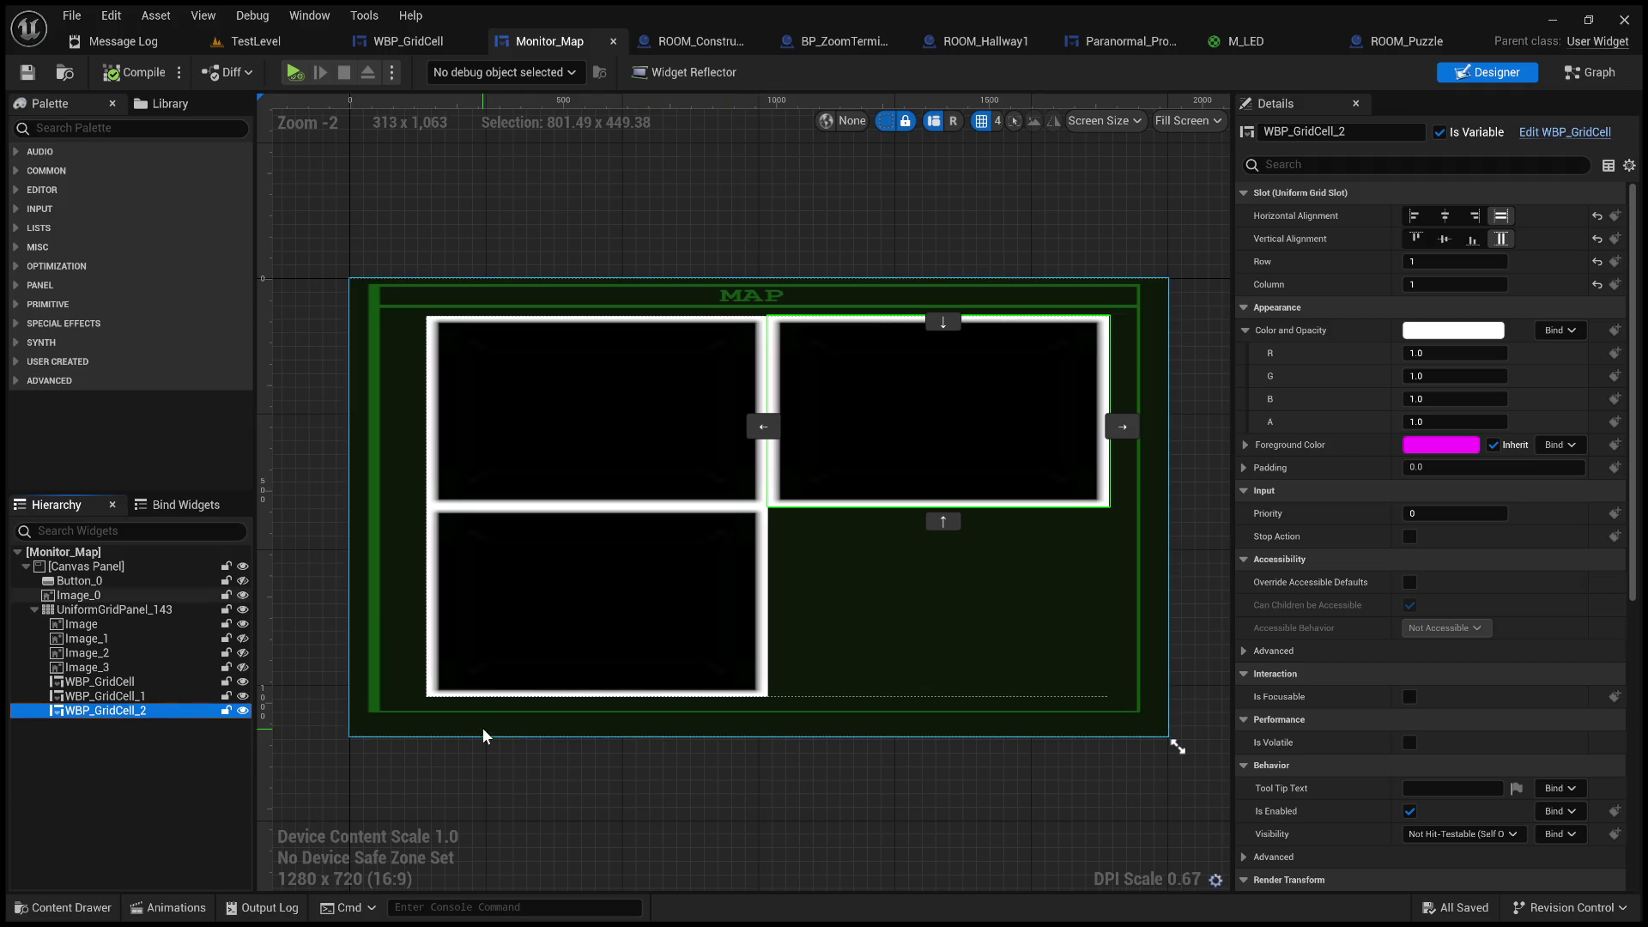
{"action": "scroll", "coordinate": [1253, 667], "scroll_direction": "down", "scroll_amount": 2}
{"action": "scroll", "coordinate": [1252, 668], "scroll_direction": "up", "scroll_amount": 2}
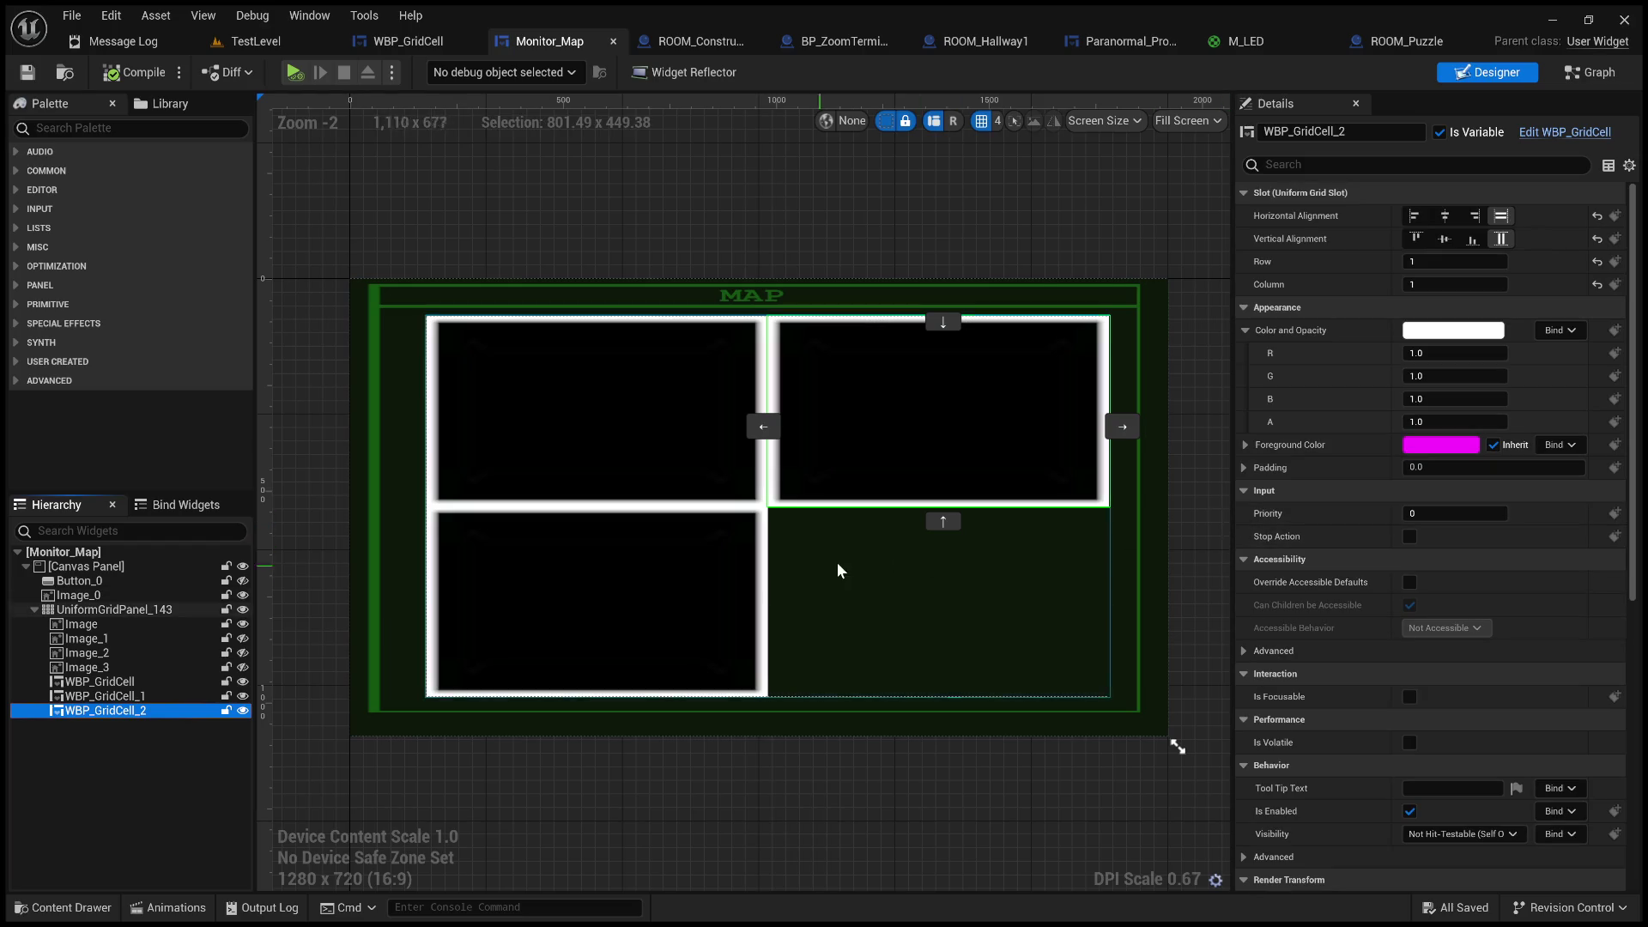
{"action": "left_click", "coordinate": [635, 444]}
{"action": "left_click", "coordinate": [646, 586]}
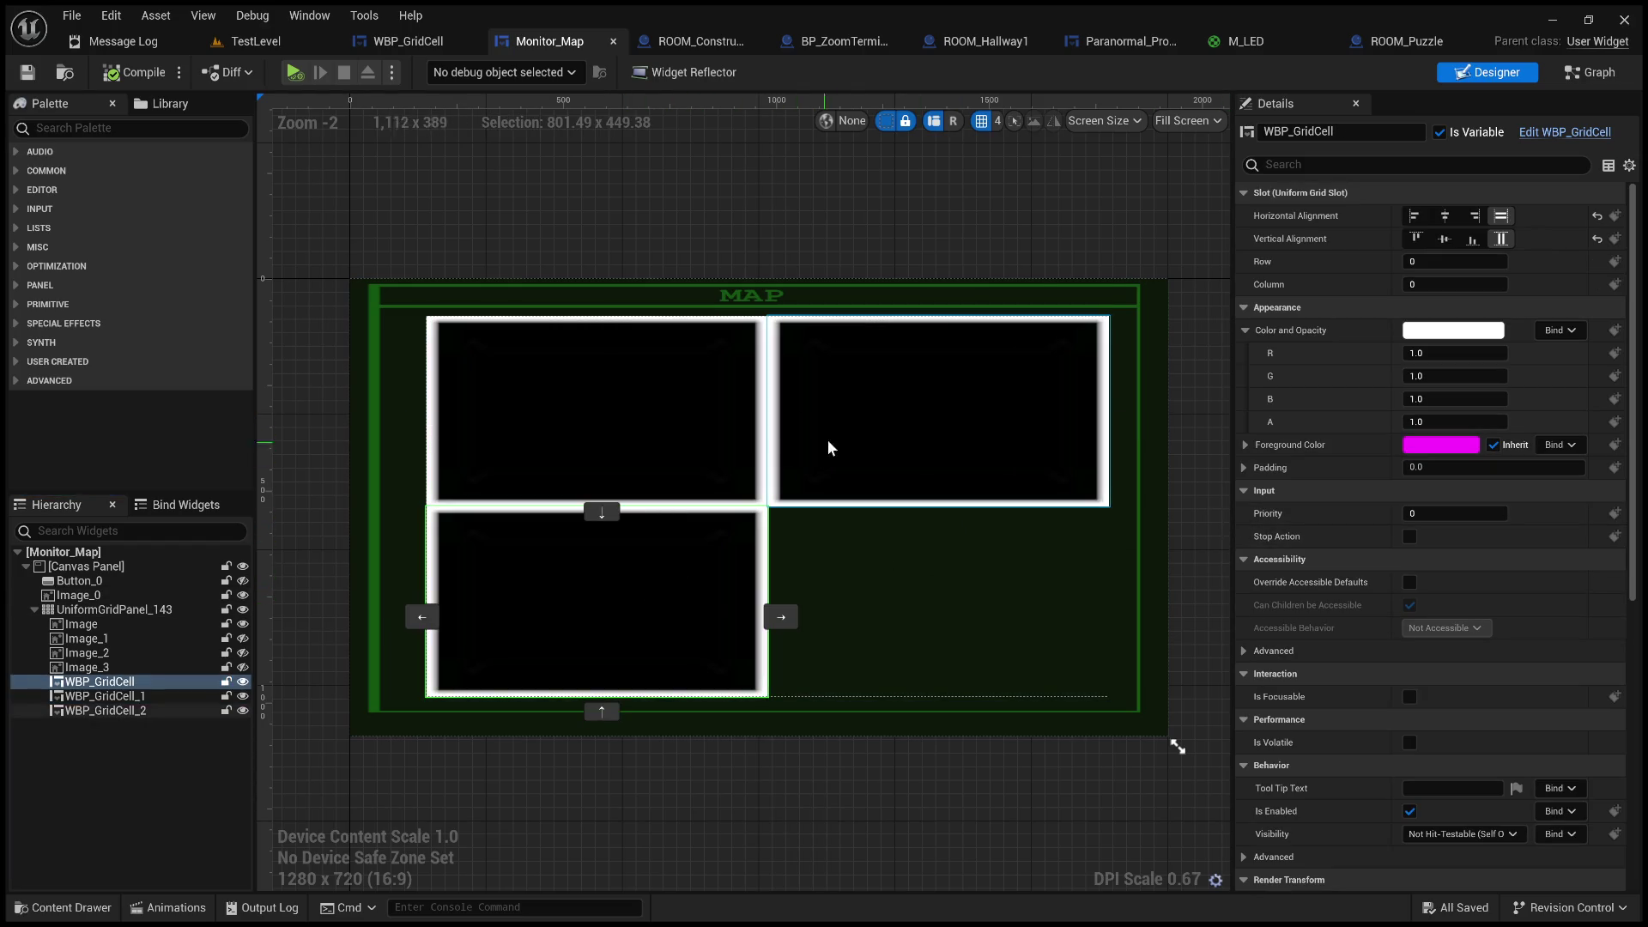
{"action": "left_click", "coordinate": [879, 424]}
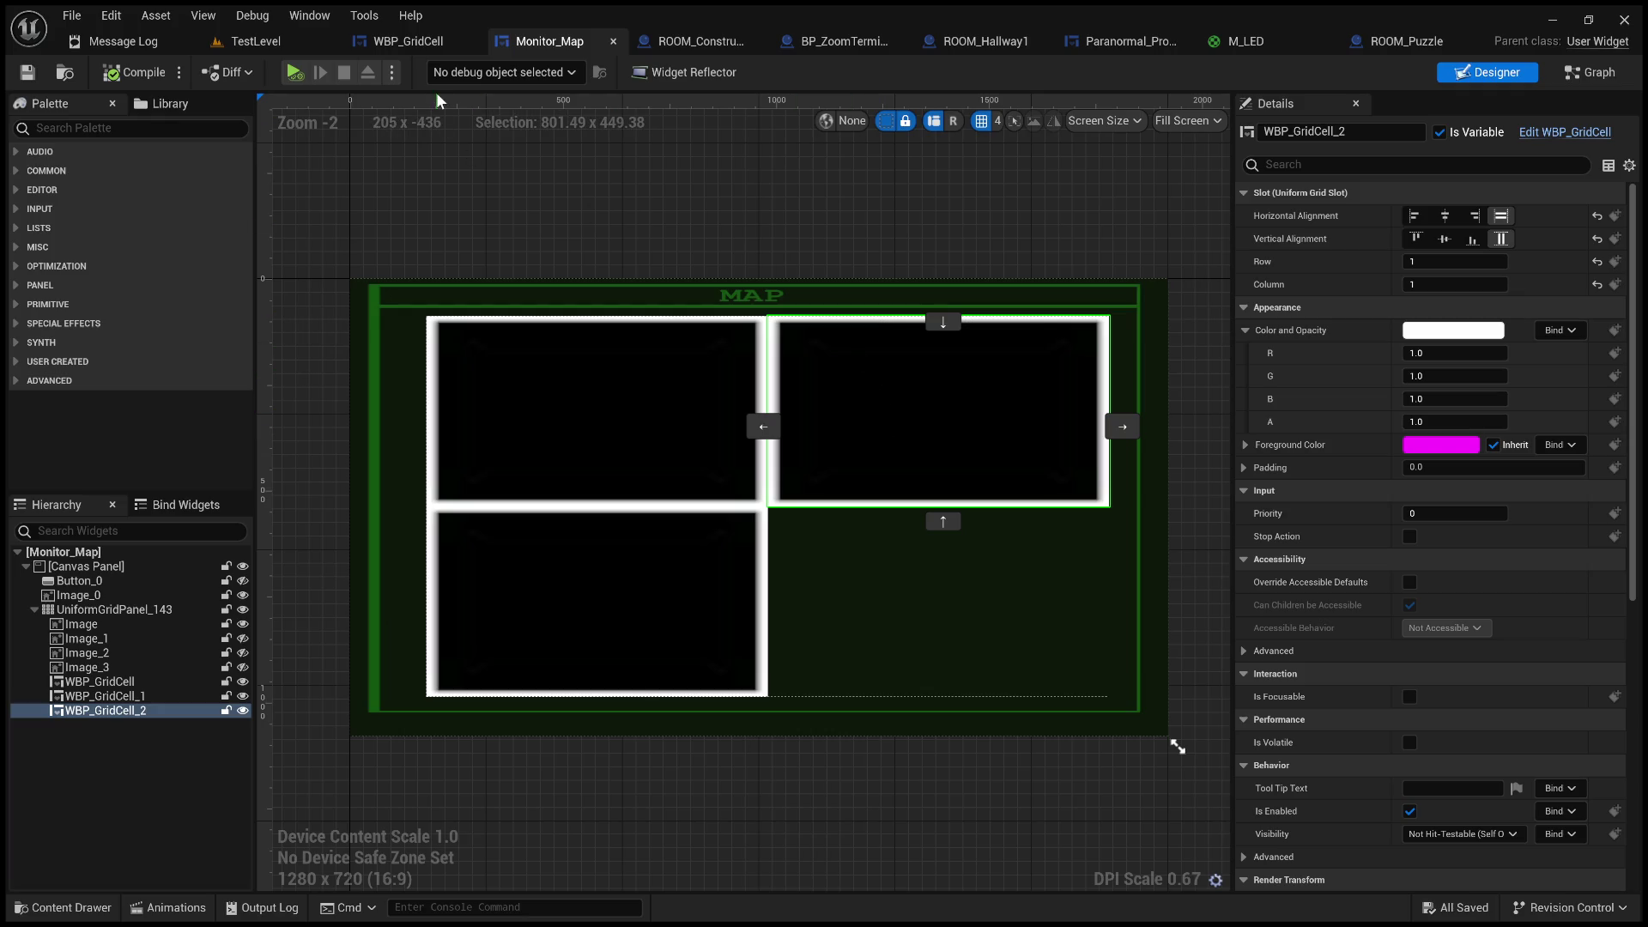
- Break Event Construct's exec link to Clear Children in Monitor_Map's graph
{"action": "left_click", "coordinate": [666, 41]}
{"action": "mouse_move", "coordinate": [589, 264]}
{"action": "left_mouse_down"}
{"action": "mouse_move", "coordinate": [692, 313]}
{"action": "mouse_move", "coordinate": [726, 428]}
{"action": "mouse_move", "coordinate": [714, 137]}
{"action": "left_mouse_up"}
{"action": "left_click", "coordinate": [558, 41]}
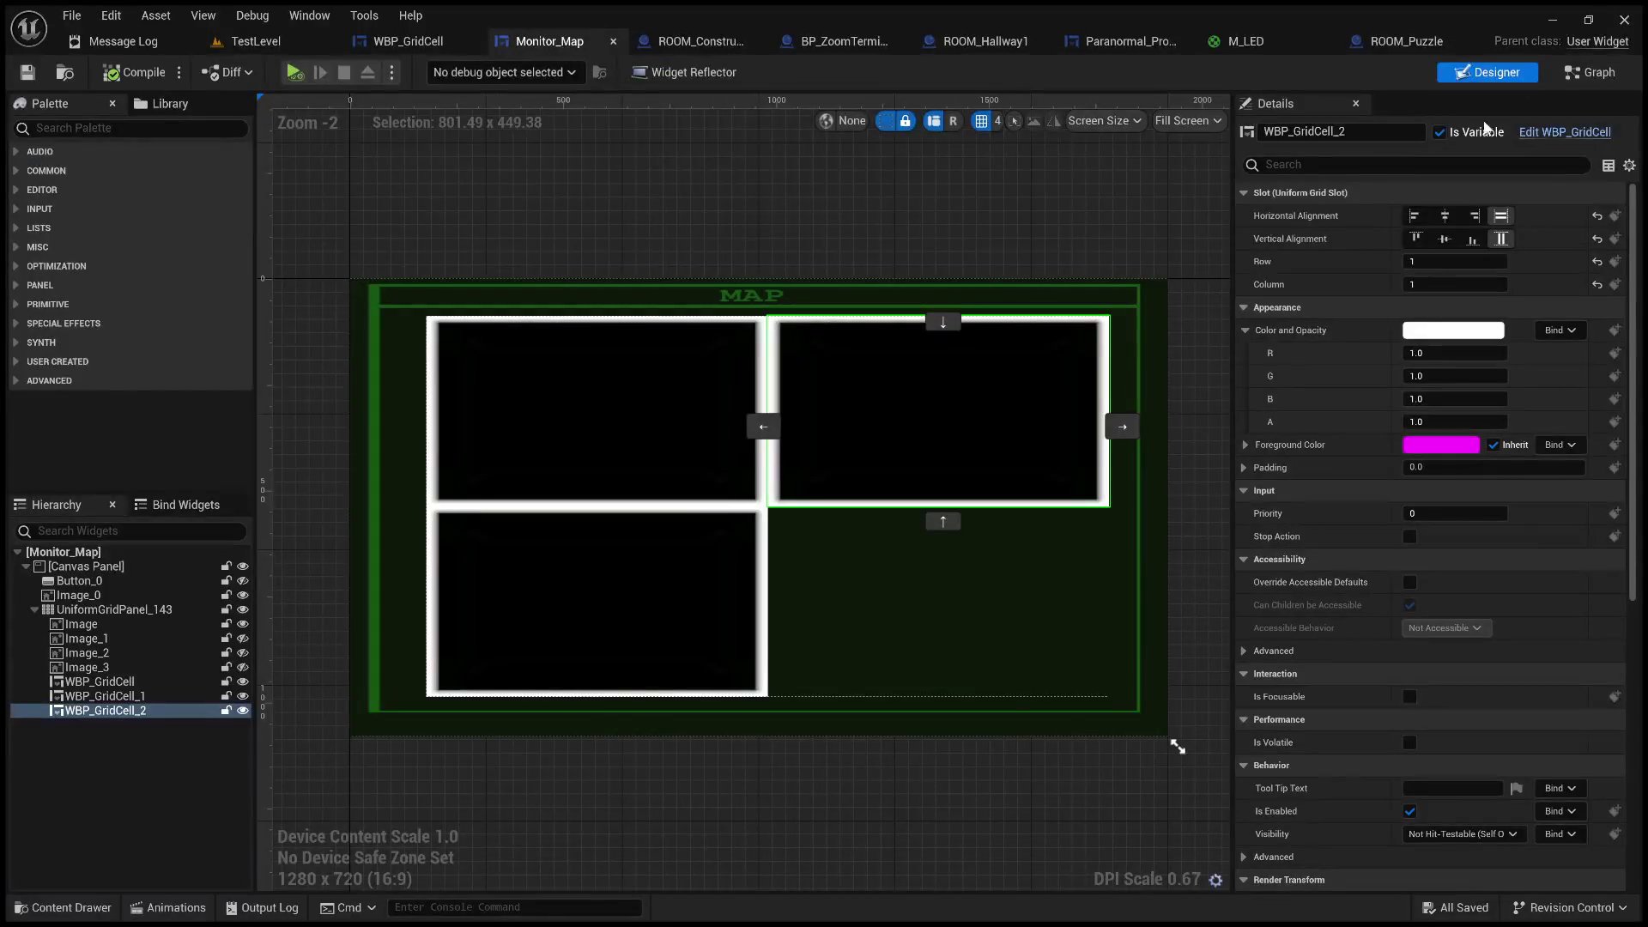
{"action": "left_click", "coordinate": [1590, 72]}
{"action": "left_click_drag", "start_coordinate": [856, 397], "coordinate": [752, 398]}
{"action": "left_click", "coordinate": [808, 379]}
{"action": "left_click", "coordinate": [811, 369], "text": "alt"}
{"action": "left_click", "coordinate": [255, 41]}
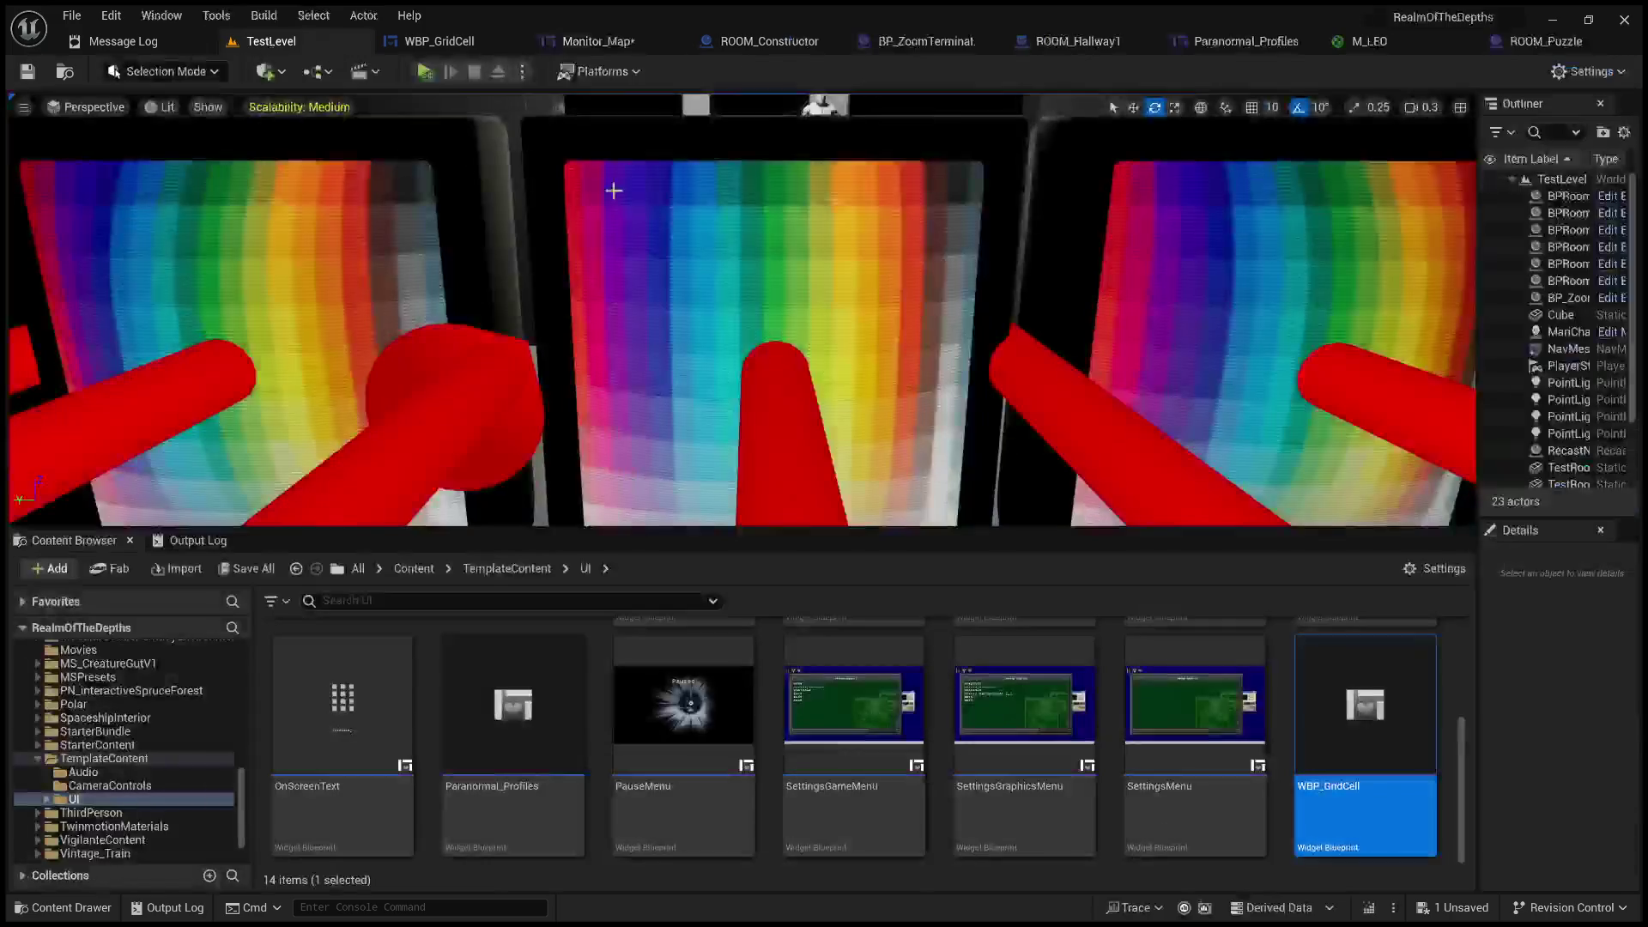
- Test-play the level to check the map monitor, then return to Monitor_Map's designer
{"action": "left_click", "coordinate": [425, 73]}
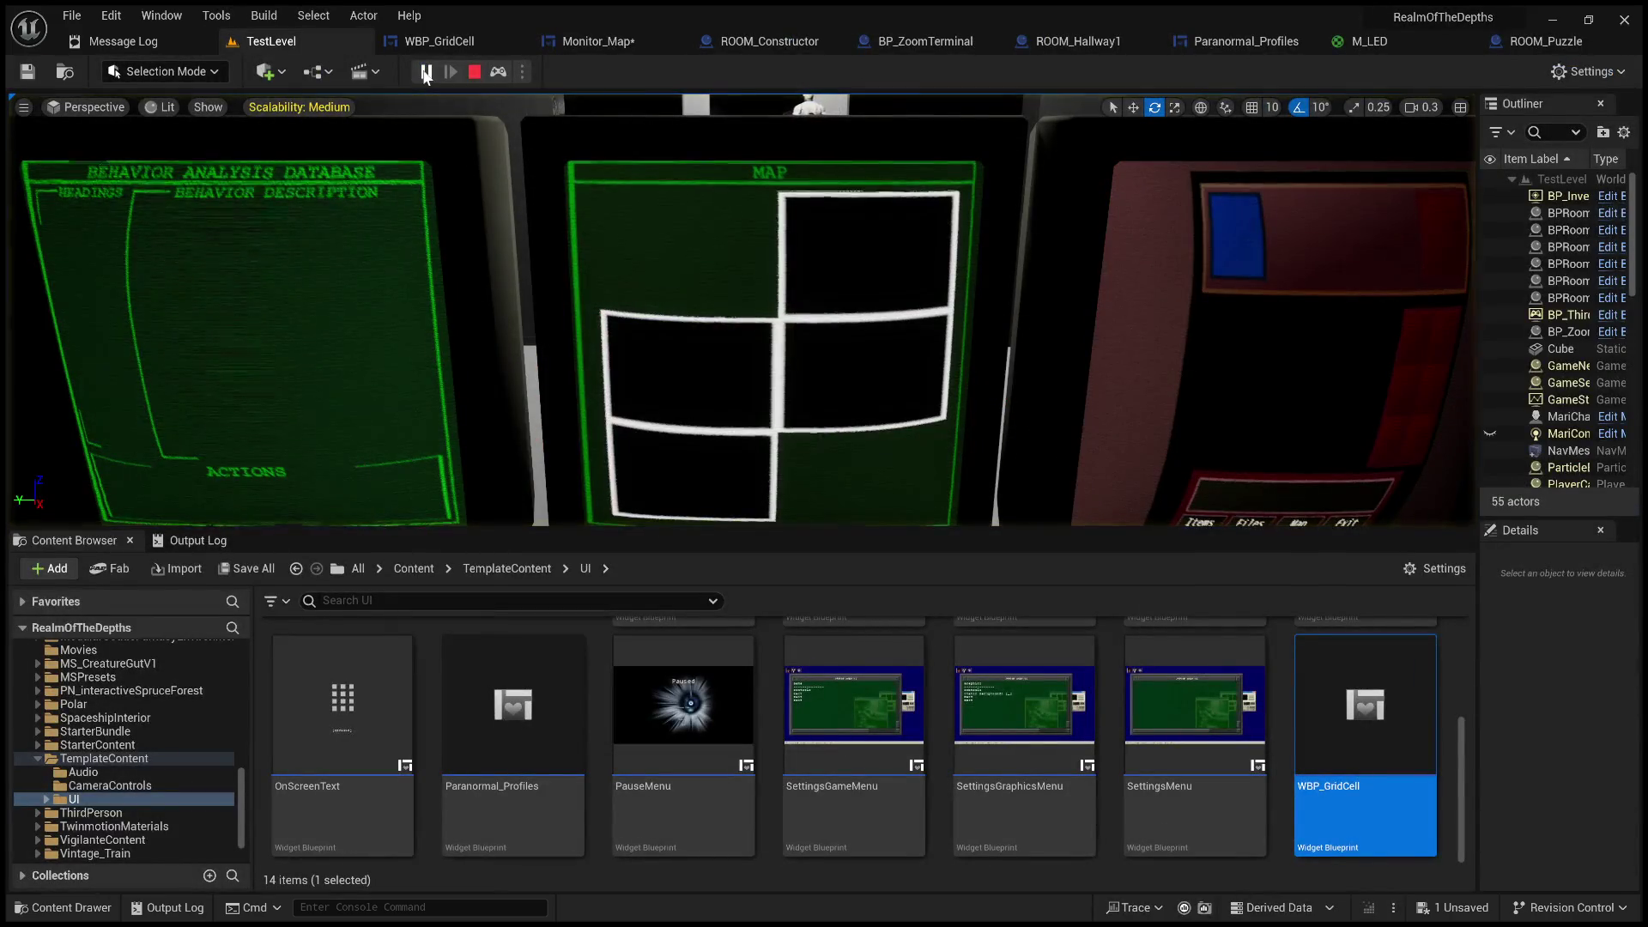
{"action": "left_click", "coordinate": [472, 72]}
{"action": "left_click", "coordinate": [445, 43]}
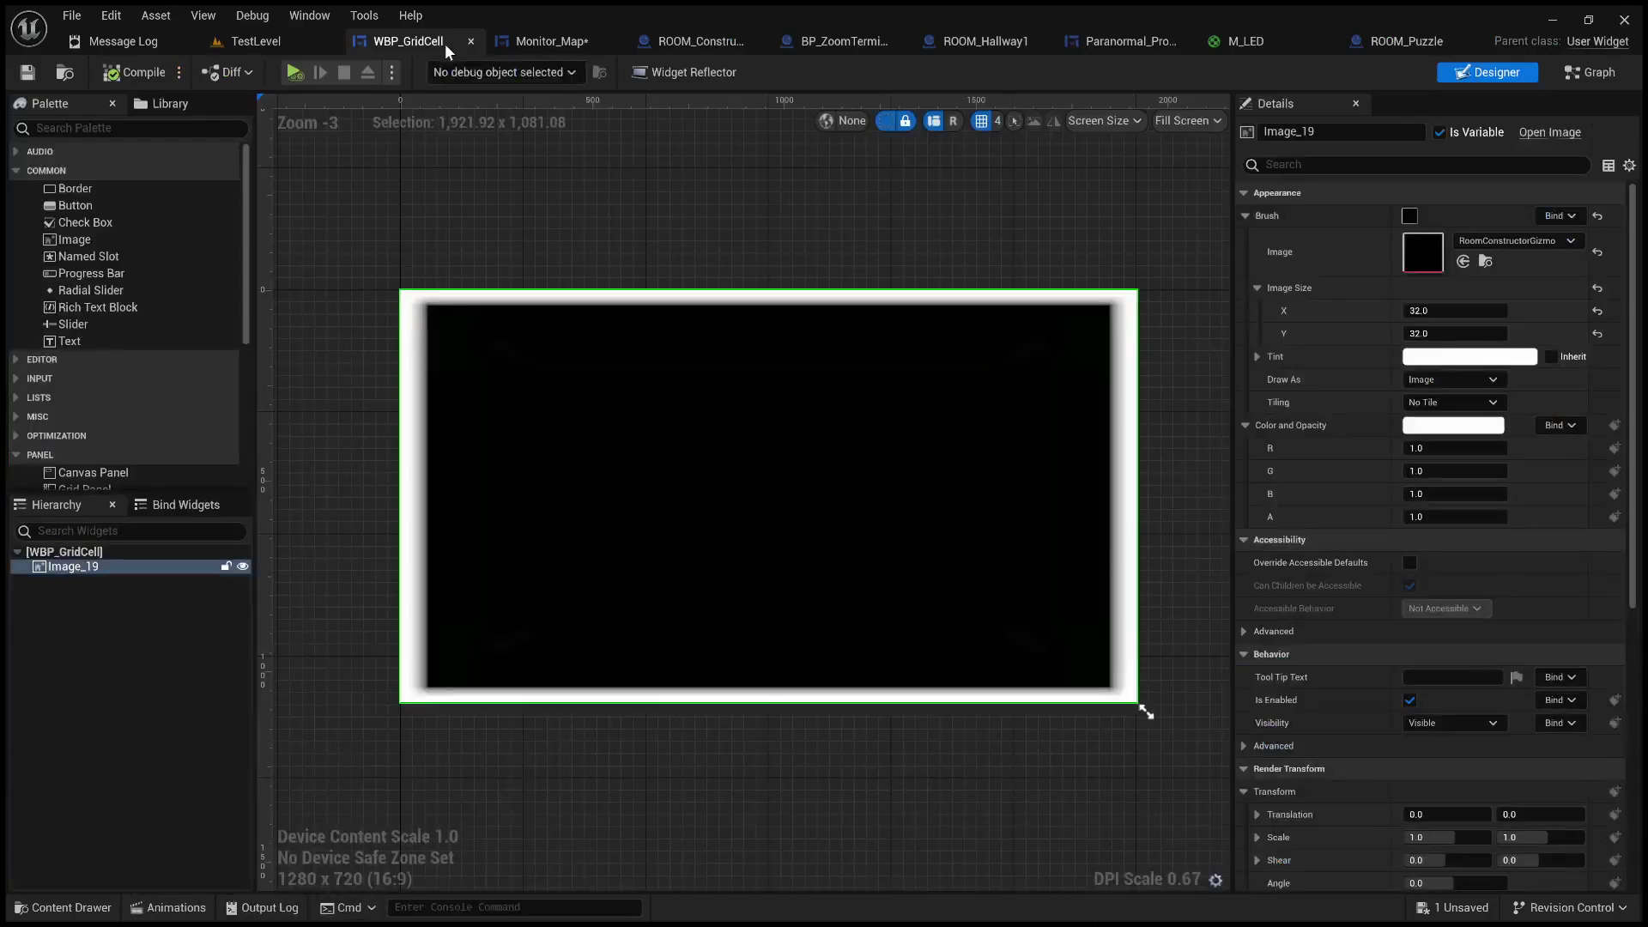
{"action": "left_click", "coordinate": [549, 41]}
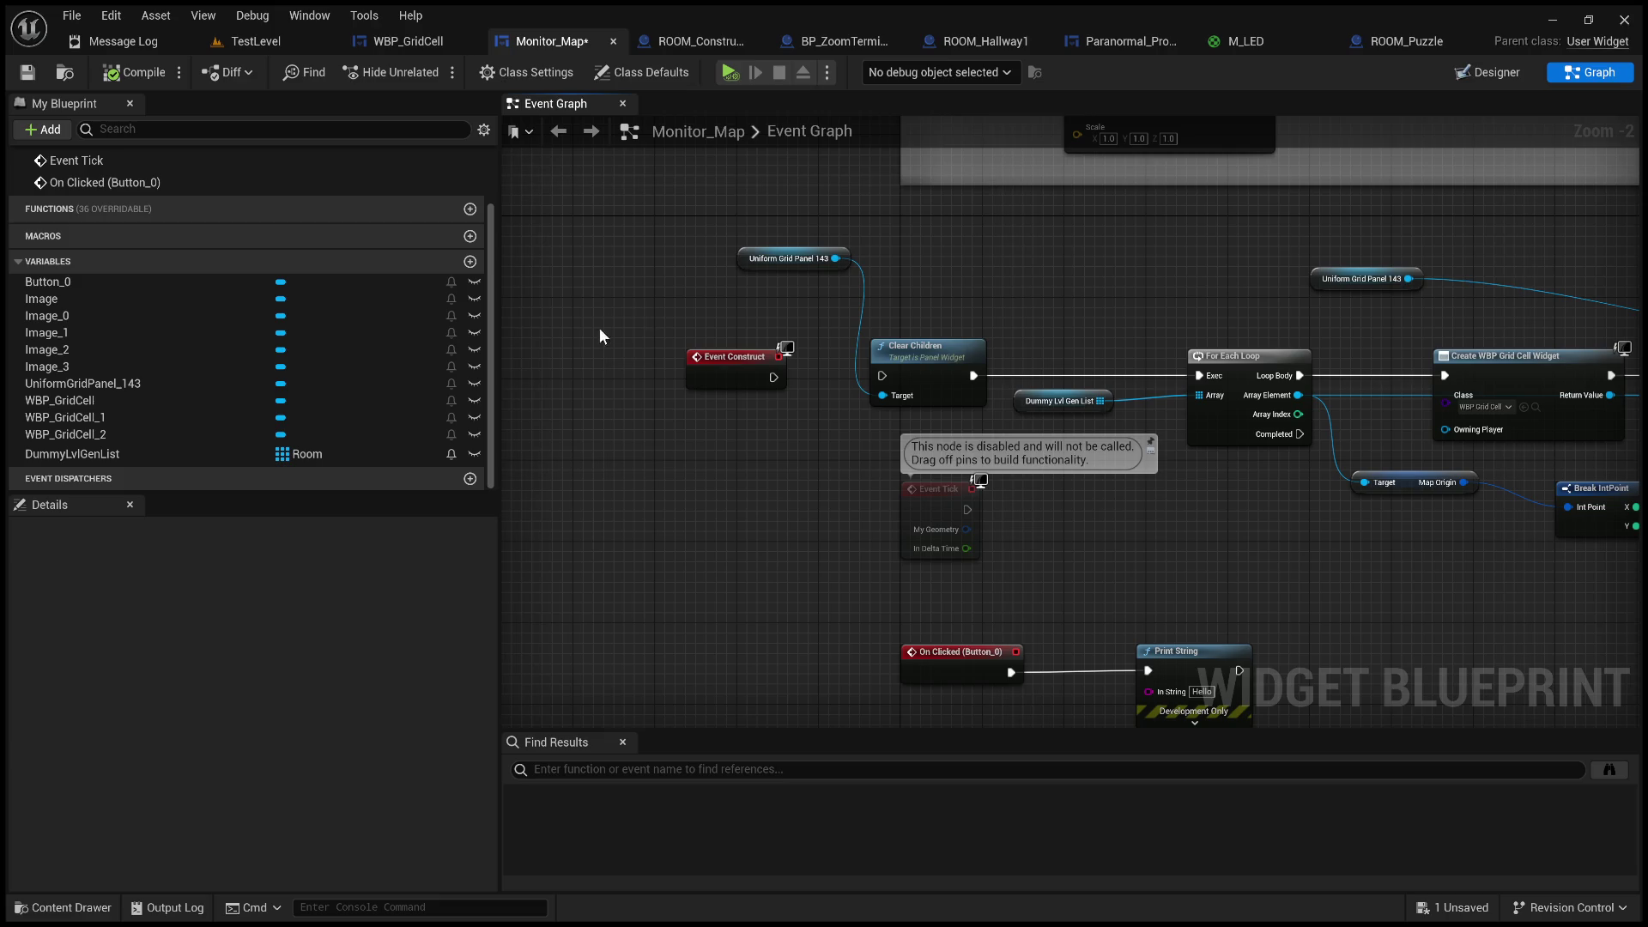
{"action": "left_click", "coordinate": [1488, 73]}
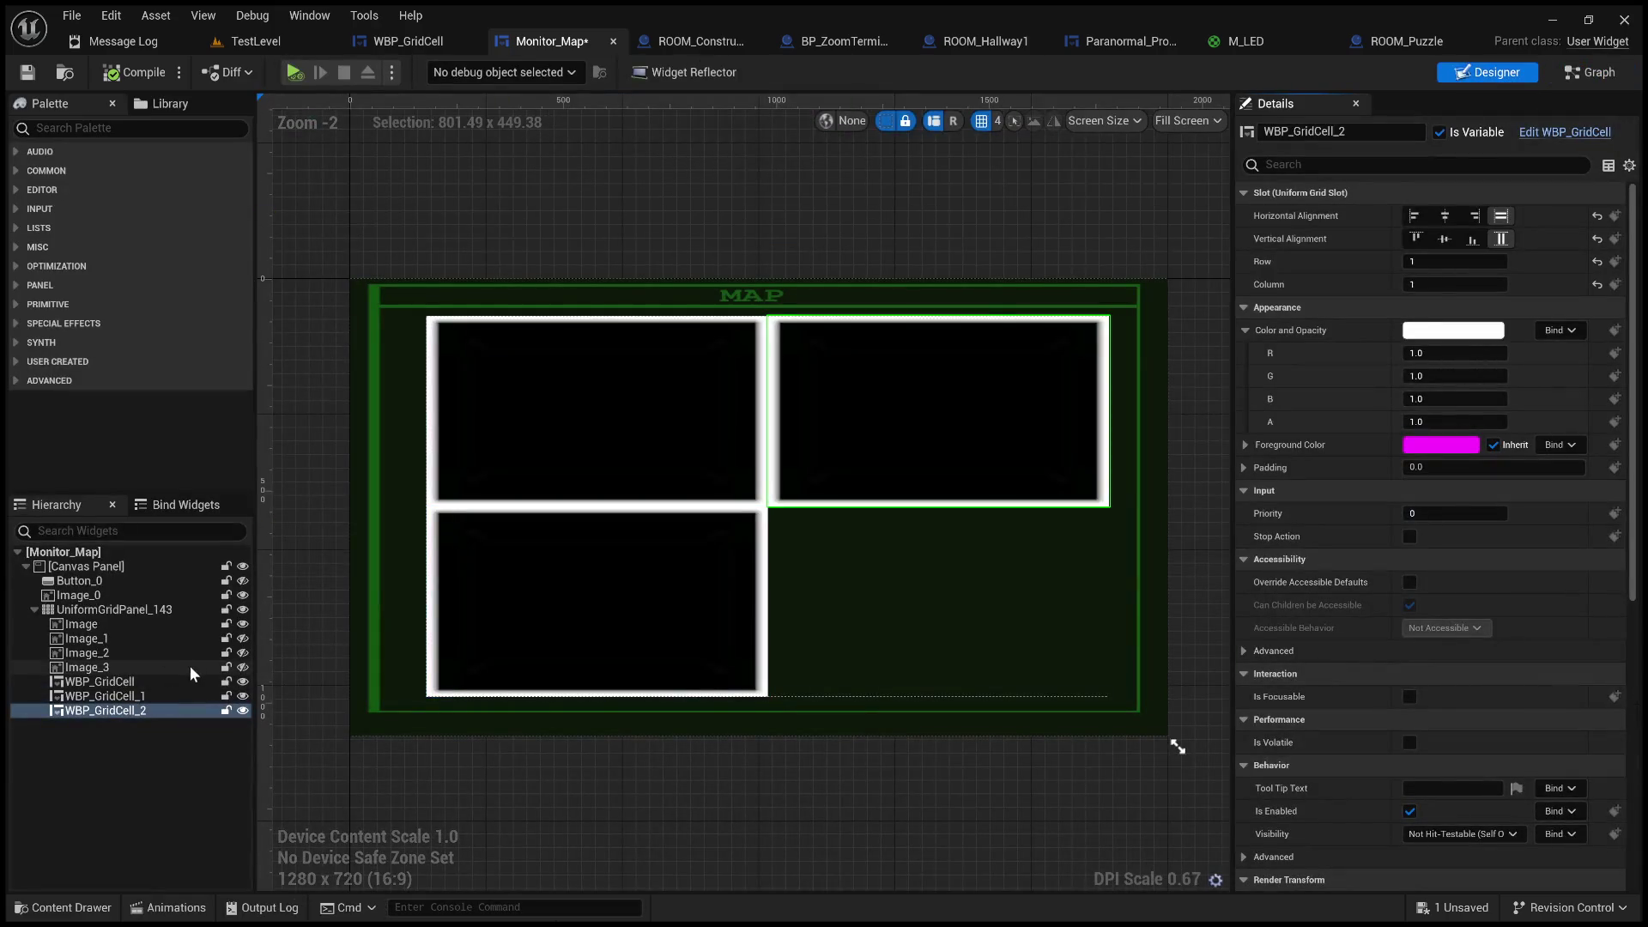
- Delete the four placeholder images Image through Image_3 and save Monitor_Map
{"action": "left_click", "coordinate": [27, 76]}
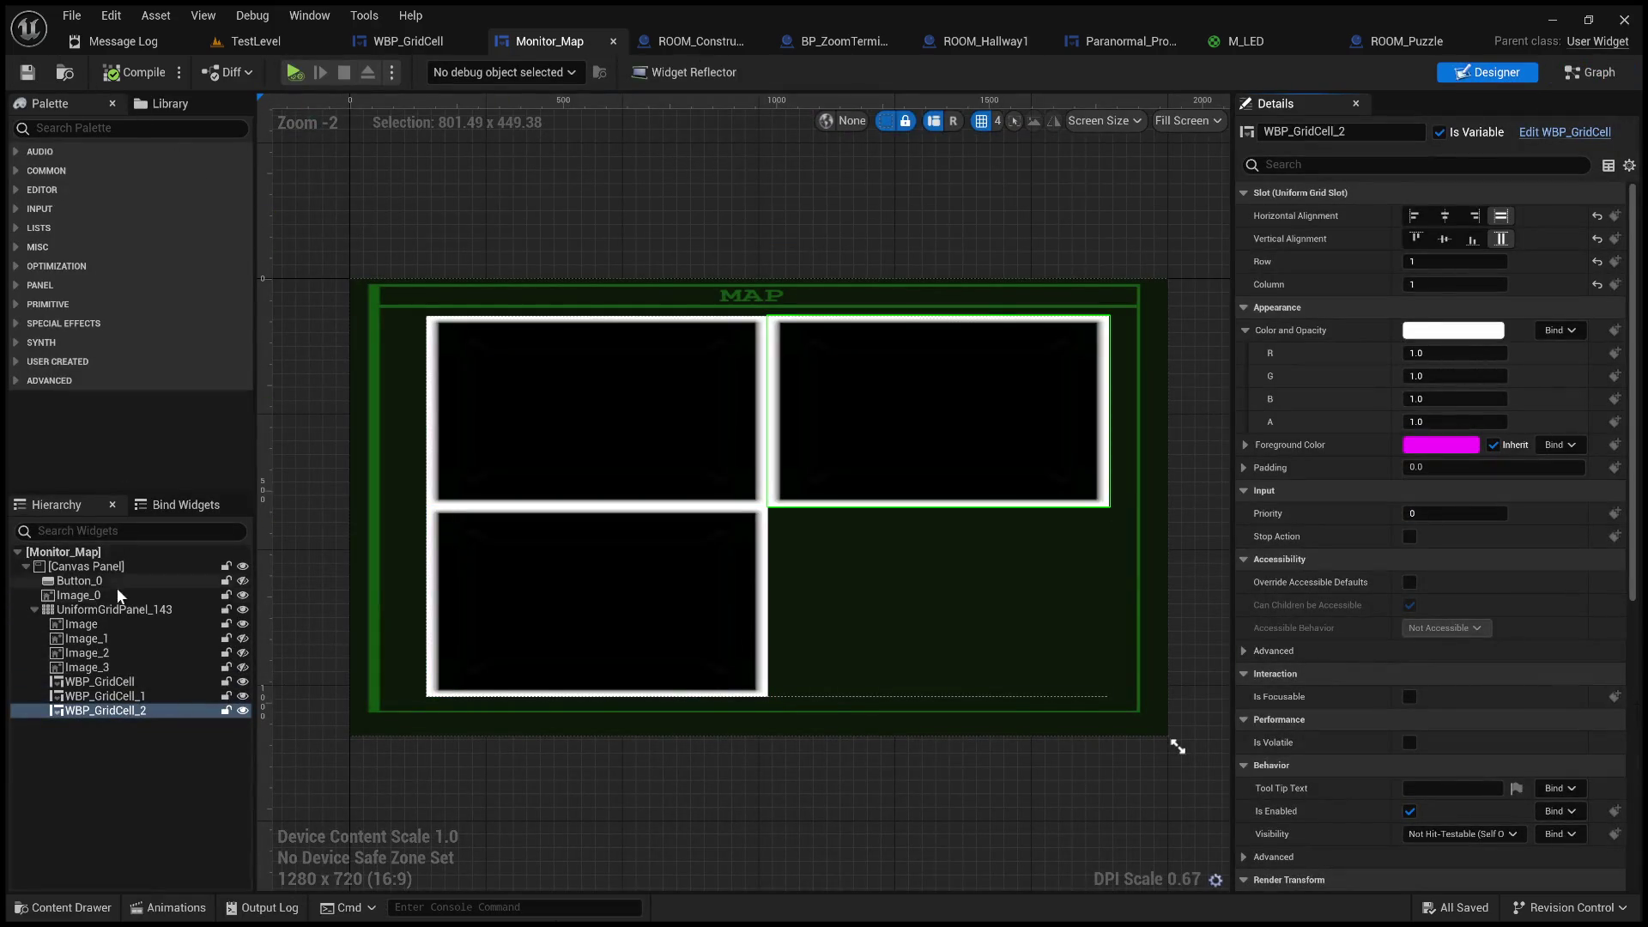
{"action": "left_click", "coordinate": [99, 625]}
{"action": "left_click", "coordinate": [116, 667], "text": "shift"}
{"action": "key", "text": "Delete"}
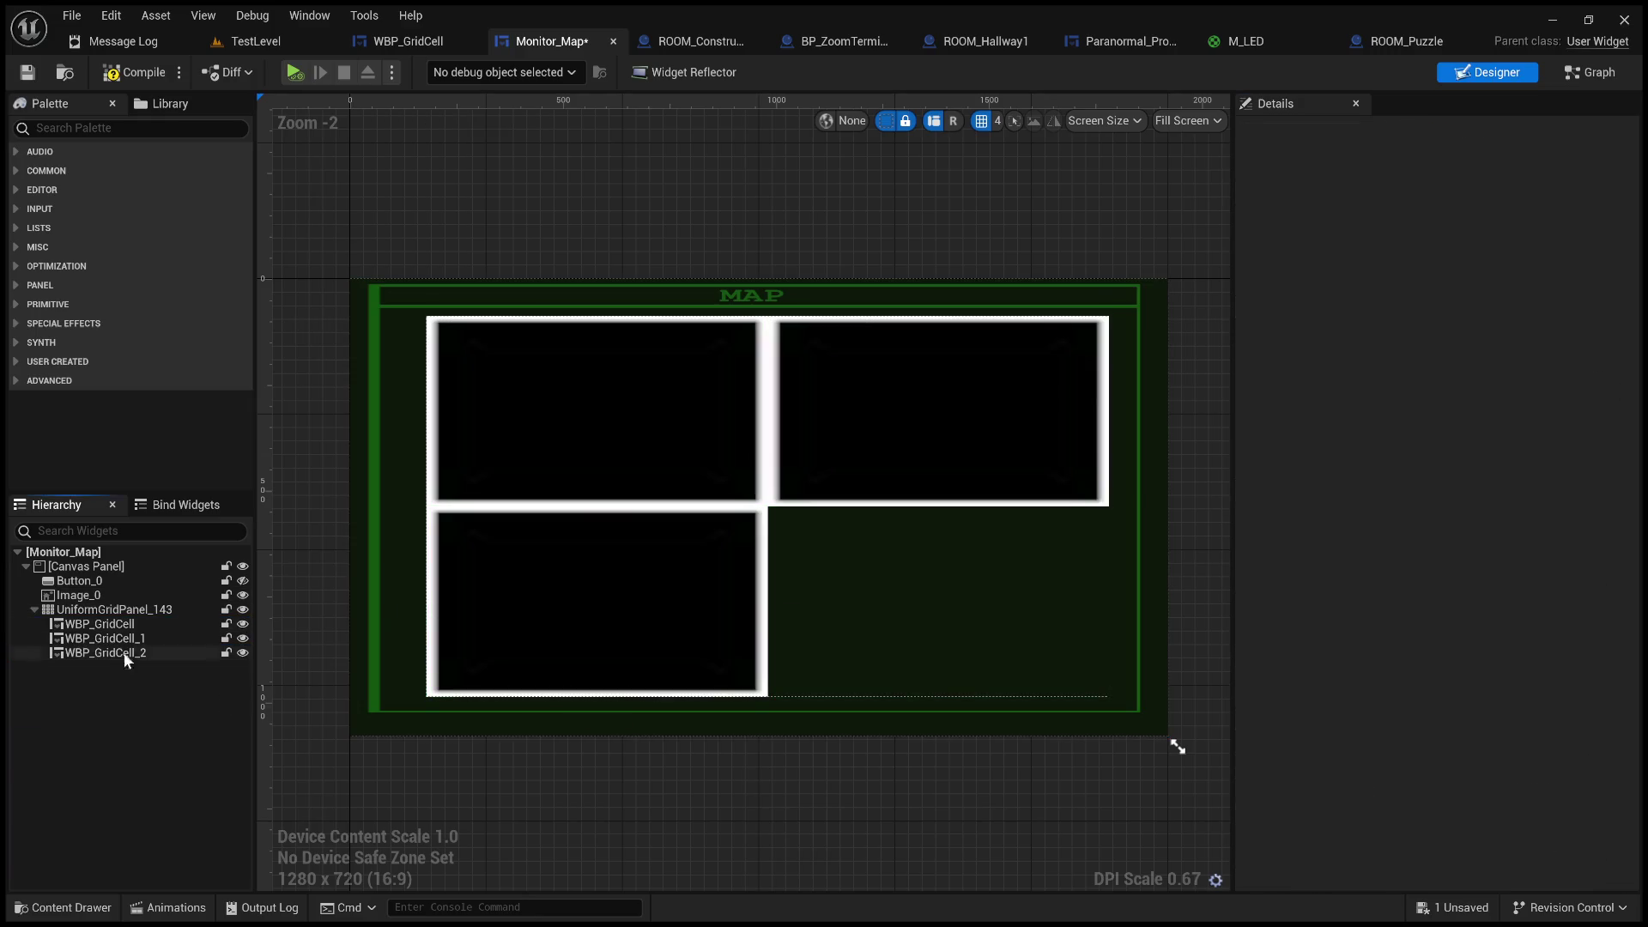
{"action": "left_click", "coordinate": [28, 74]}
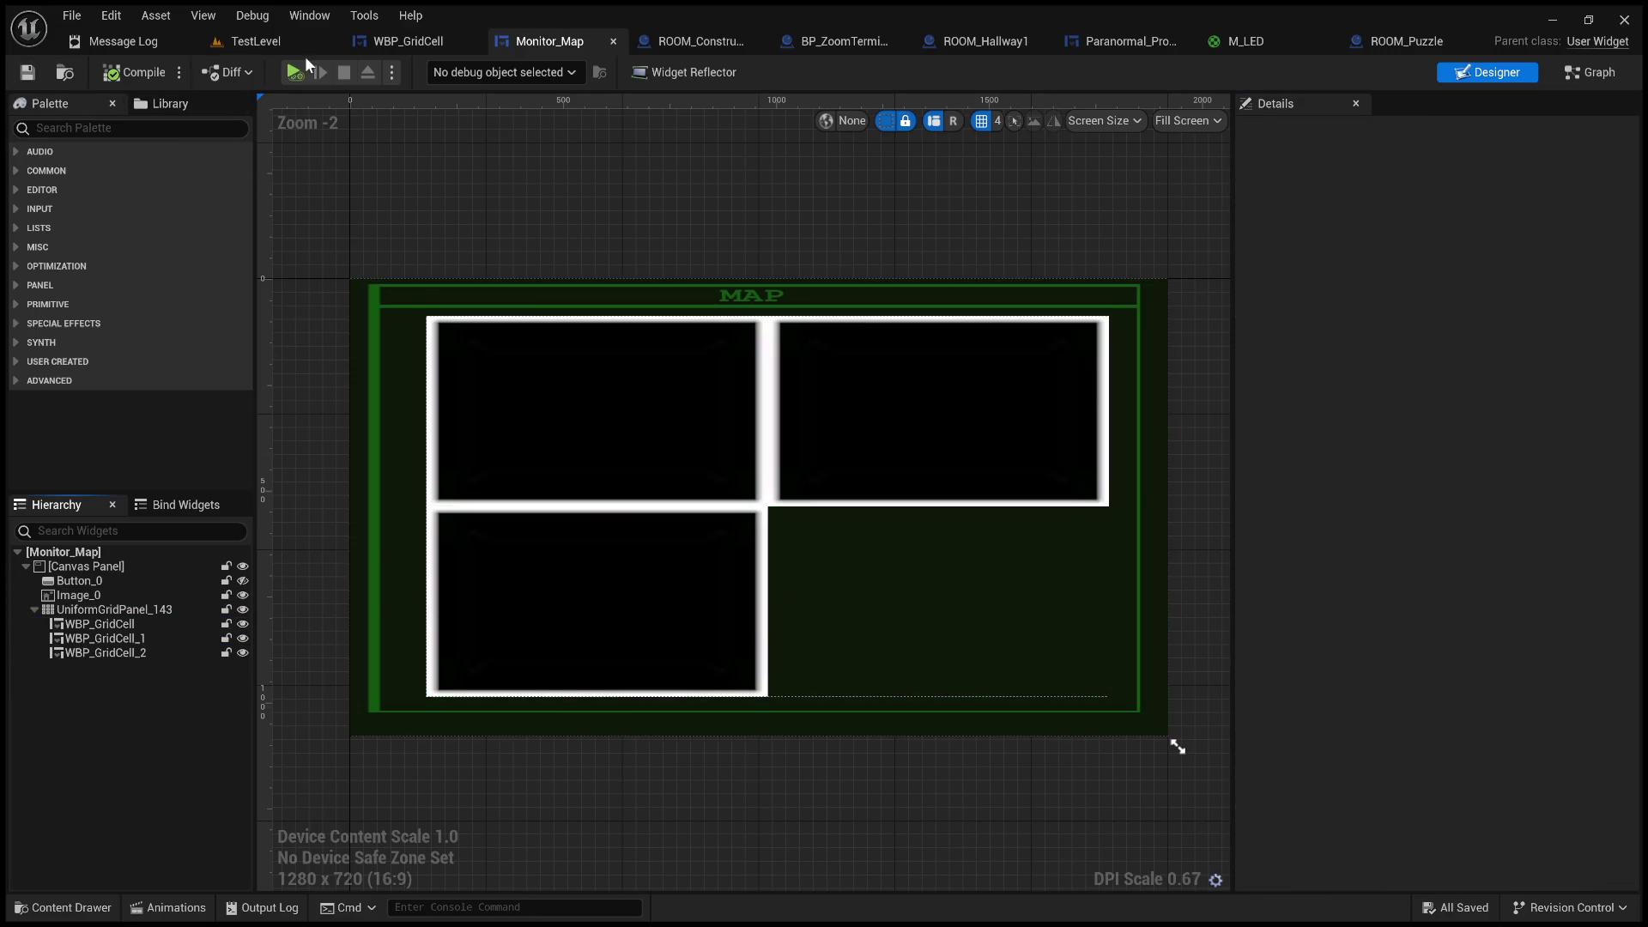
- Play TestLevel again to check the grid cells on the map monitor
{"action": "left_click", "coordinate": [255, 41]}
{"action": "left_click", "coordinate": [426, 73]}
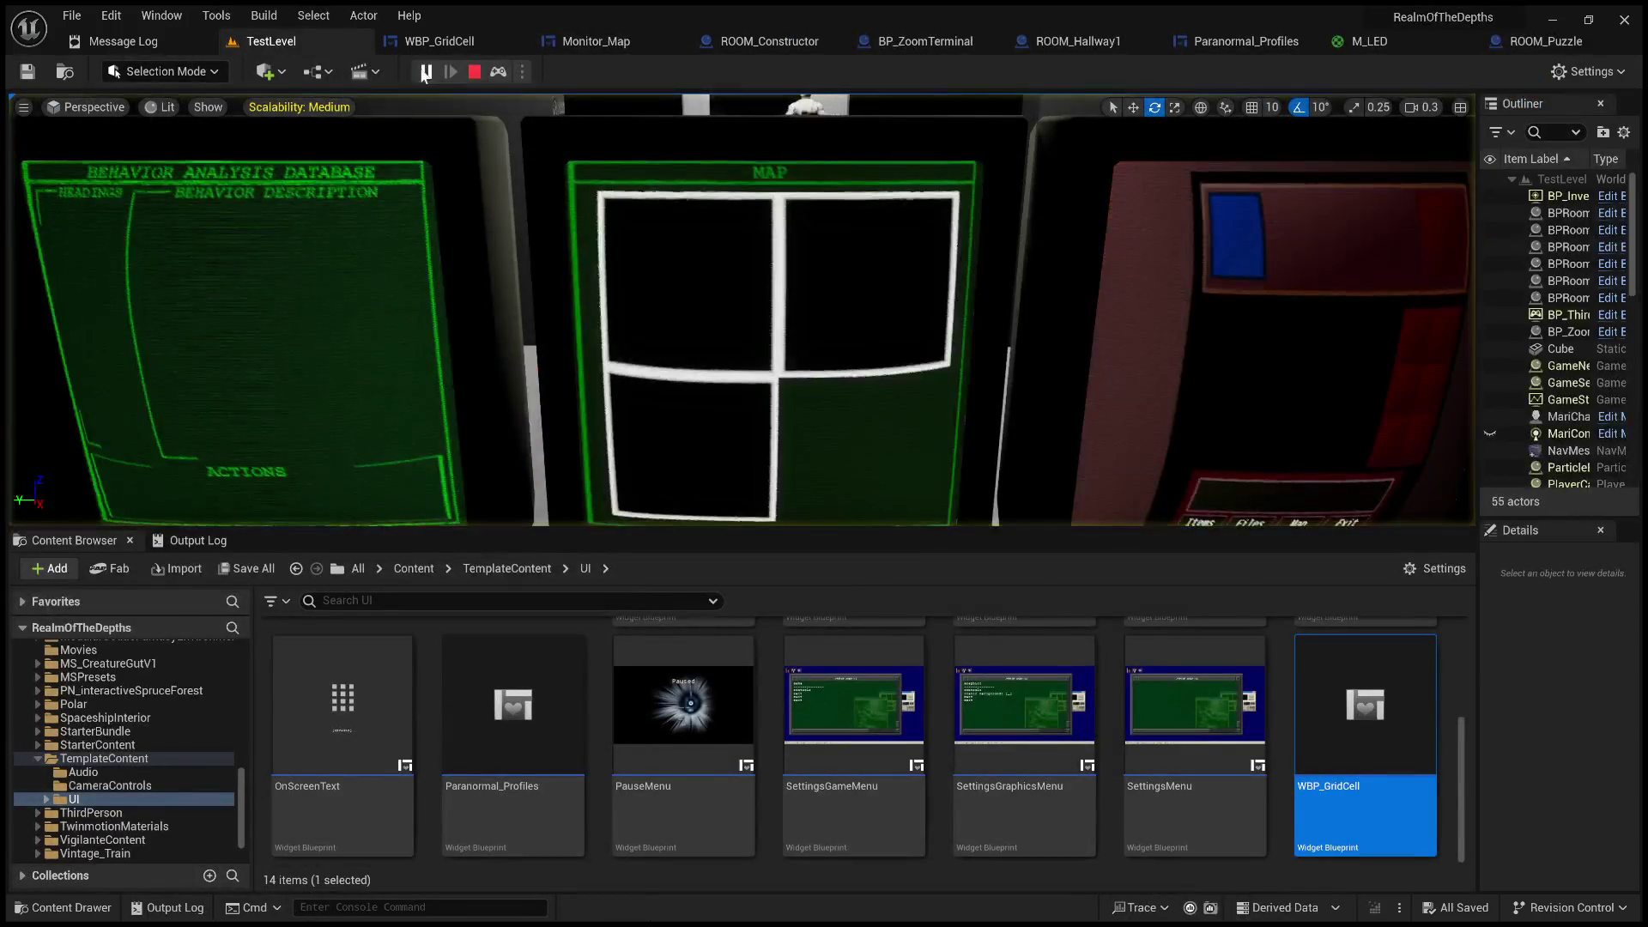
{"action": "left_click", "coordinate": [474, 72]}
{"action": "left_click", "coordinate": [580, 40]}
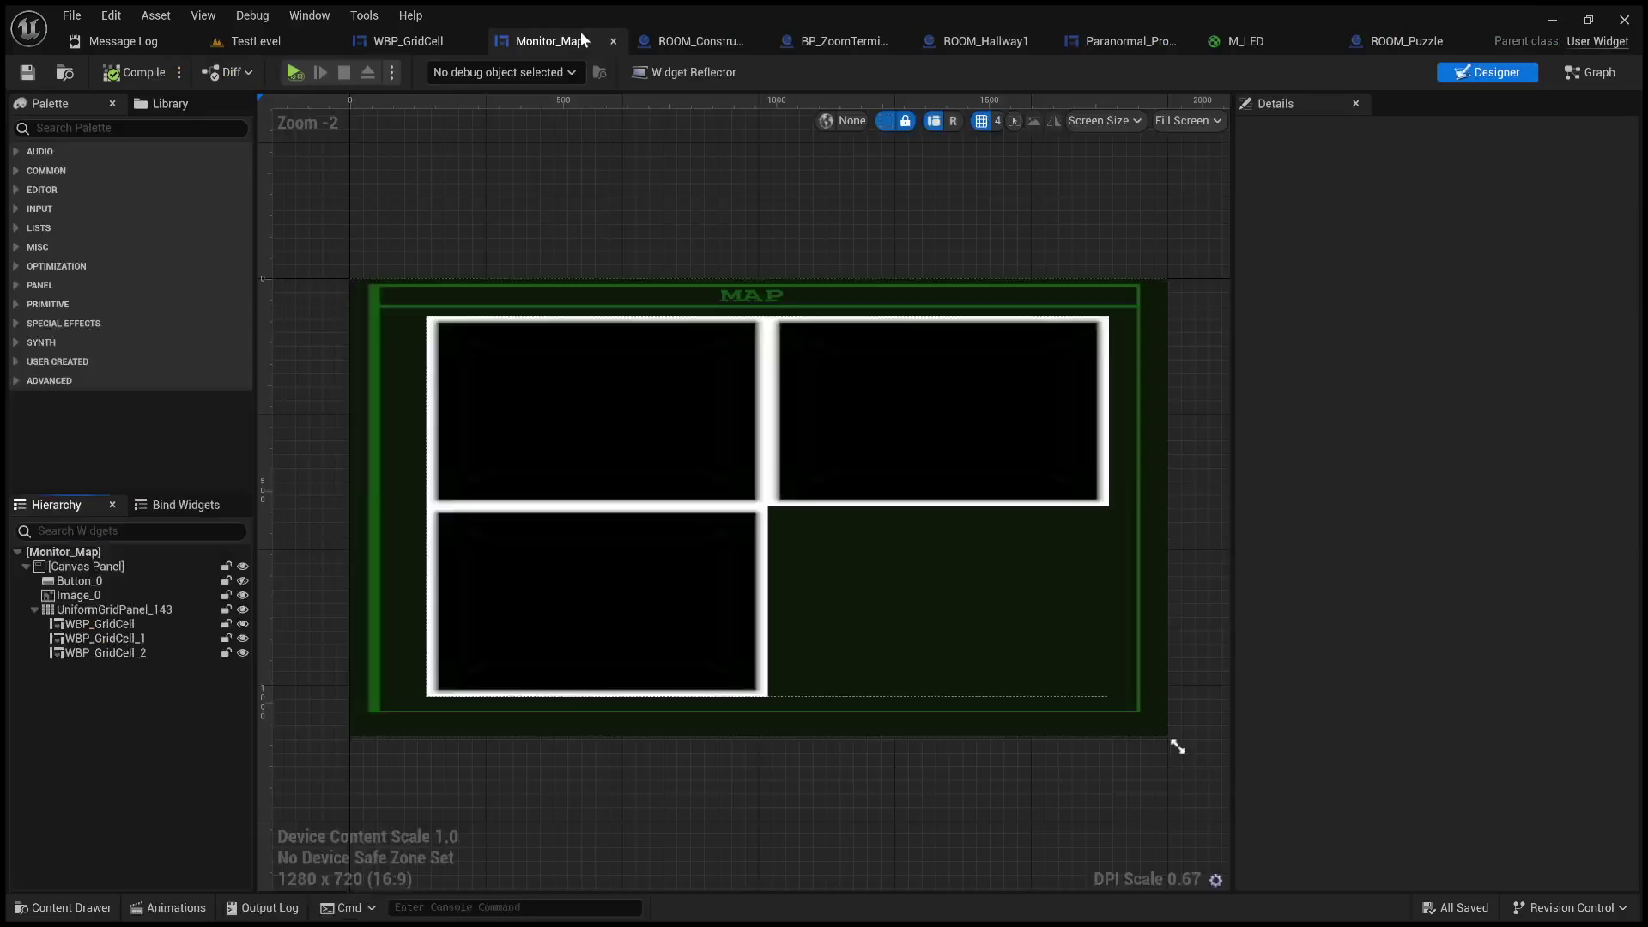
- Undo to restore the four placeholder images, then review WBP_GridCell's Details down to its pivot X
{"action": "key", "text": "ctrl+z"}
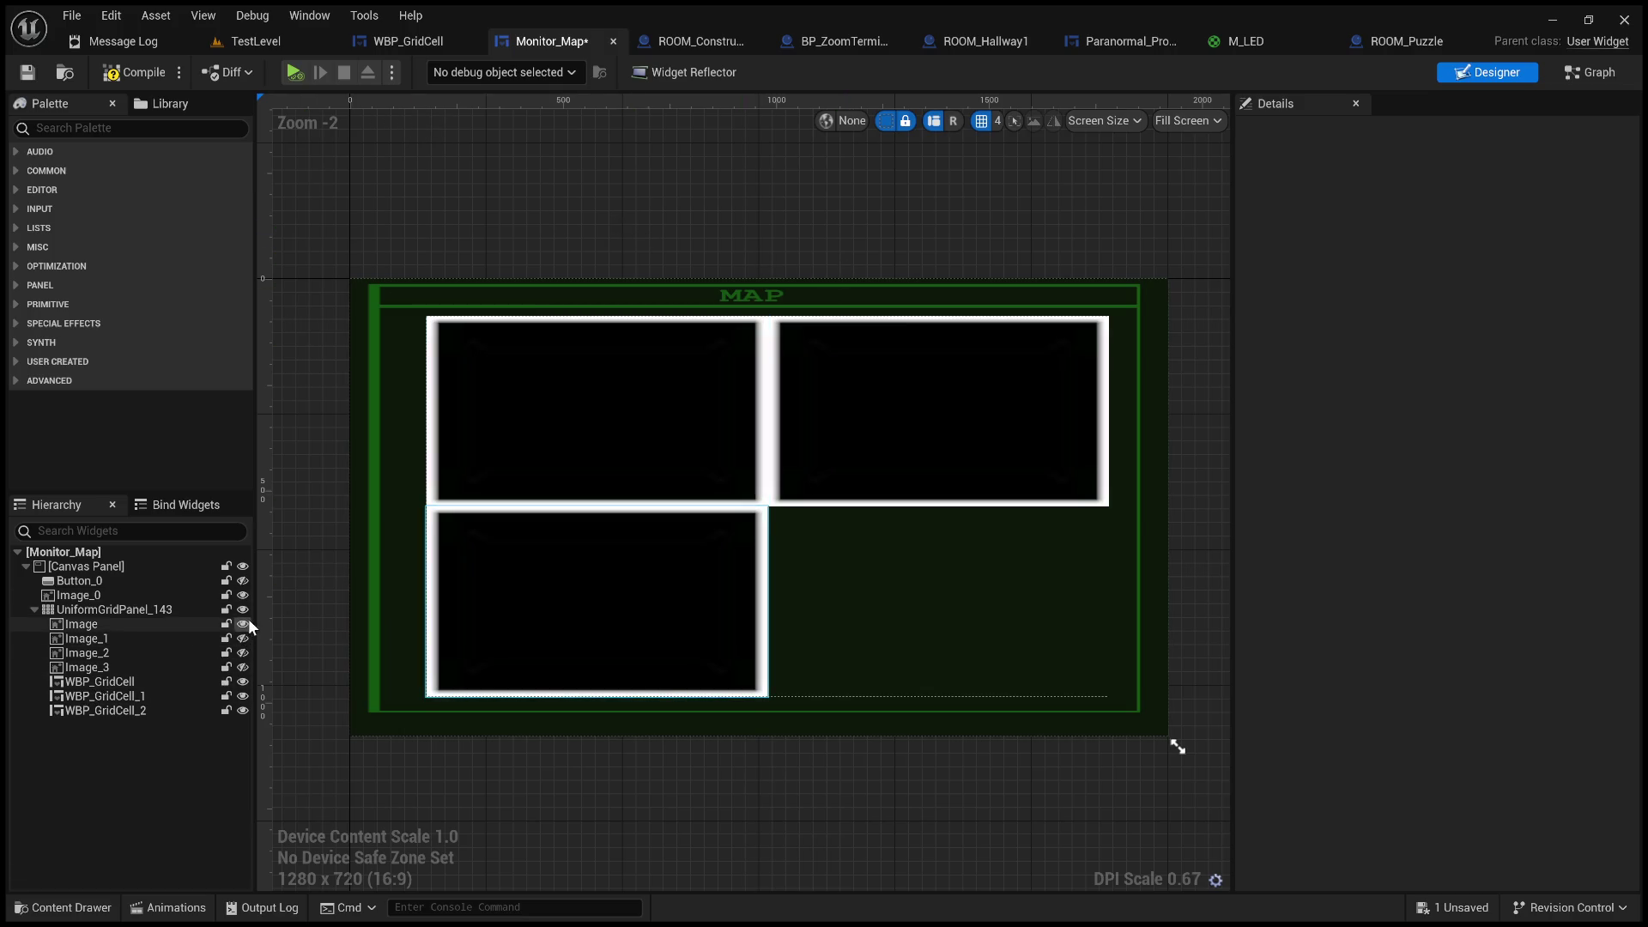
{"action": "left_click", "coordinate": [137, 681]}
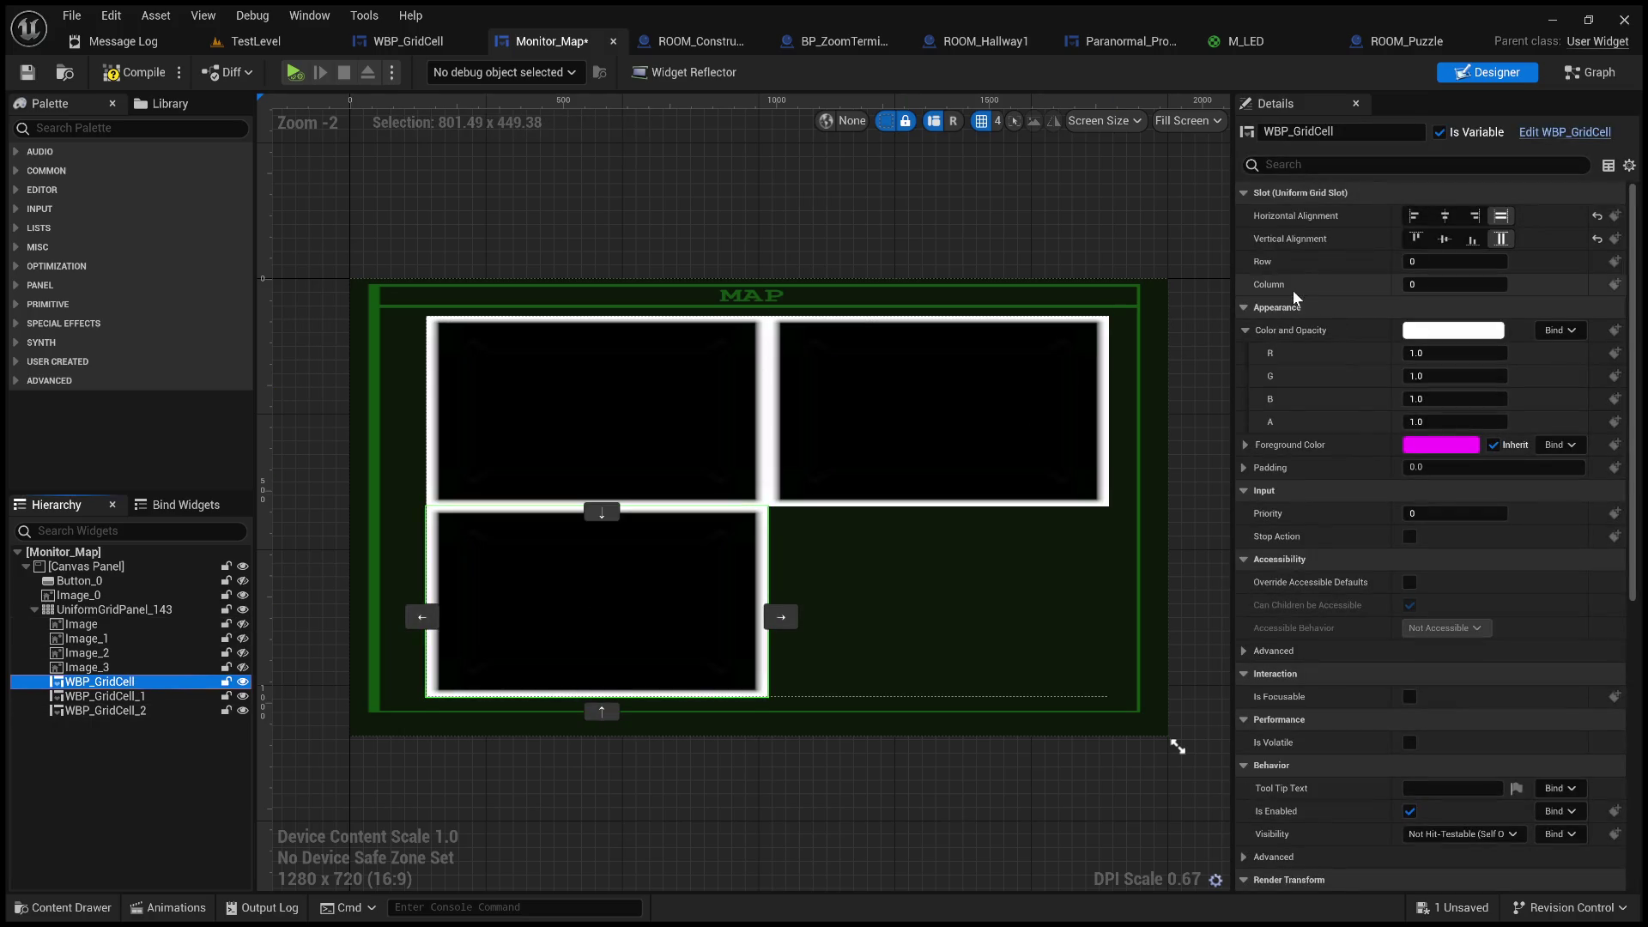
{"action": "scroll", "coordinate": [1278, 346], "scroll_direction": "down", "scroll_amount": 2}
{"action": "scroll", "coordinate": [1279, 347], "scroll_direction": "down", "scroll_amount": 3}
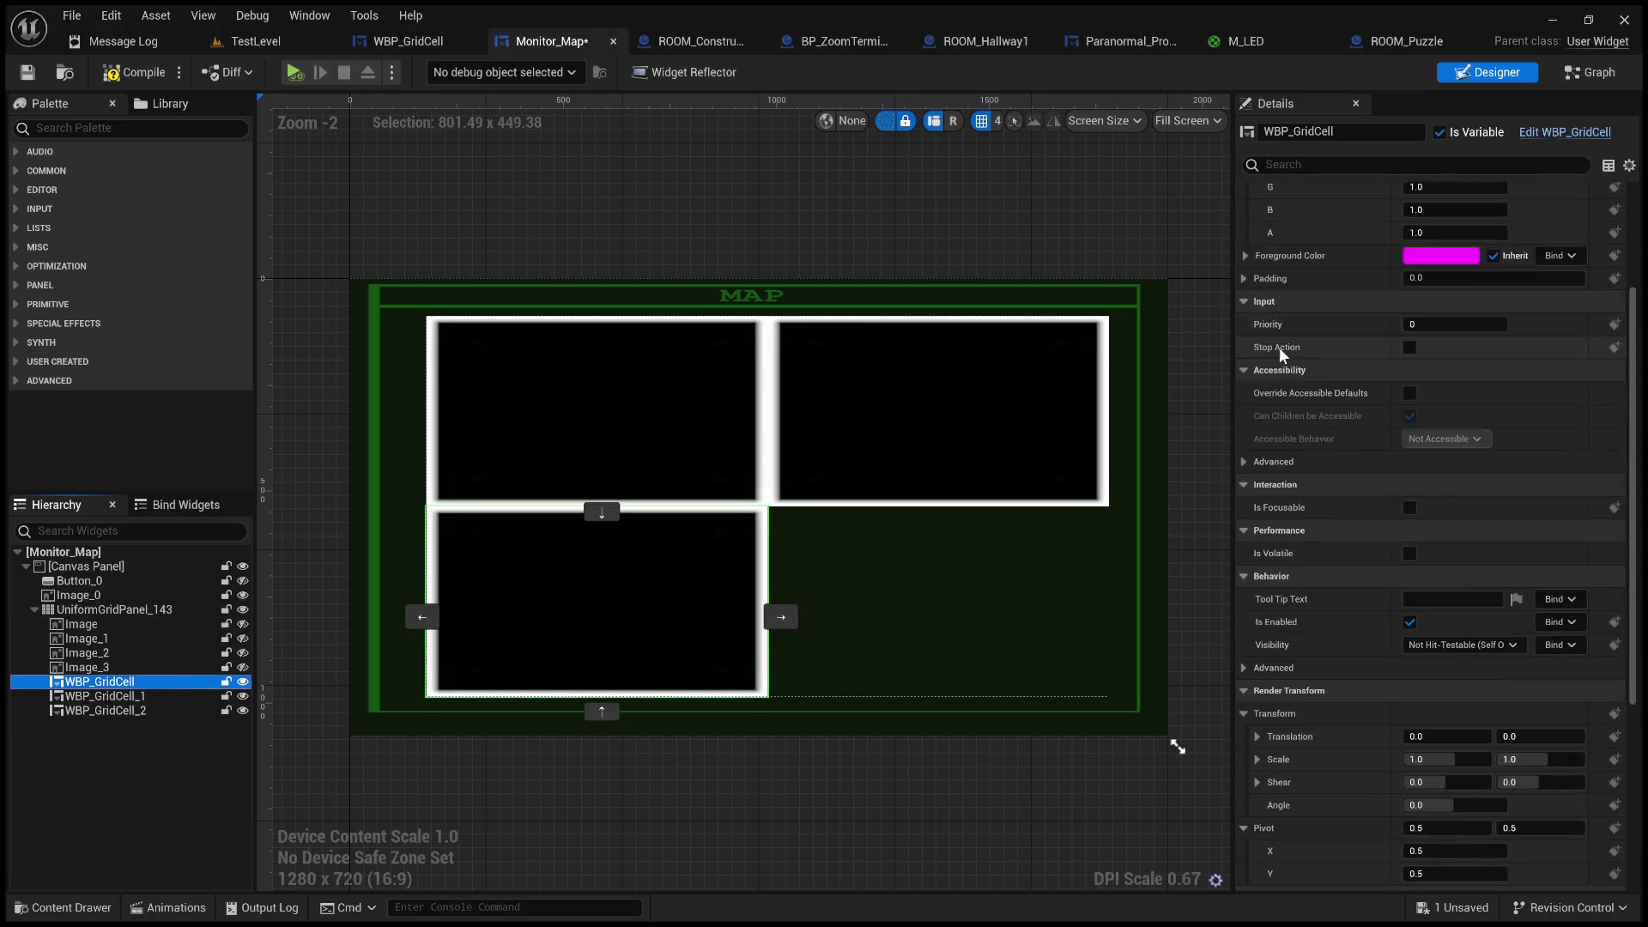
{"action": "scroll", "coordinate": [1278, 347], "scroll_direction": "down", "scroll_amount": 3}
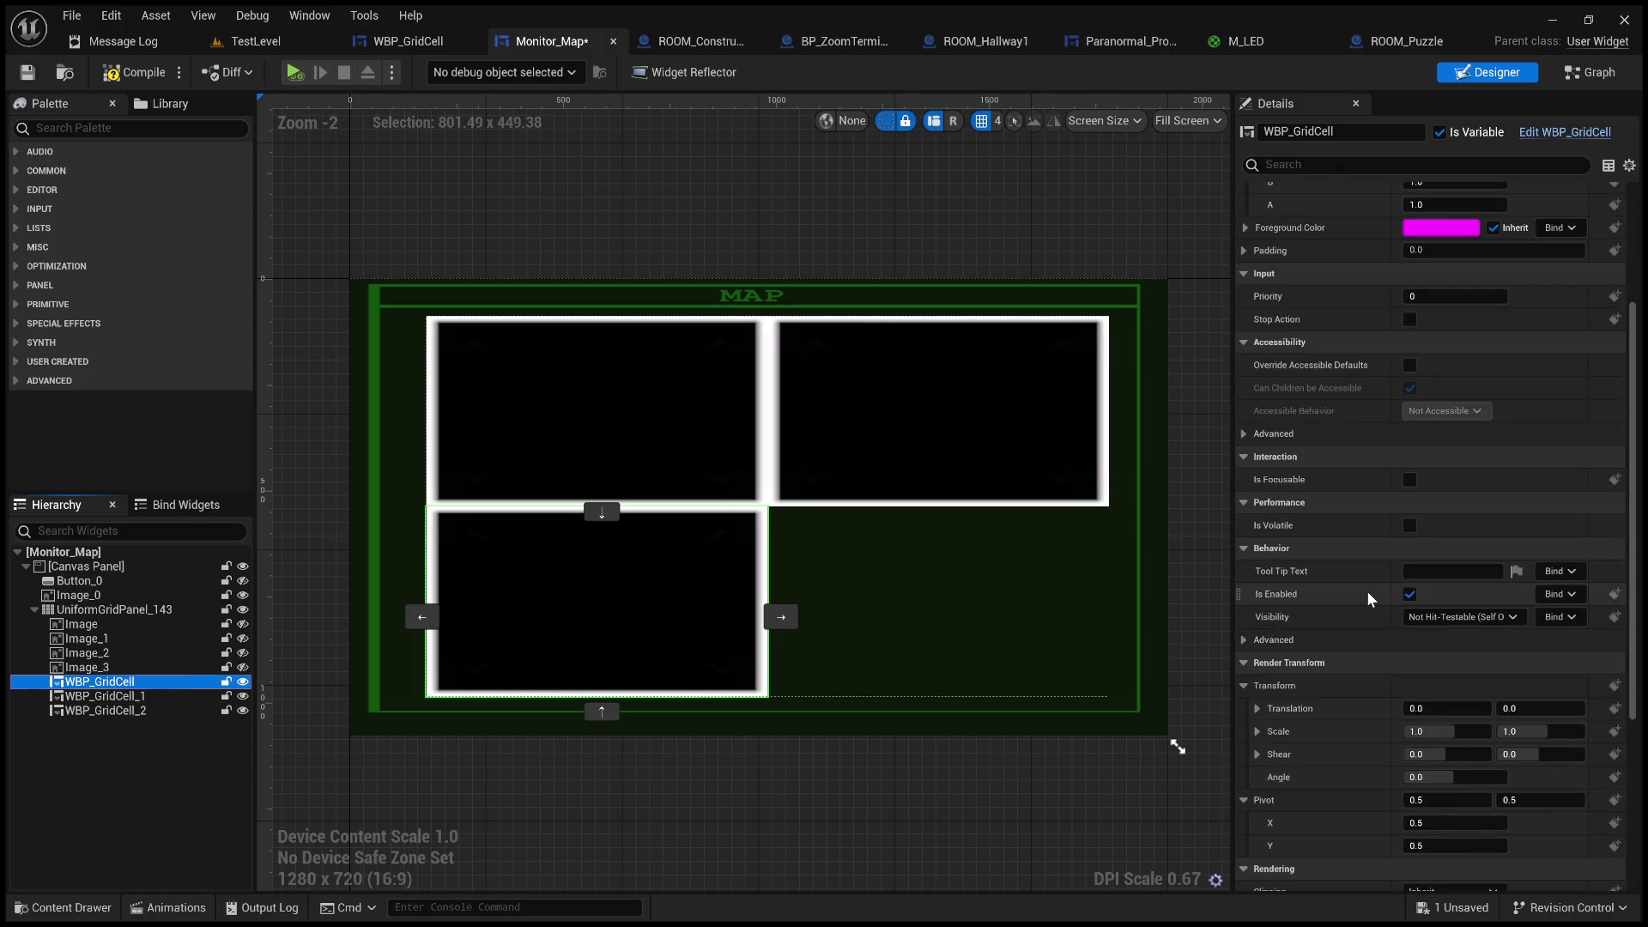
{"action": "scroll", "coordinate": [1368, 594], "scroll_direction": "down", "scroll_amount": 11}
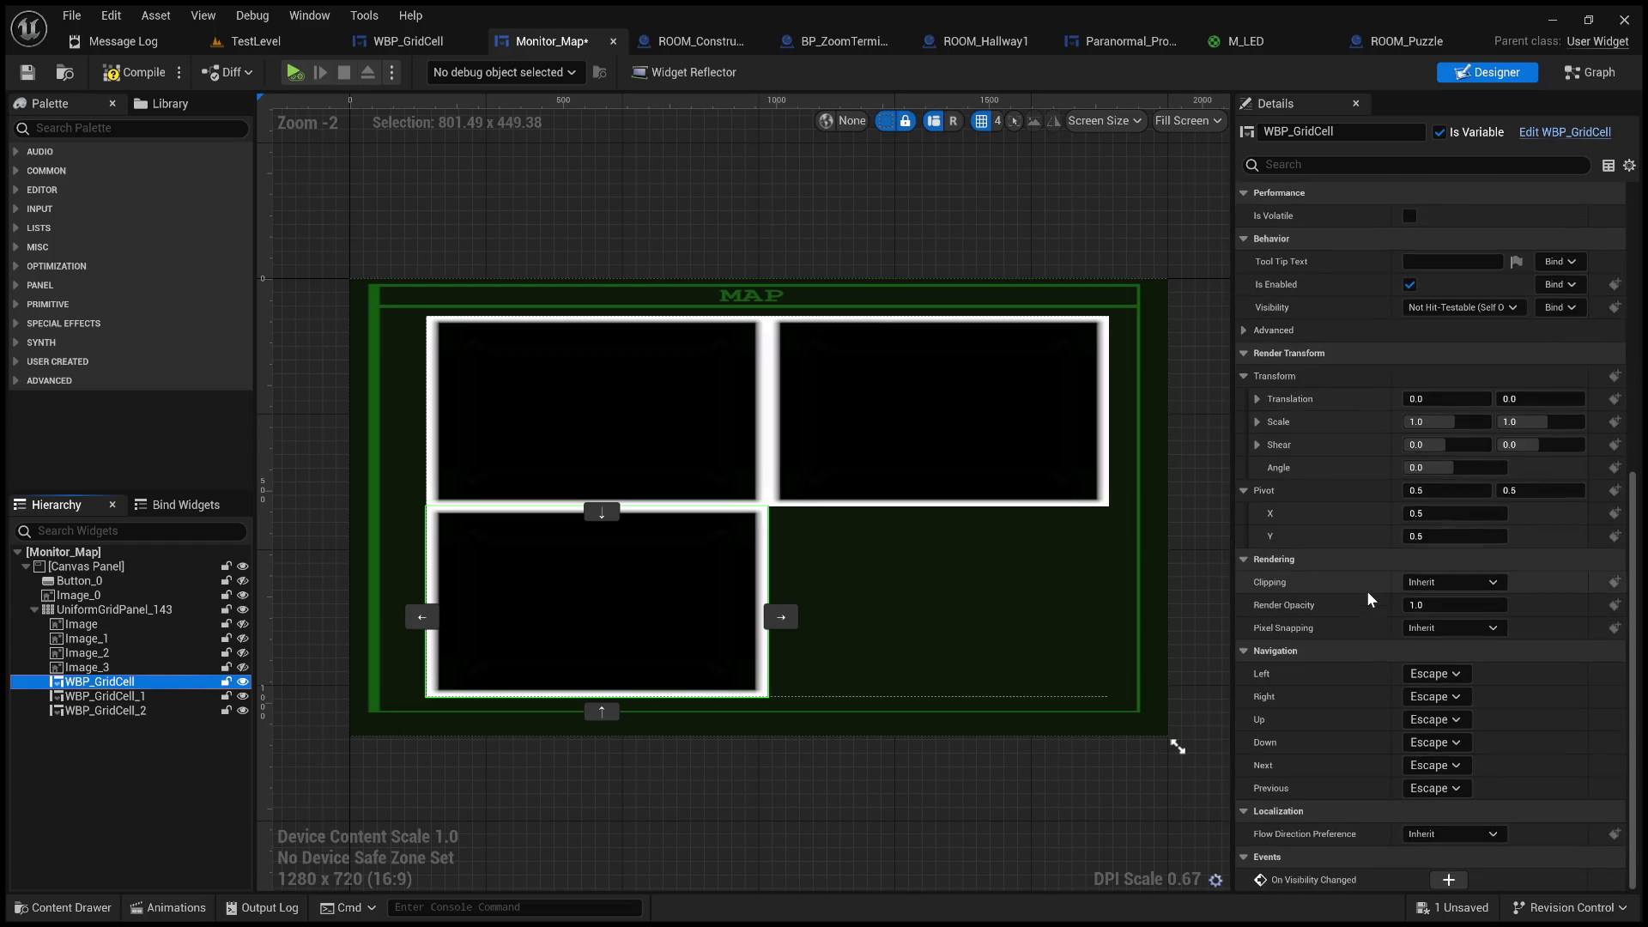
{"action": "scroll", "coordinate": [1368, 592], "scroll_direction": "up", "scroll_amount": 16}
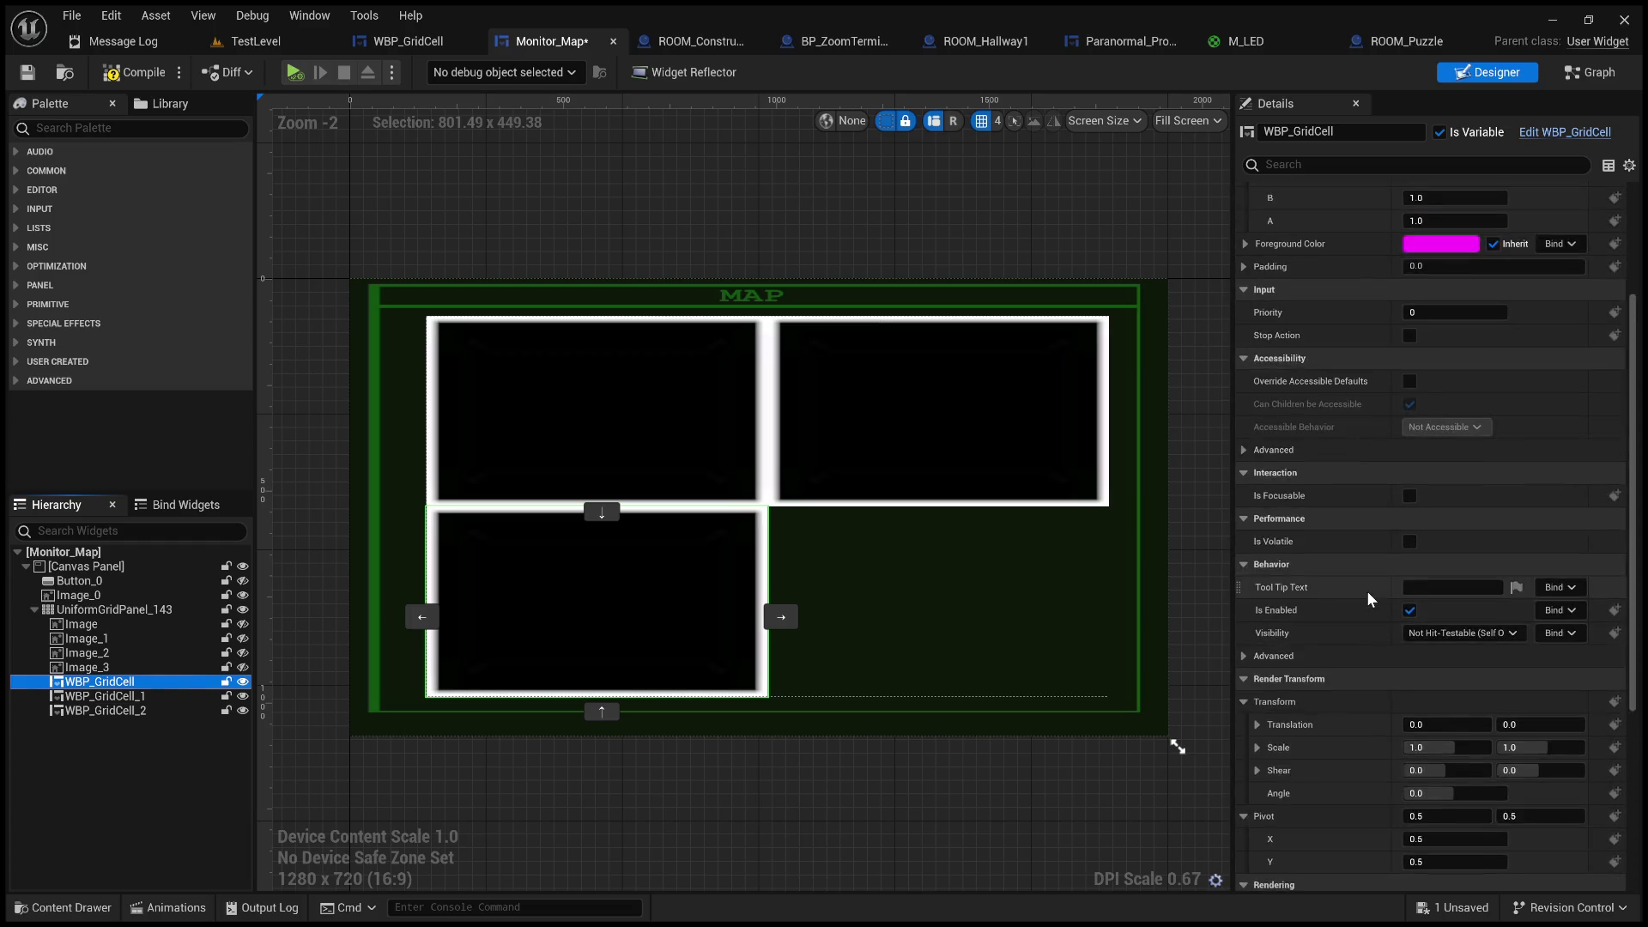
{"action": "scroll", "coordinate": [1366, 590], "scroll_direction": "up", "scroll_amount": 2}
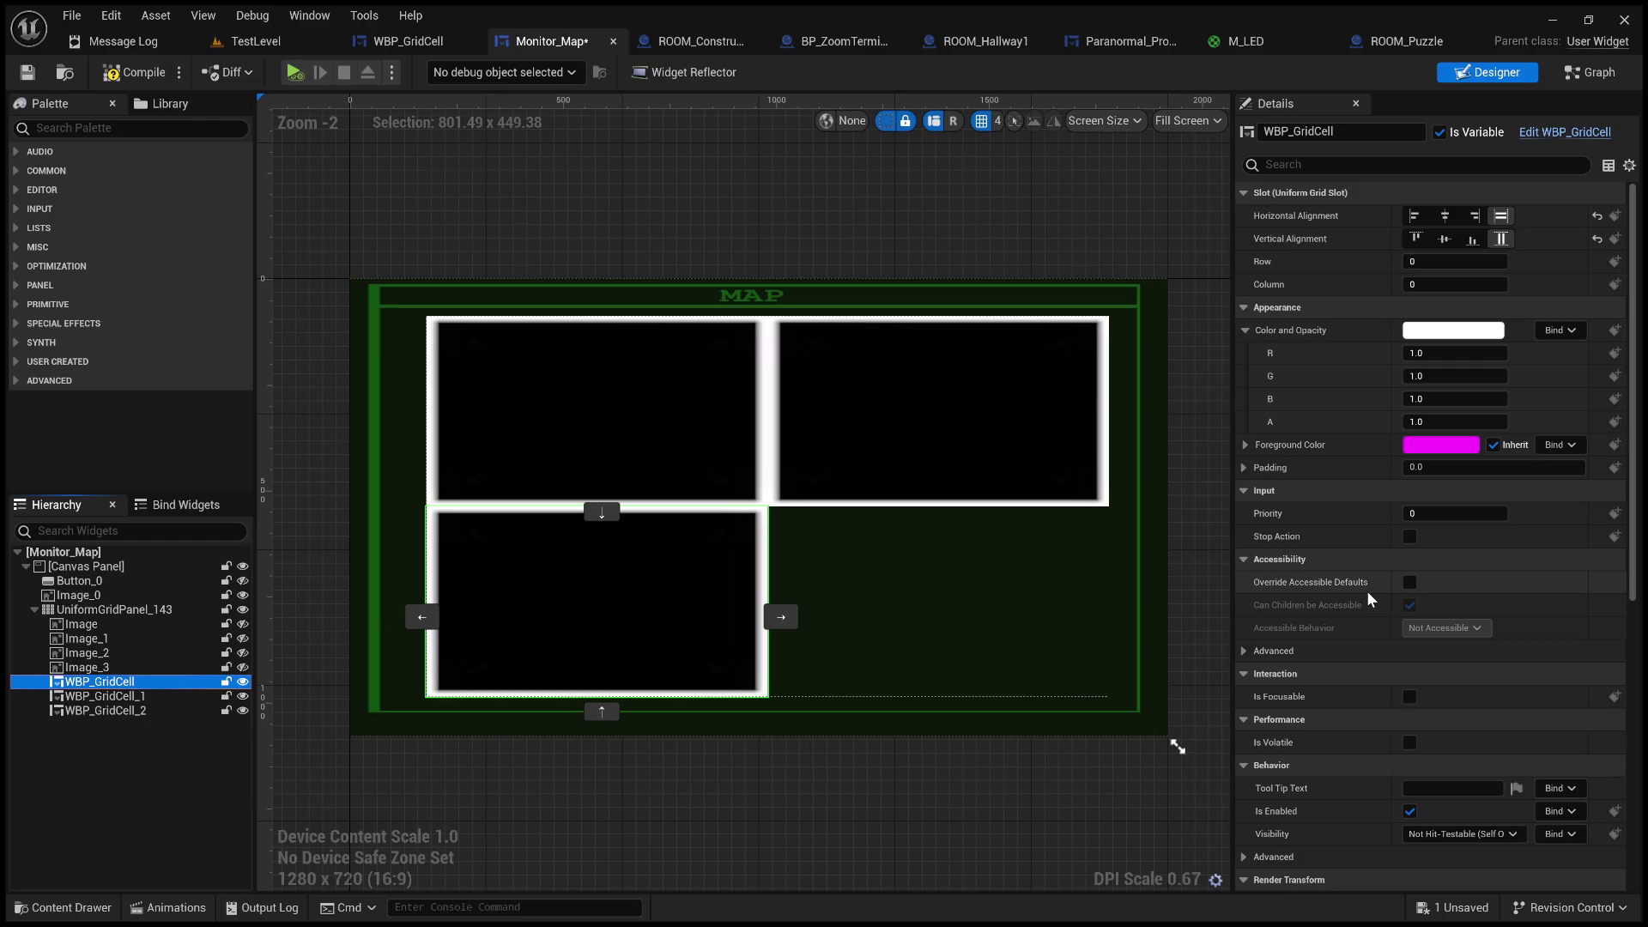
{"action": "scroll", "coordinate": [1368, 598], "scroll_direction": "down", "scroll_amount": 6}
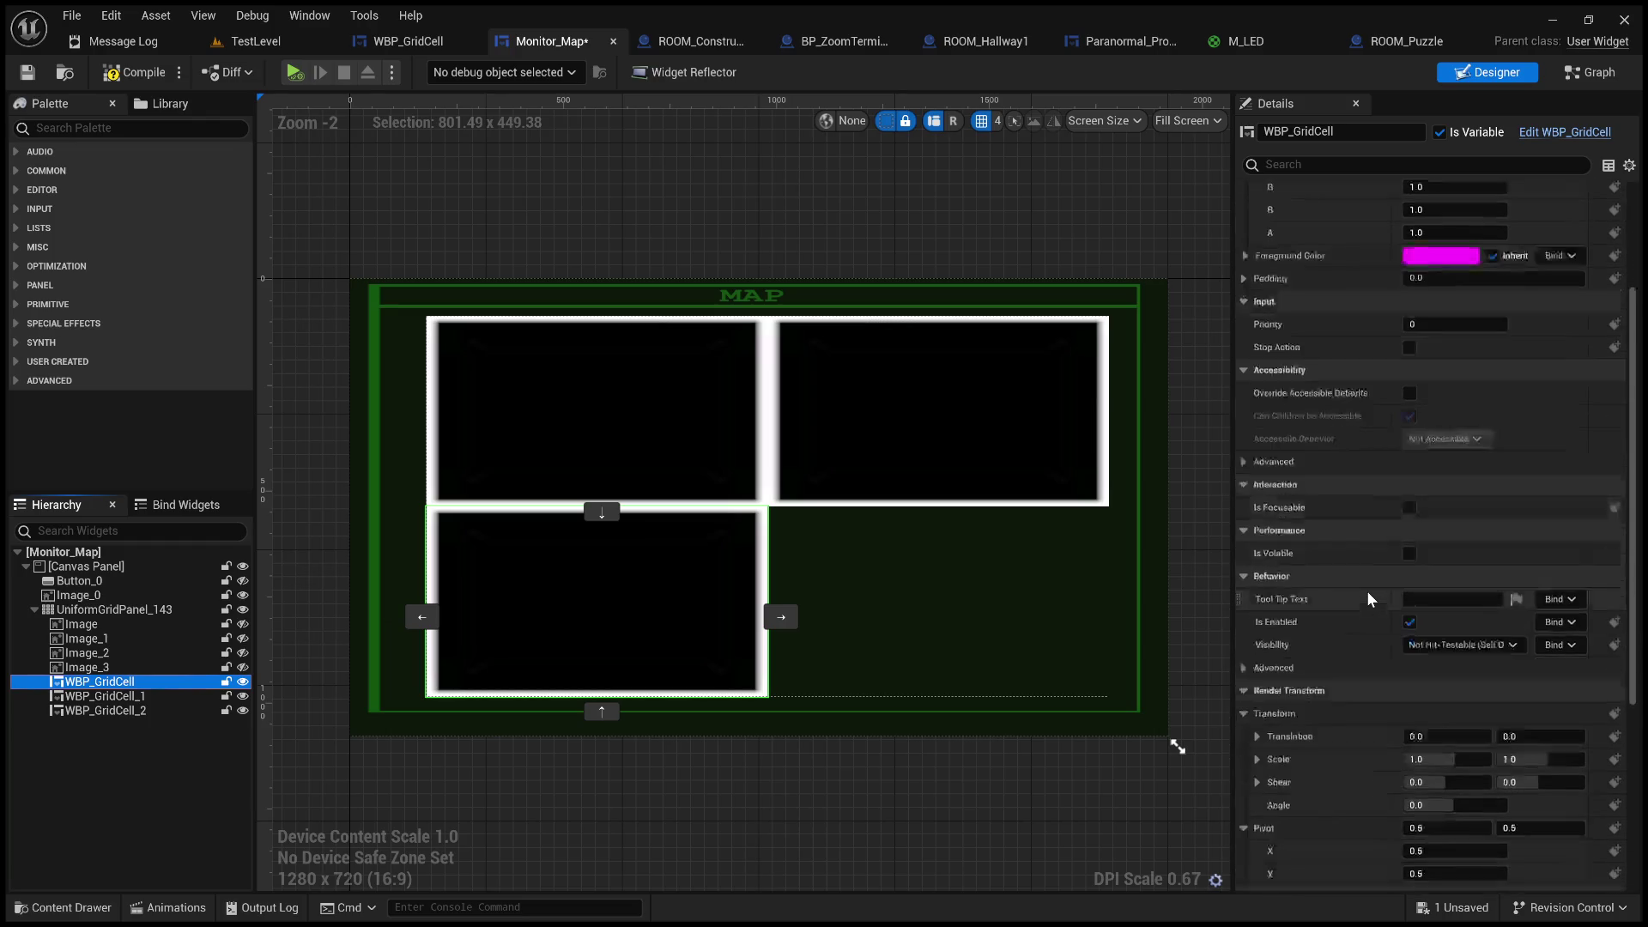
{"action": "scroll", "coordinate": [1368, 599], "scroll_direction": "down", "scroll_amount": 3}
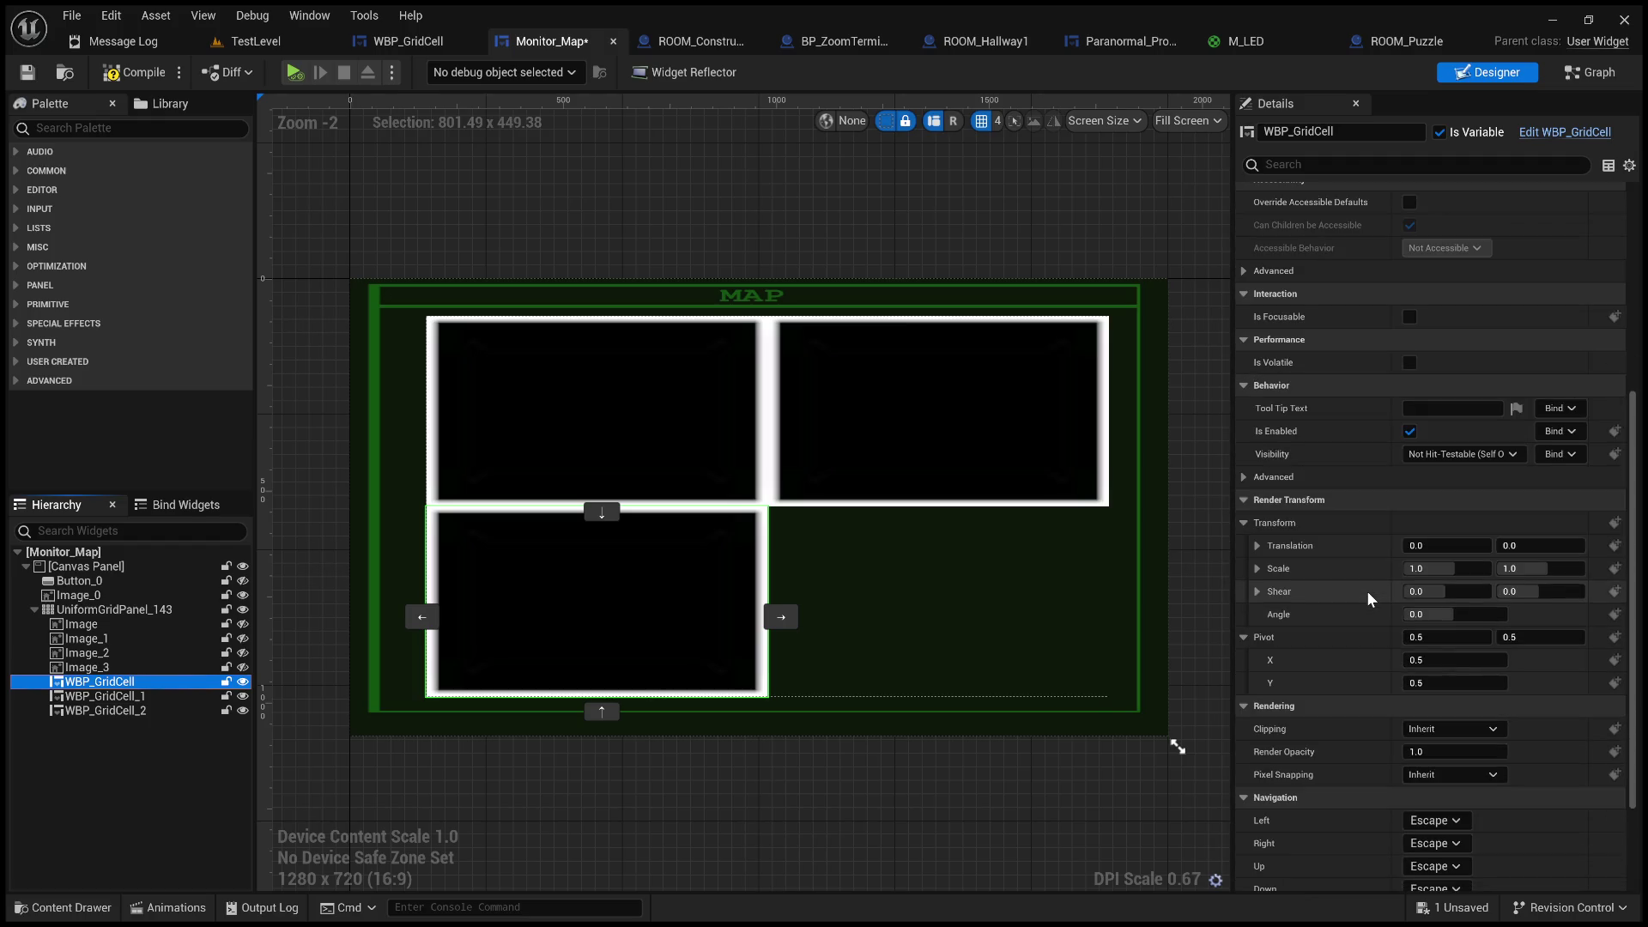
{"action": "scroll", "coordinate": [1368, 599], "scroll_direction": "down", "scroll_amount": 3}
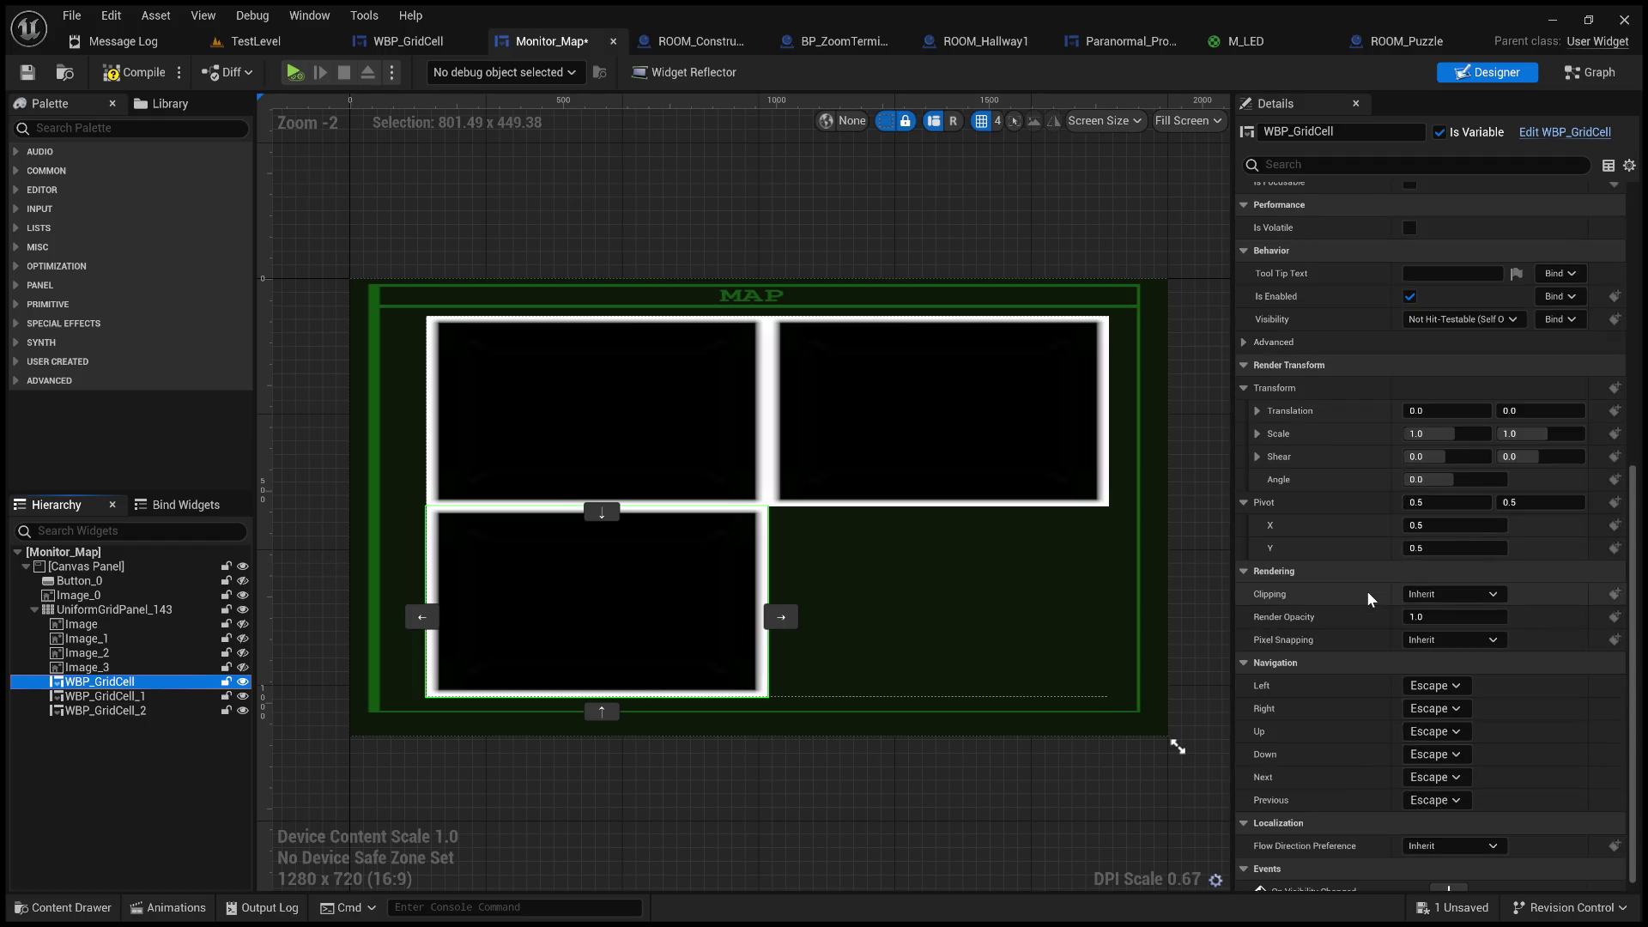
{"action": "scroll", "coordinate": [1367, 599], "scroll_direction": "up", "scroll_amount": 4}
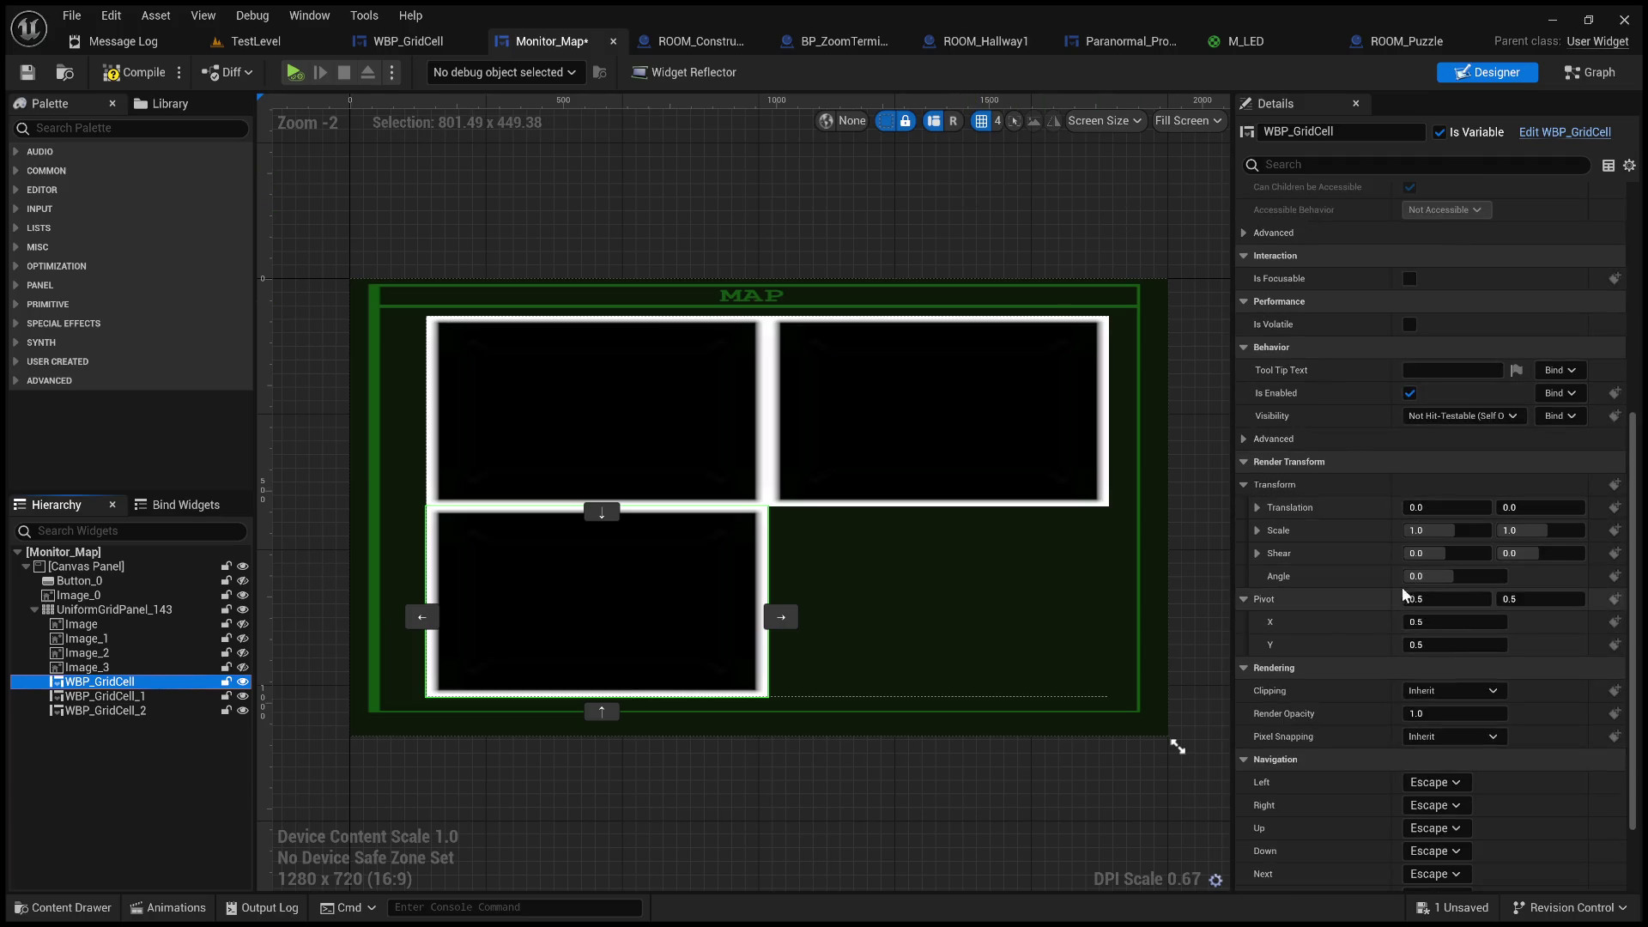
{"action": "left_click", "coordinate": [1432, 600]}
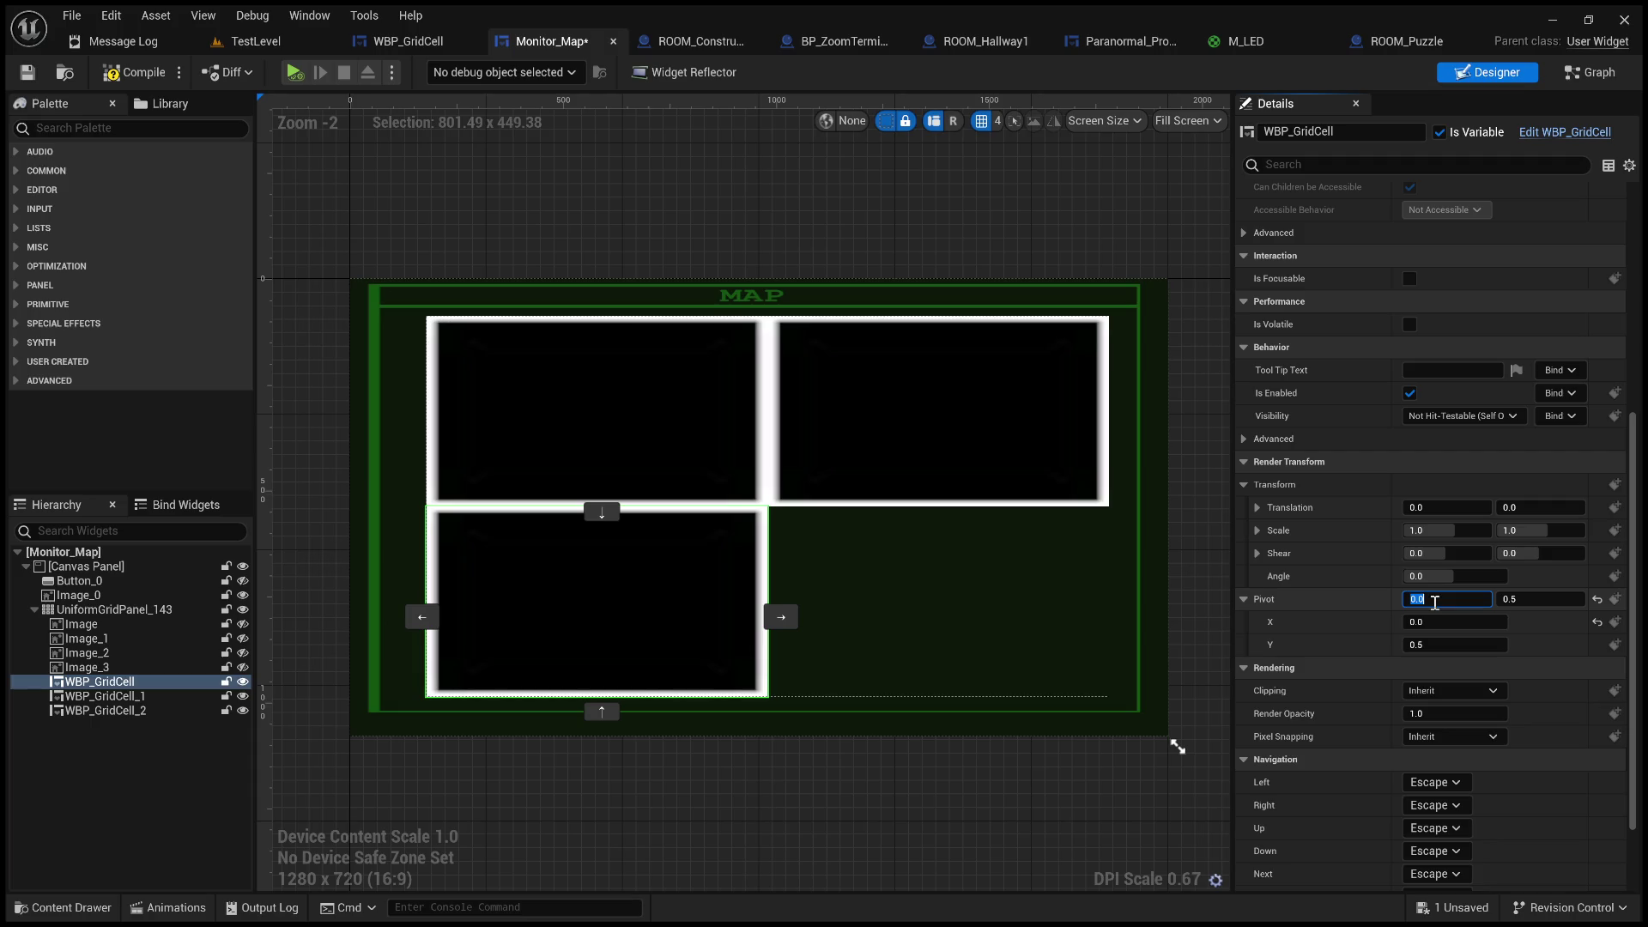
{"action": "type", "text": "0.5"}
- Try narrowing the grid cells' Render Scale X, then undo it and compile Monitor_Map
{"action": "left_click_drag", "start_coordinate": [1428, 530], "coordinate": [1395, 530]}
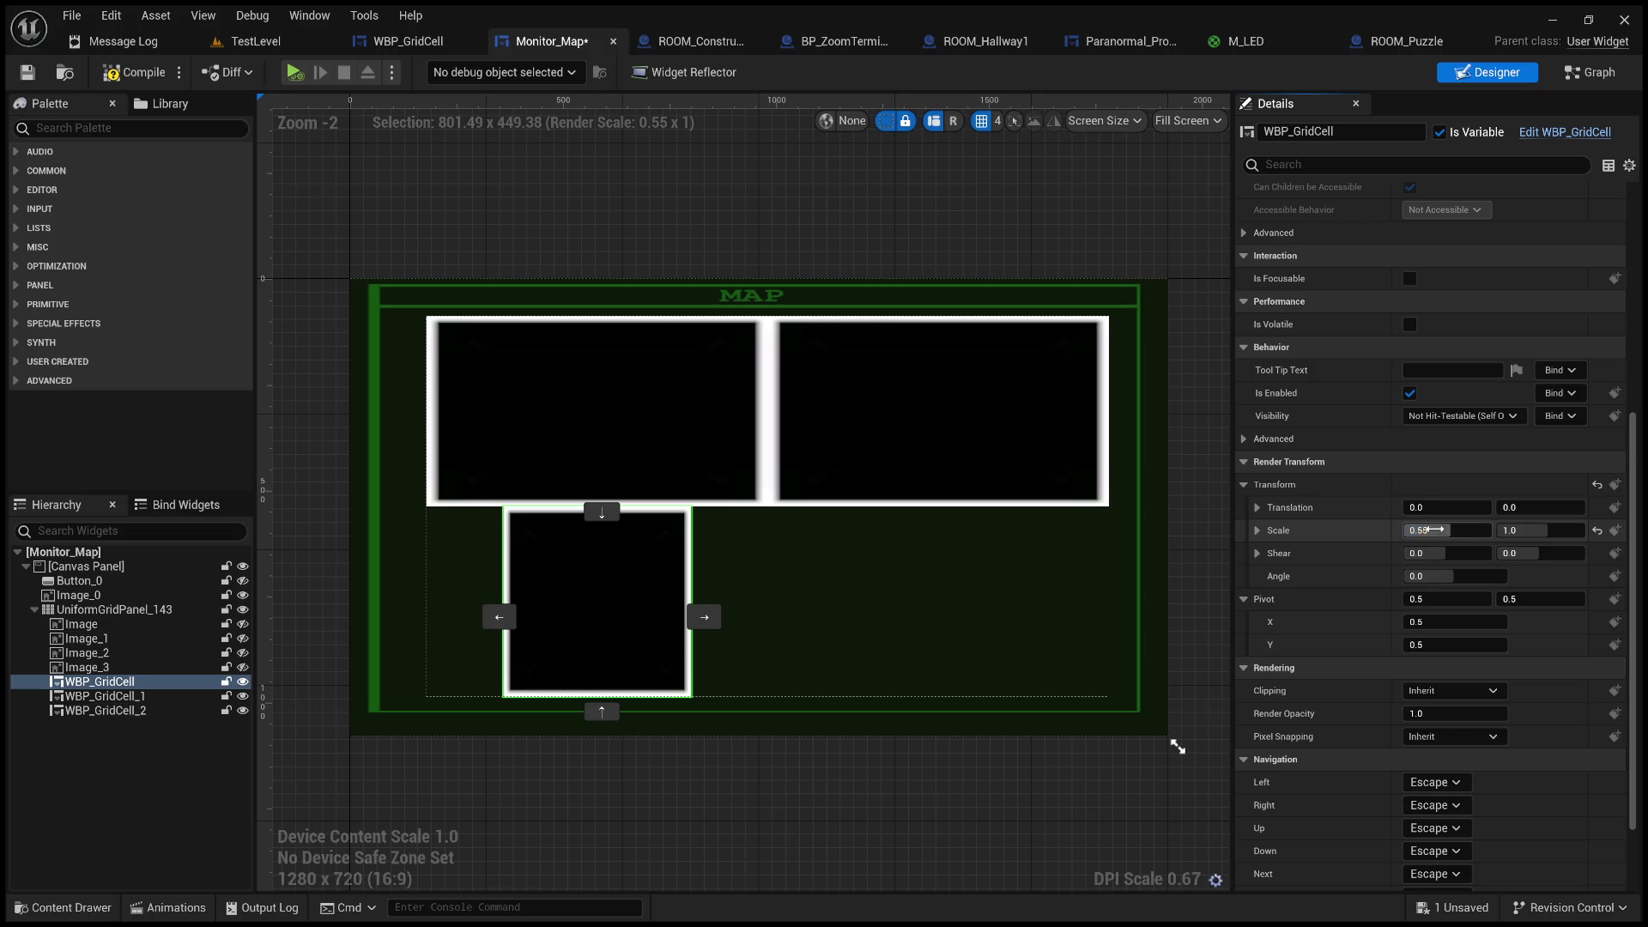
{"action": "left_click", "coordinate": [603, 455]}
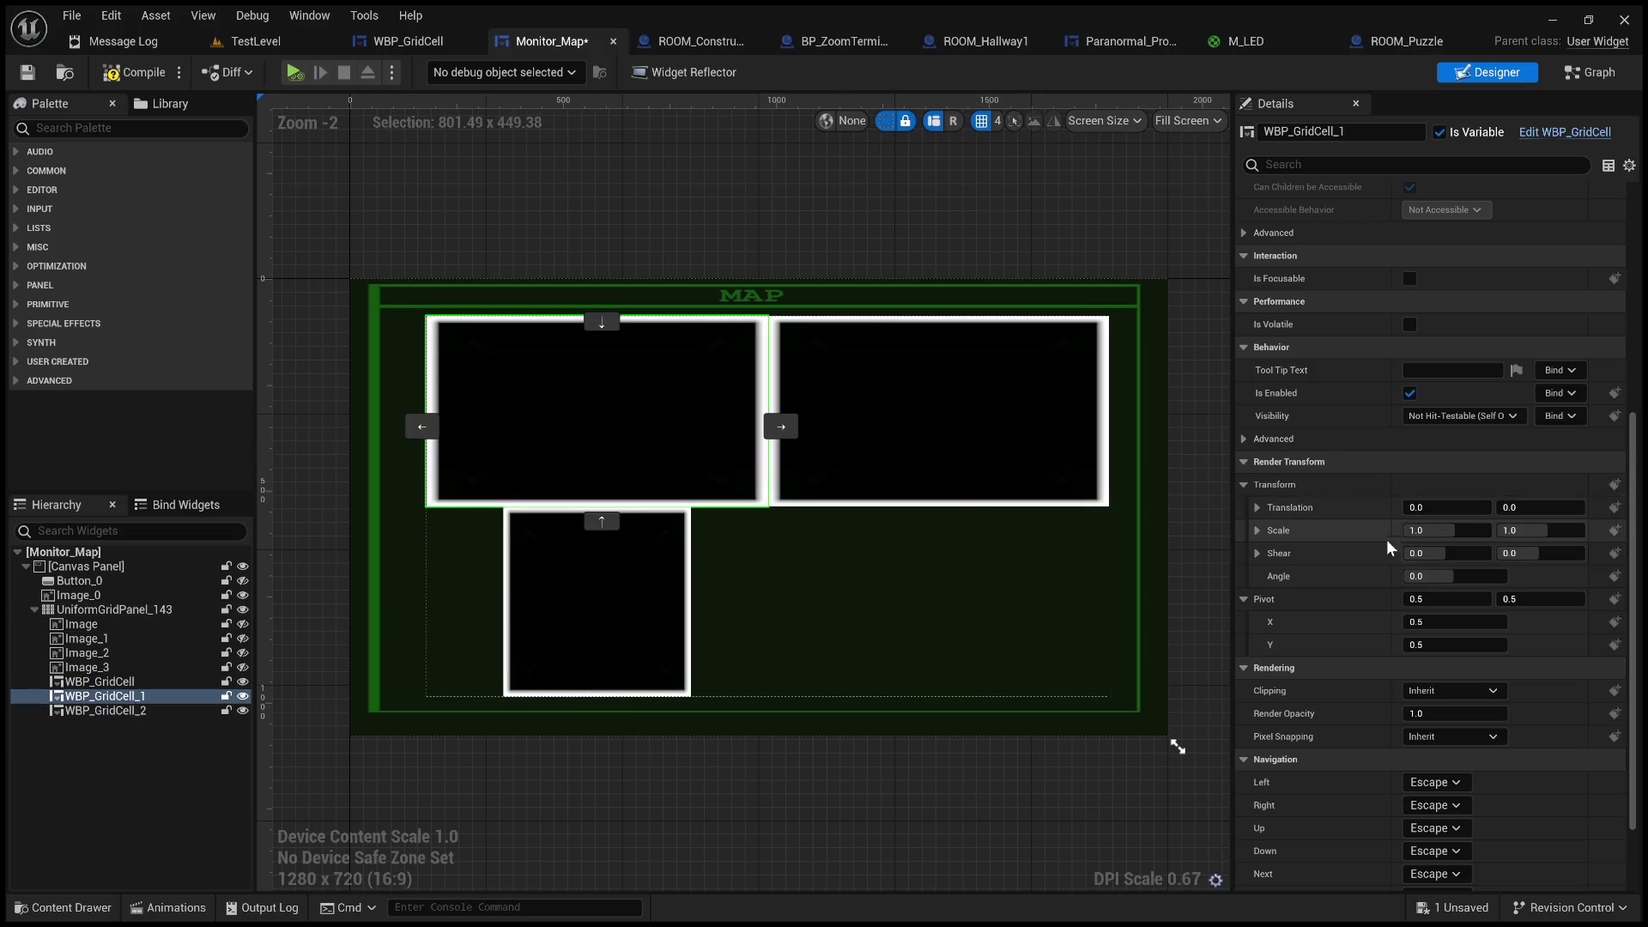
{"action": "left_click_drag", "start_coordinate": [1438, 531], "coordinate": [1389, 530]}
{"action": "key", "text": "ctrl+z"}
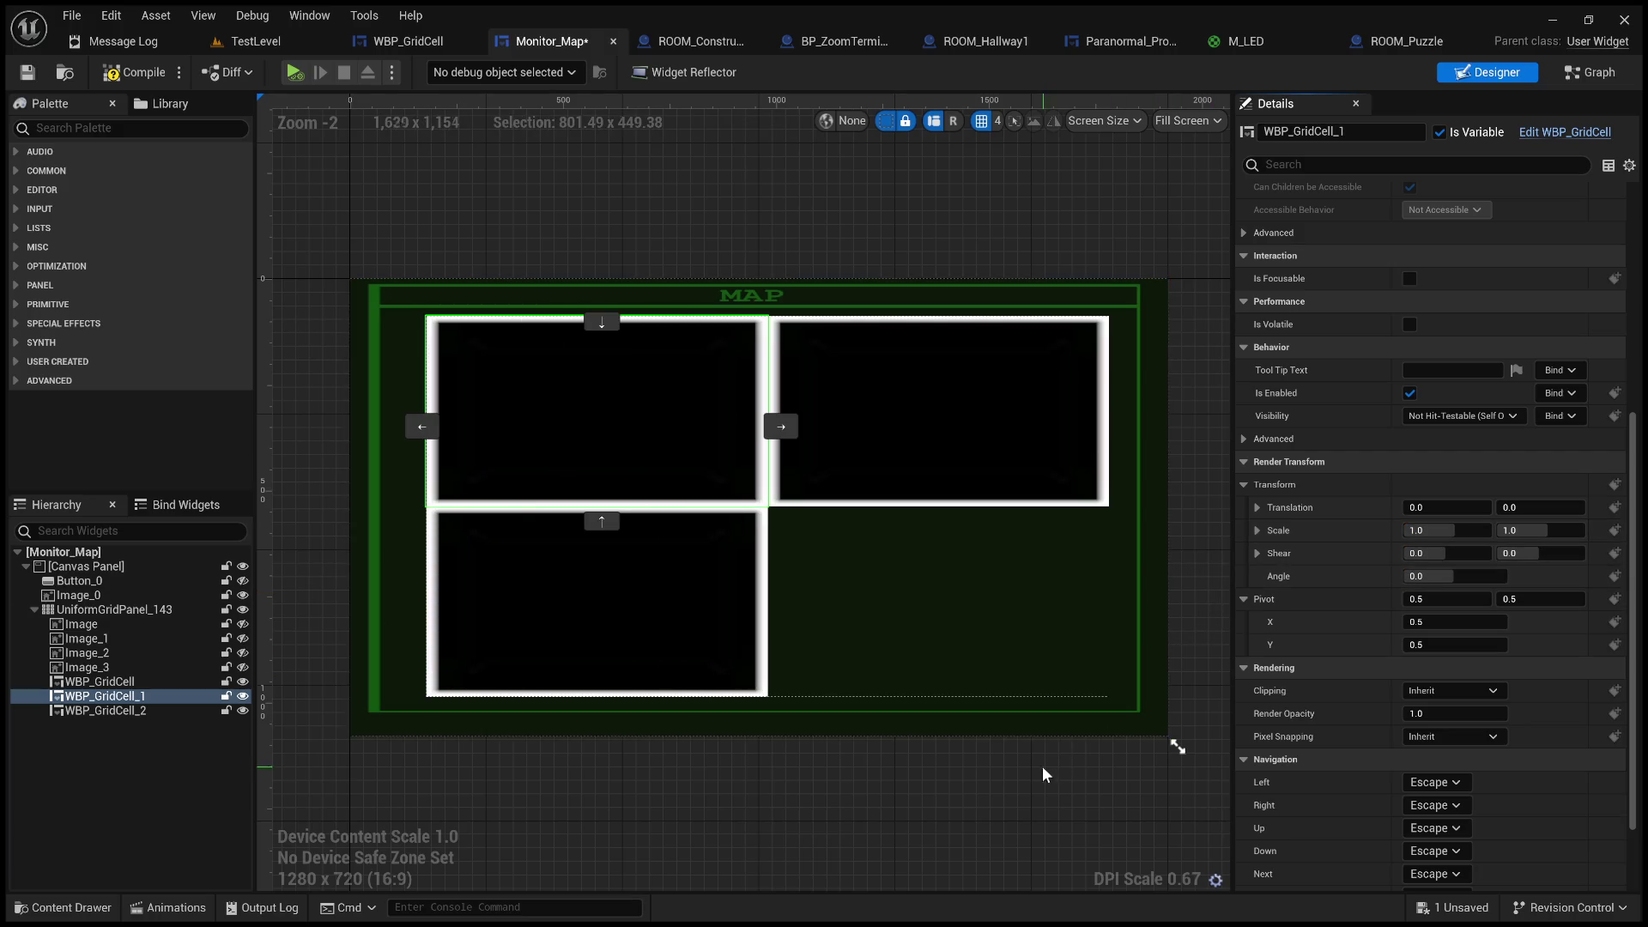
{"action": "left_click", "coordinate": [146, 75]}
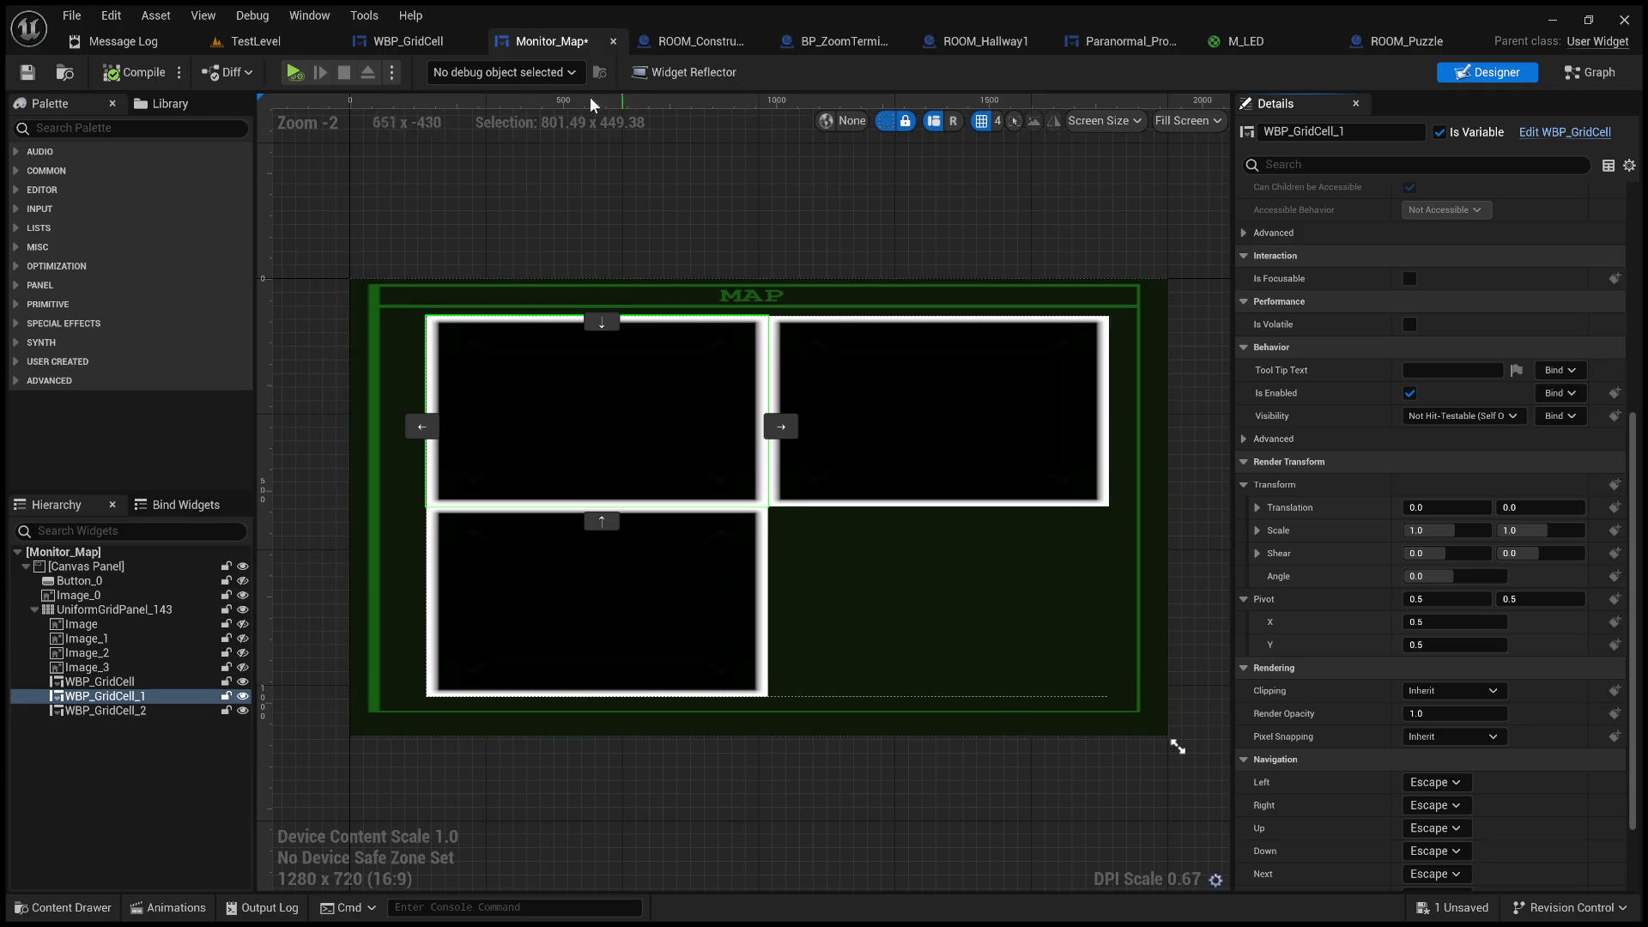
- Replace the reroute node with a direct Event Construct to Clear Children wire and recompile
{"action": "left_click", "coordinate": [1588, 72]}
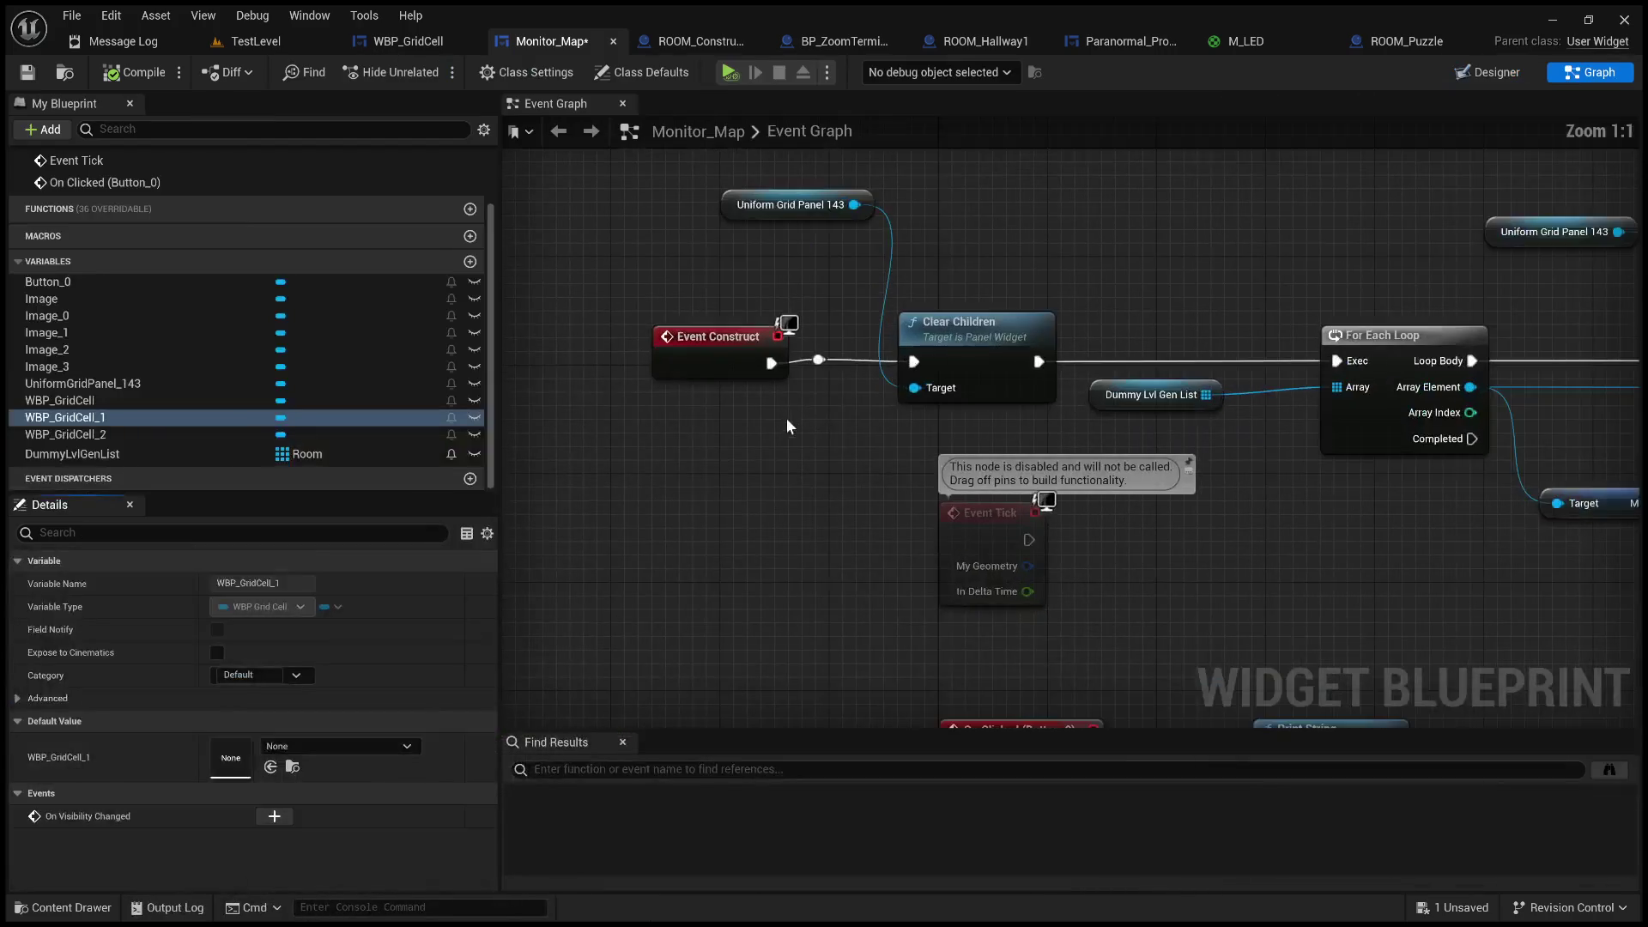
{"action": "left_click", "coordinate": [817, 359]}
{"action": "key", "text": "Delete"}
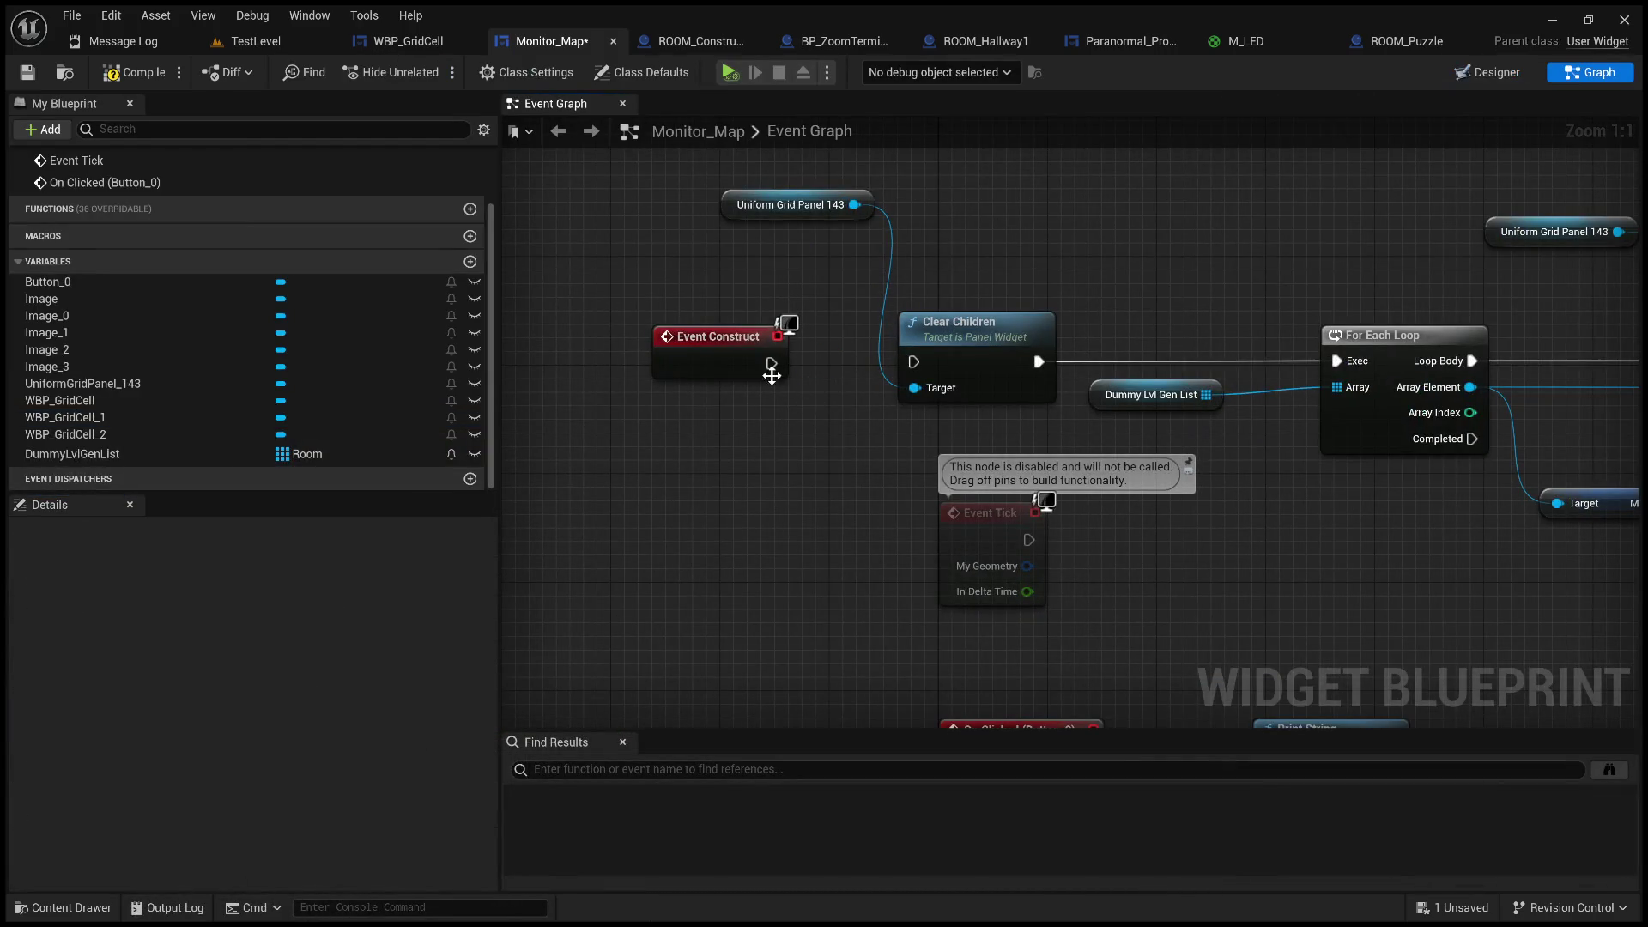
{"action": "left_click_drag", "start_coordinate": [770, 363], "coordinate": [915, 363]}
{"action": "left_click", "coordinate": [109, 72]}
{"action": "left_click", "coordinate": [258, 41]}
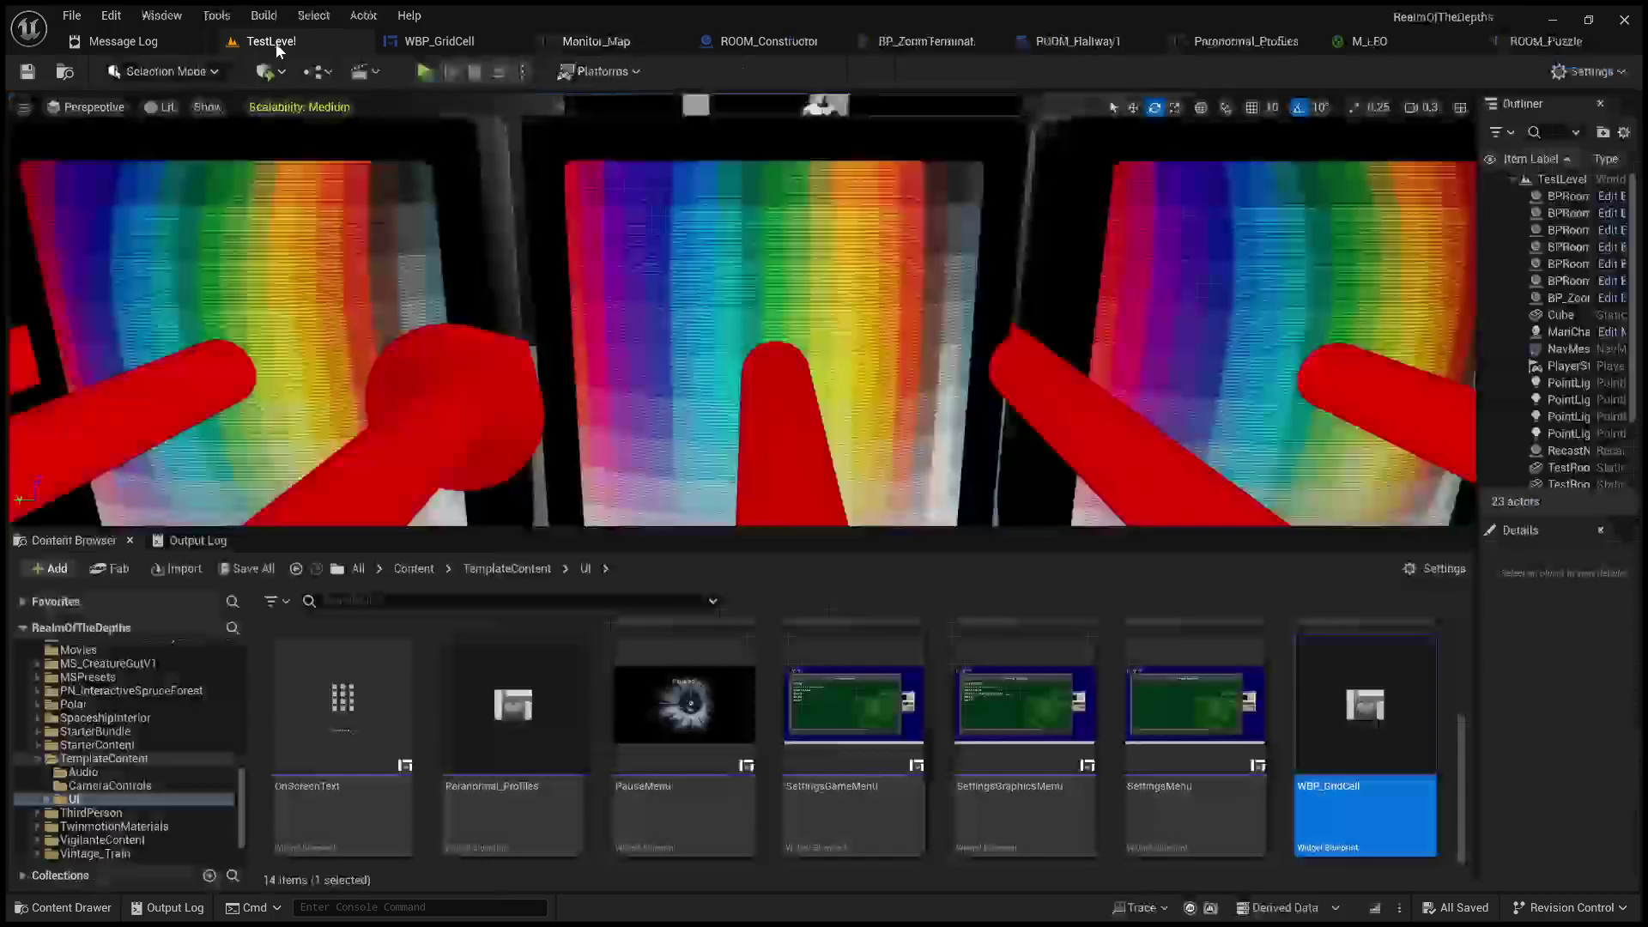
- Play-test the level twice to check the three separated cells on the map monitor
{"action": "left_click", "coordinate": [425, 71]}
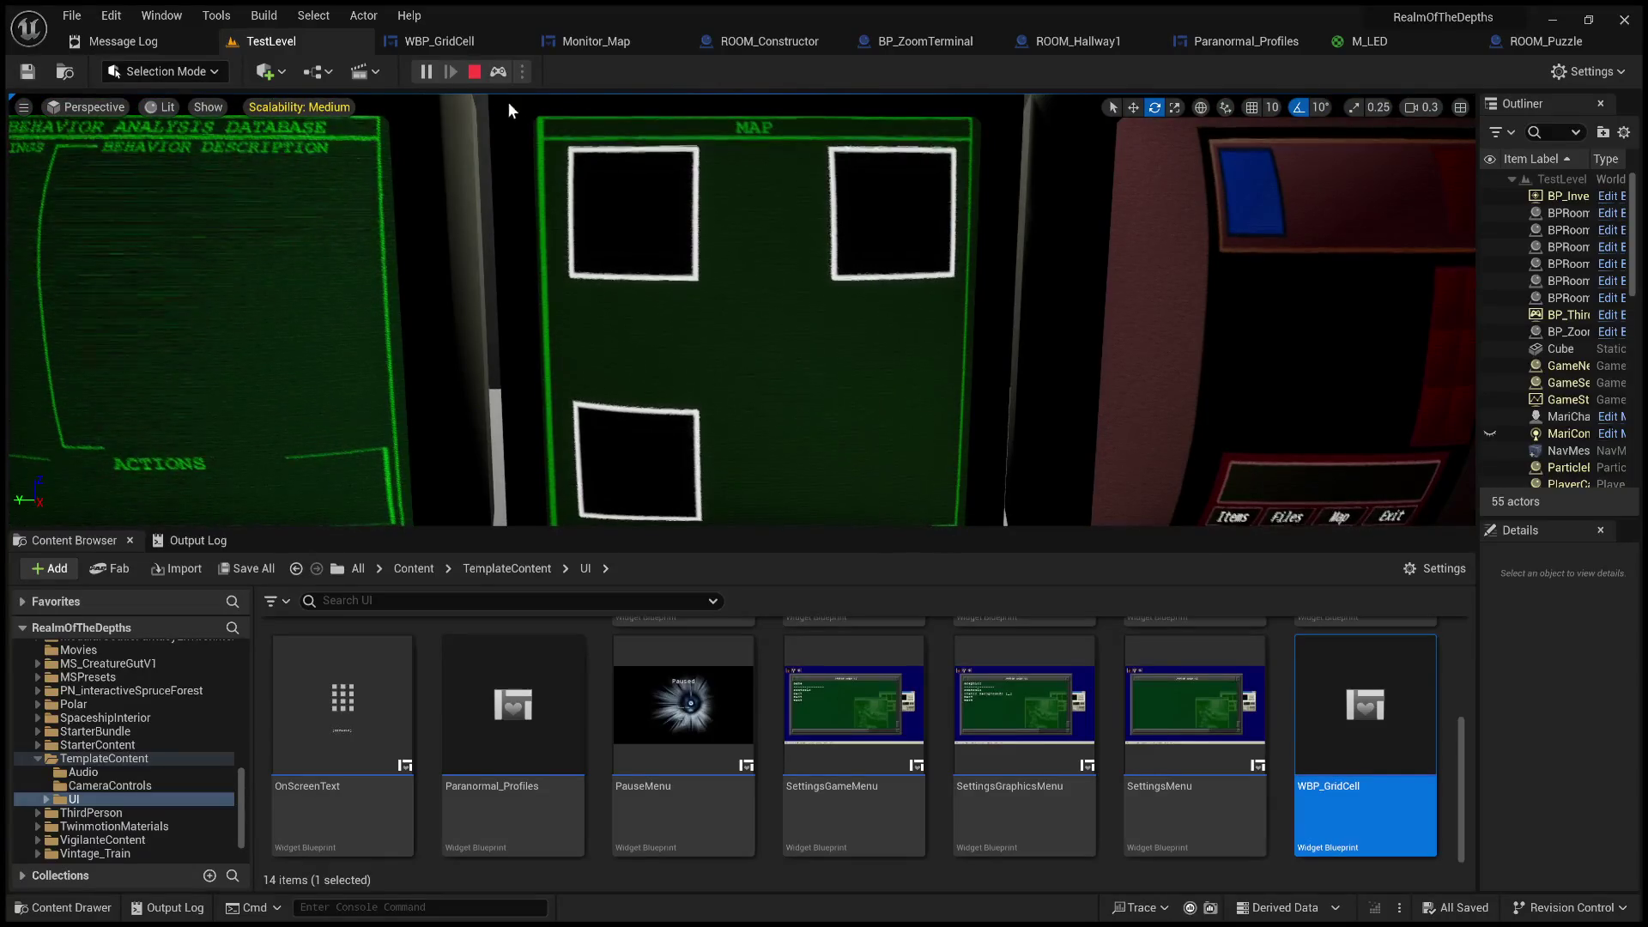
{"action": "left_click", "coordinate": [473, 71]}
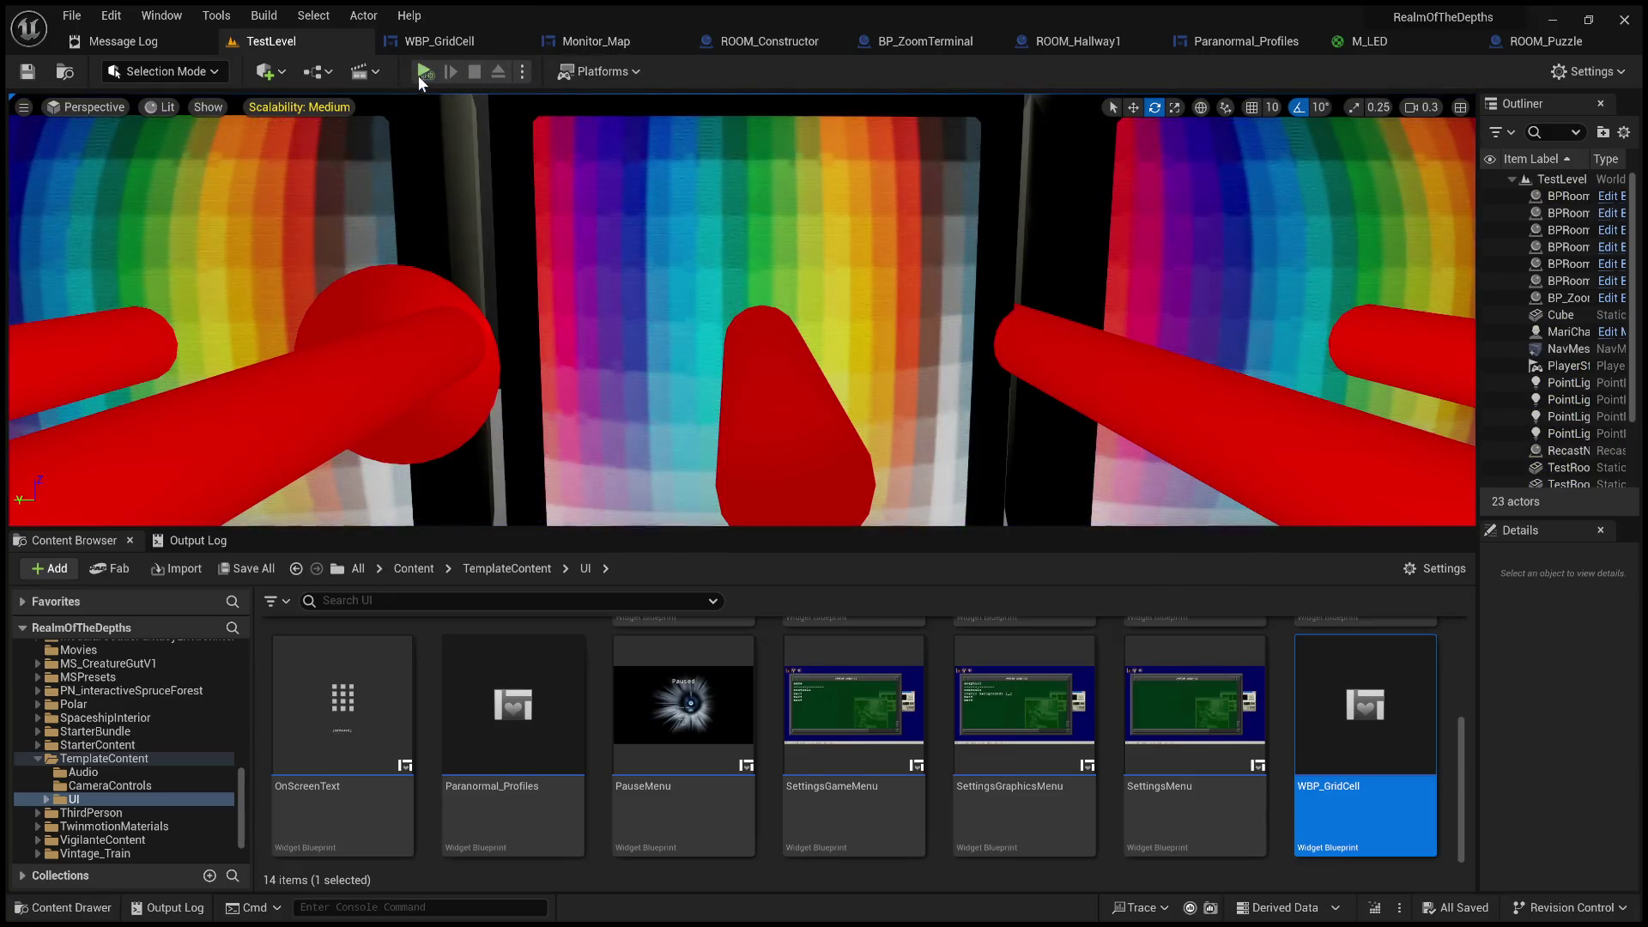
{"action": "left_click", "coordinate": [421, 72]}
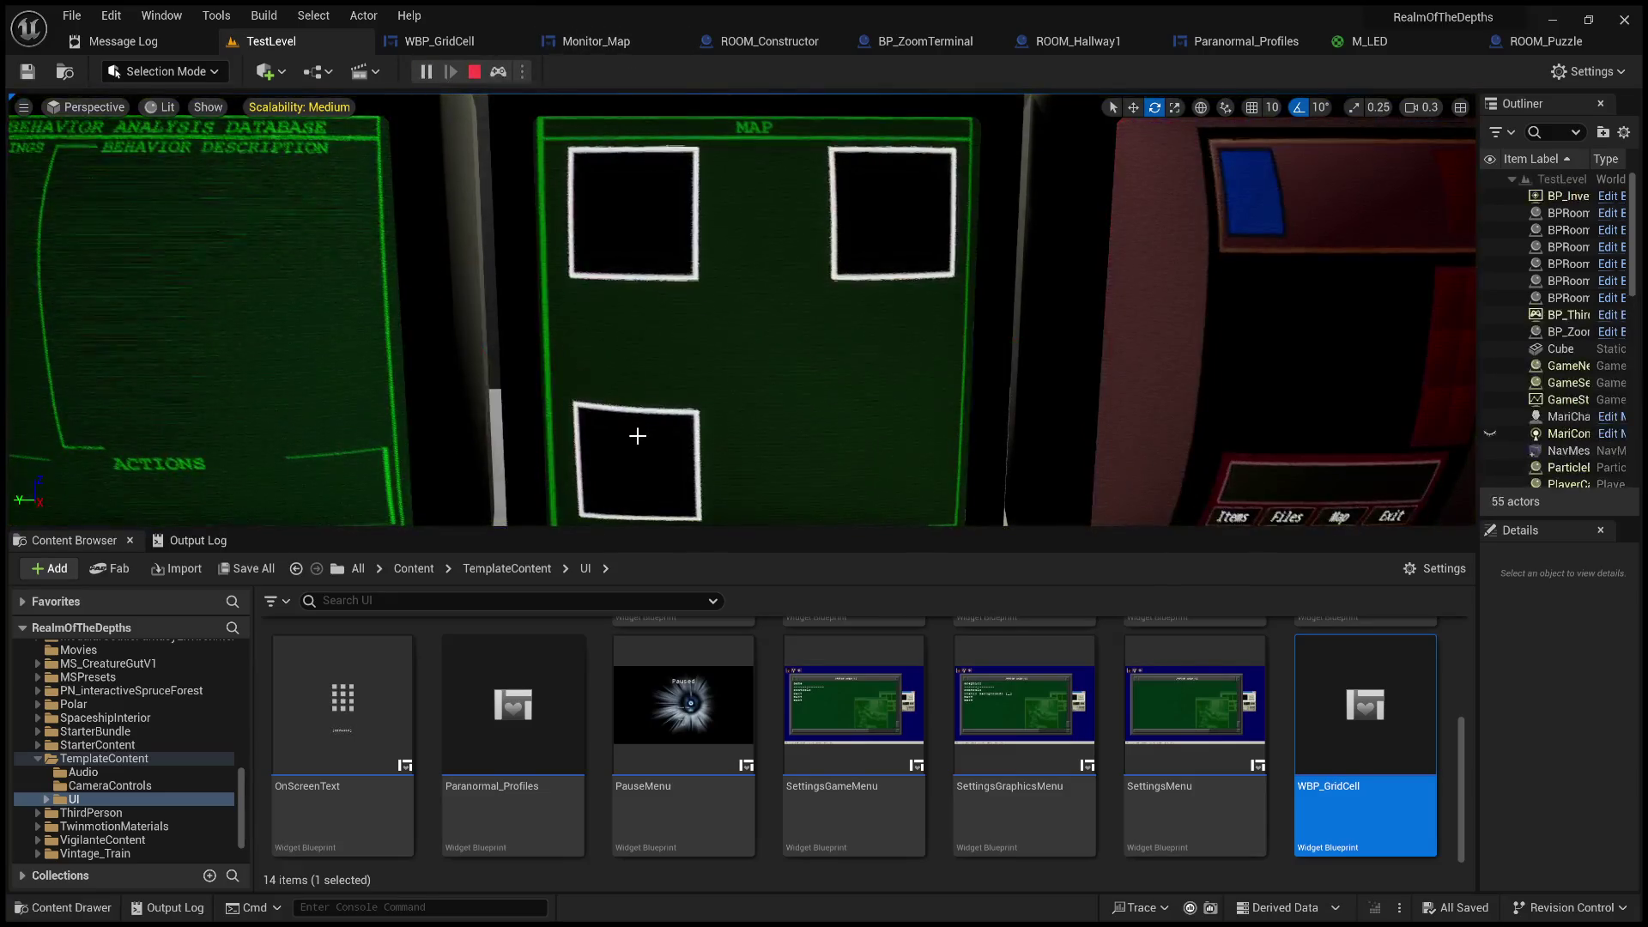
{"action": "left_click", "coordinate": [473, 71]}
{"action": "left_click", "coordinate": [450, 38]}
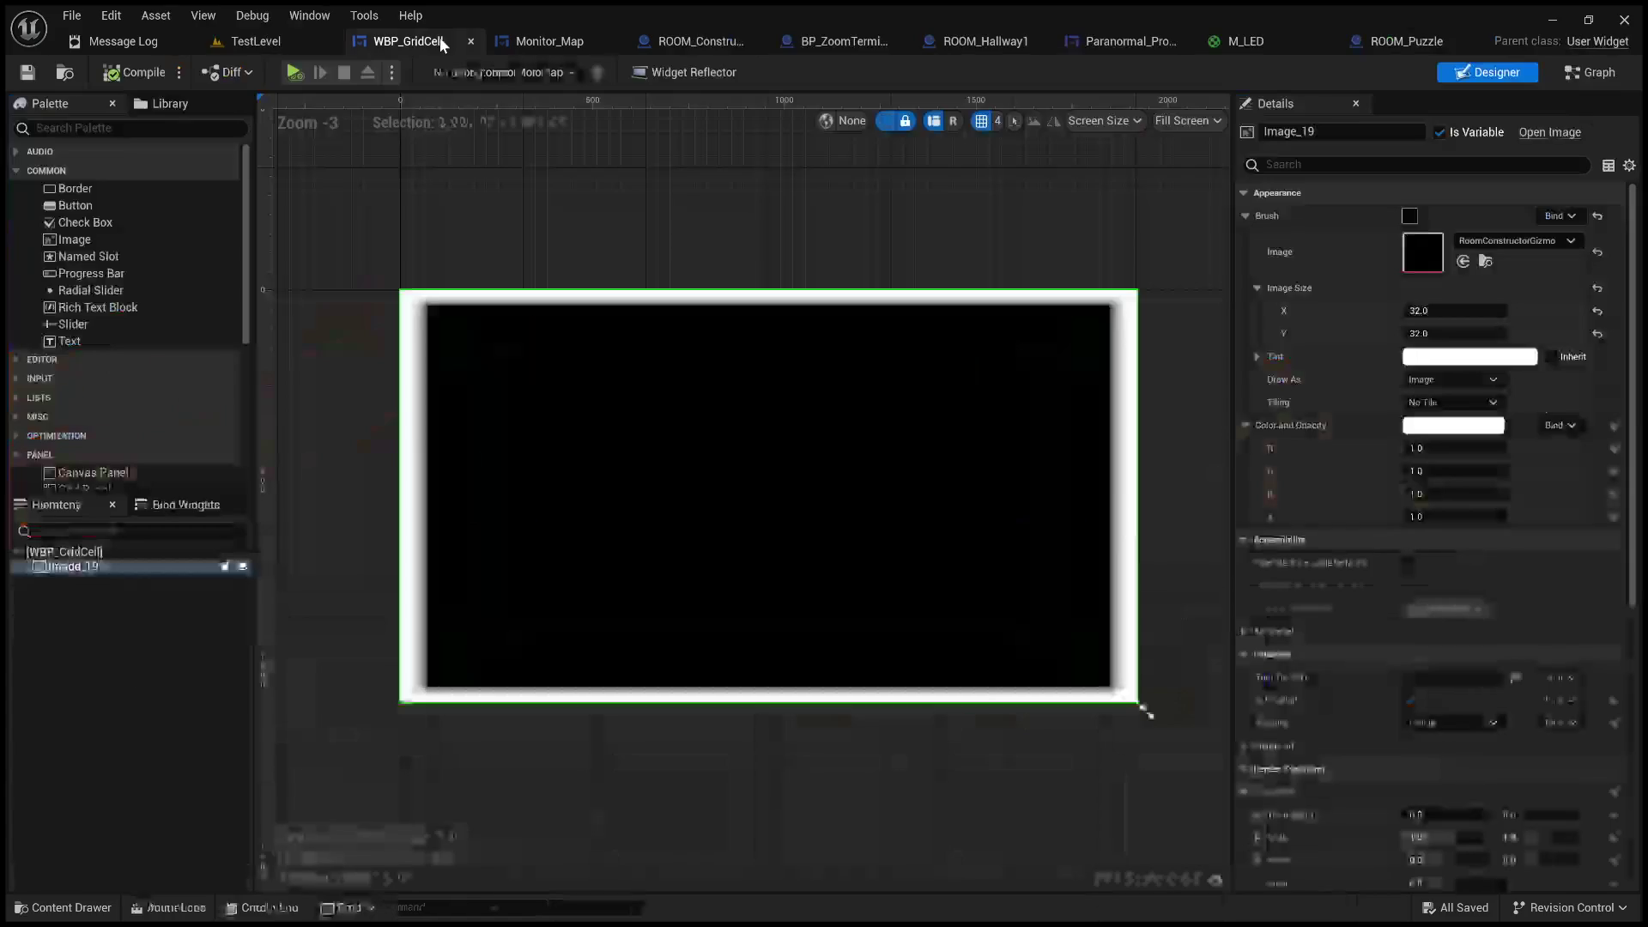
- In Monitor_Map's designer, try different Uniform Grid Slot alignments on the grid cells
{"action": "scroll", "coordinate": [948, 218], "scroll_direction": "down", "scroll_amount": 2}
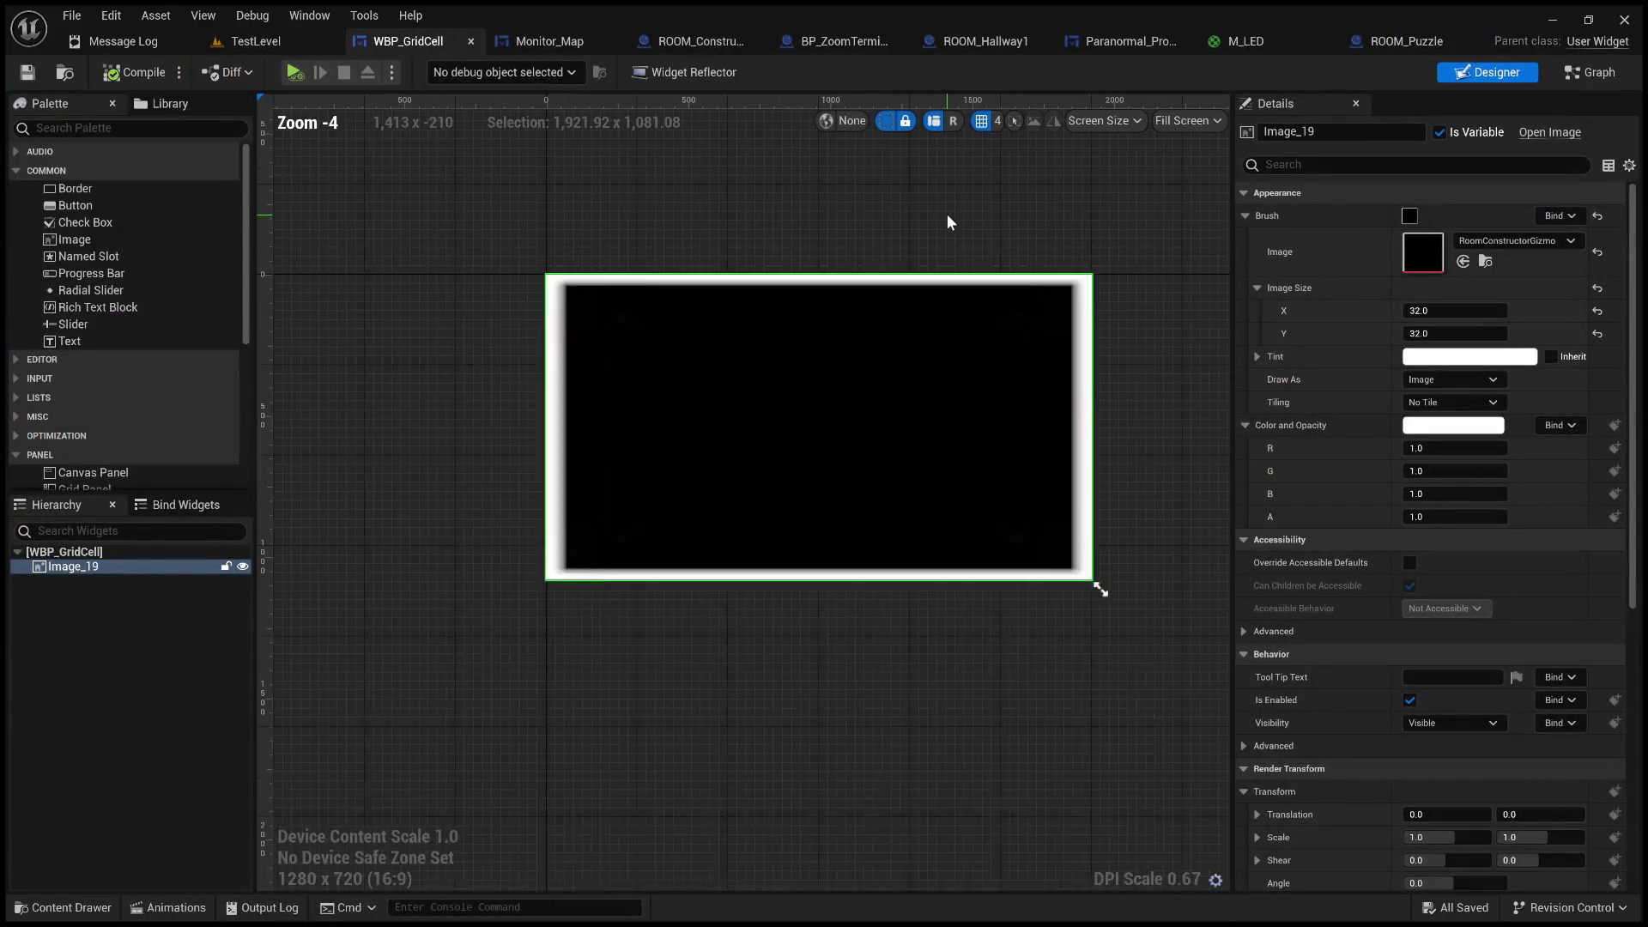
{"action": "left_click", "coordinate": [549, 42]}
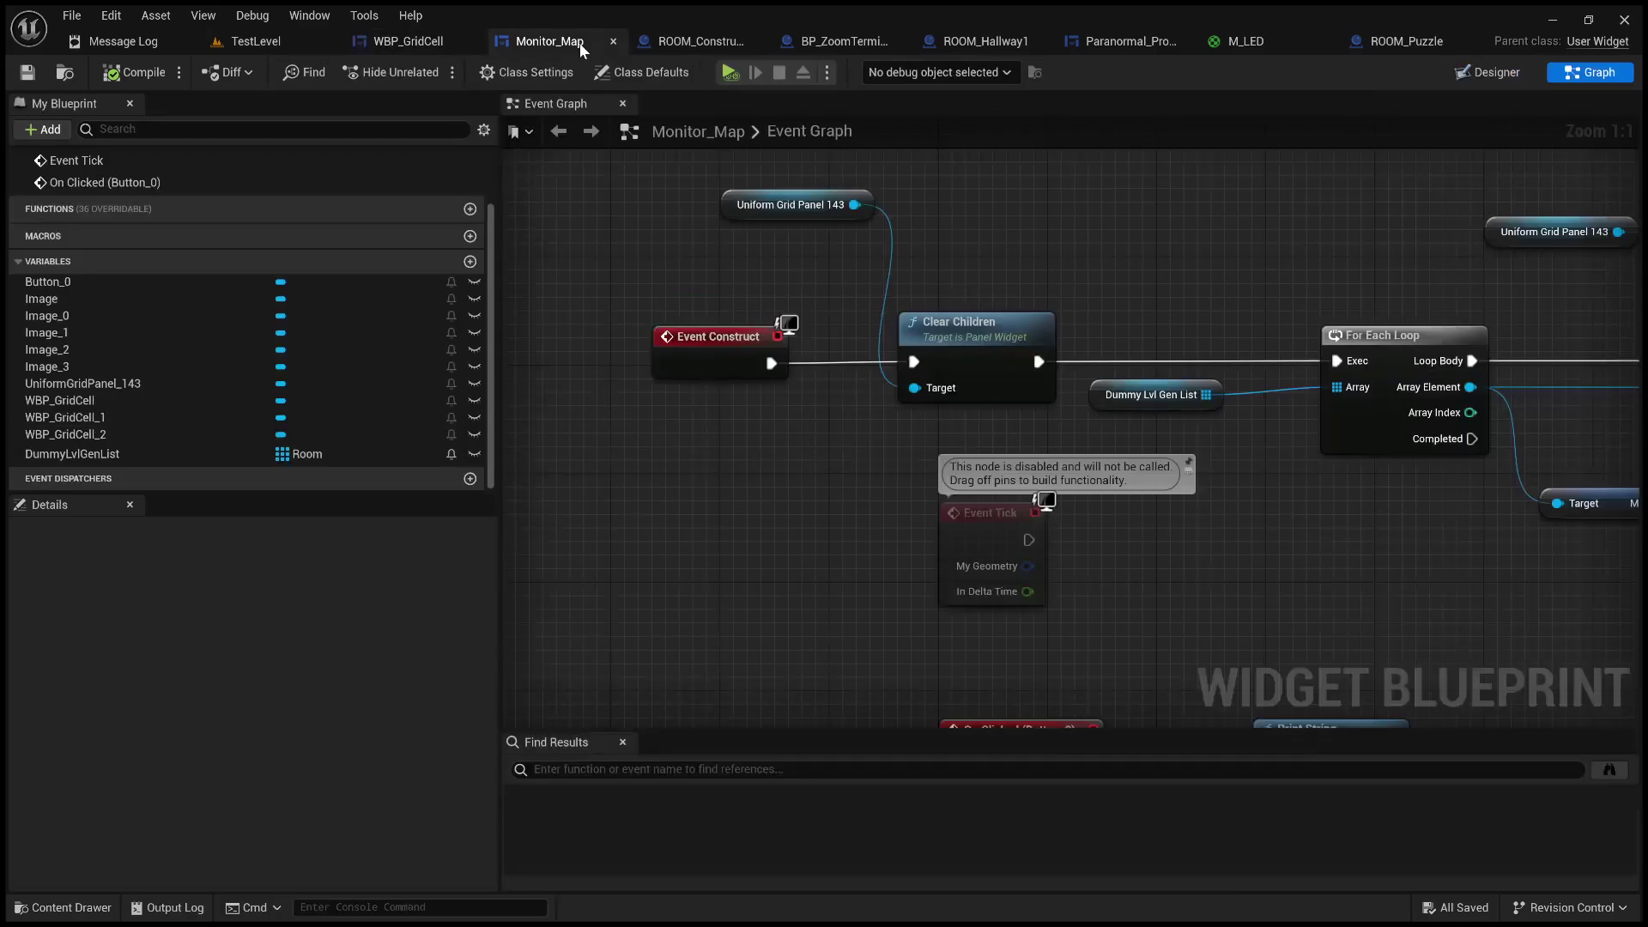
{"action": "left_click", "coordinate": [1489, 72]}
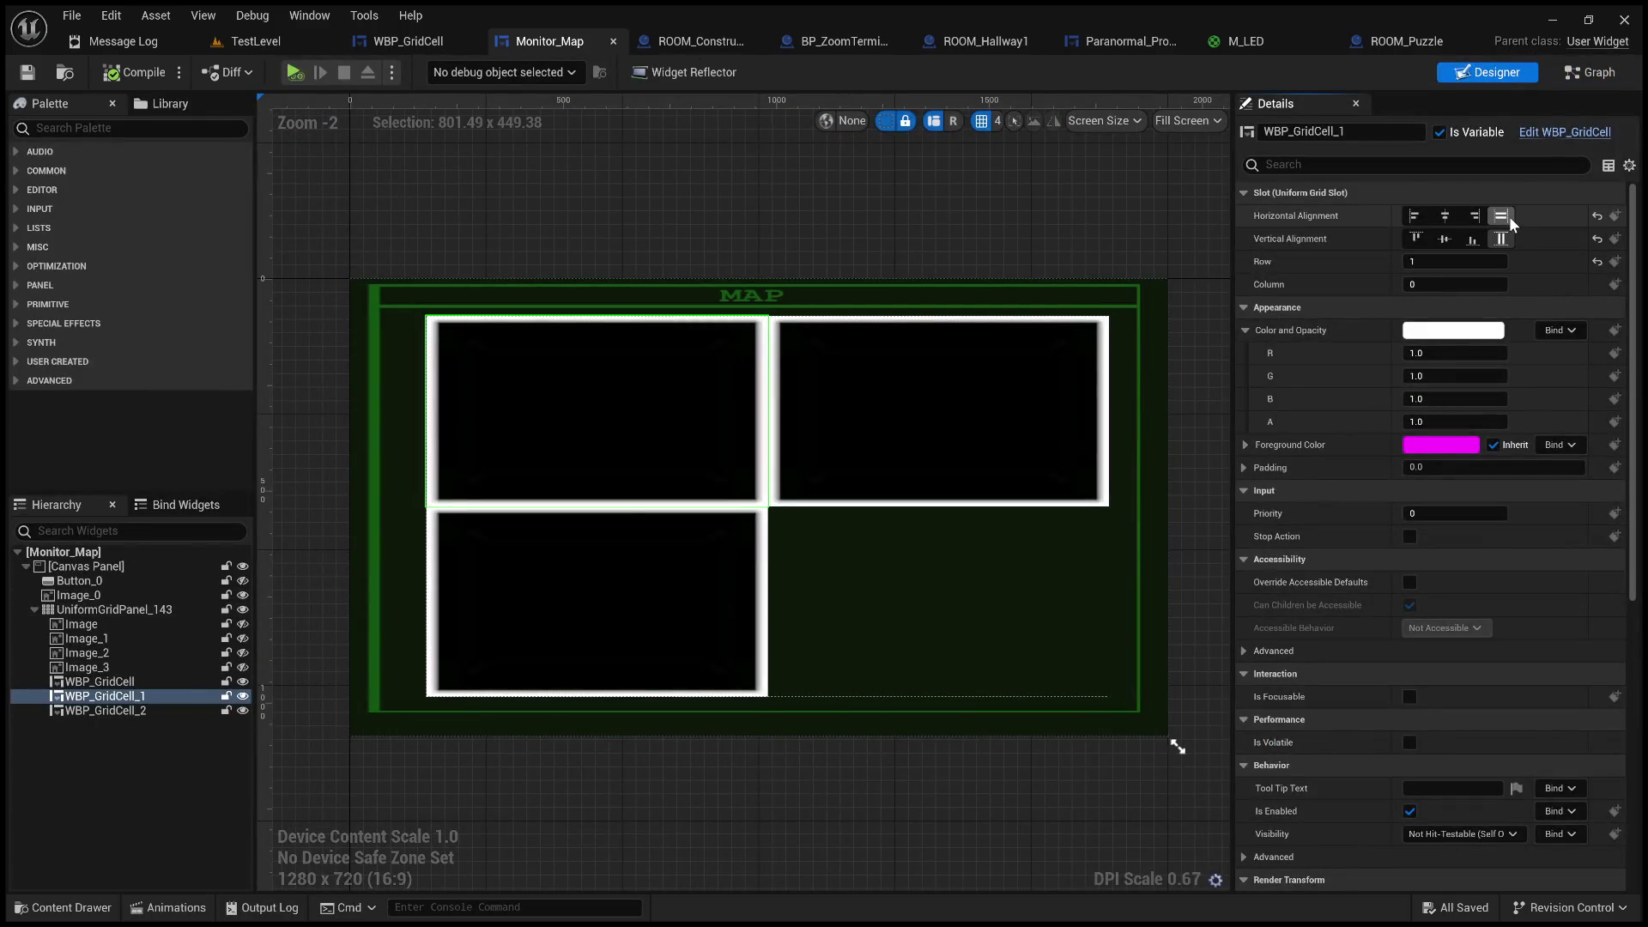
{"action": "left_click", "coordinate": [1455, 214]}
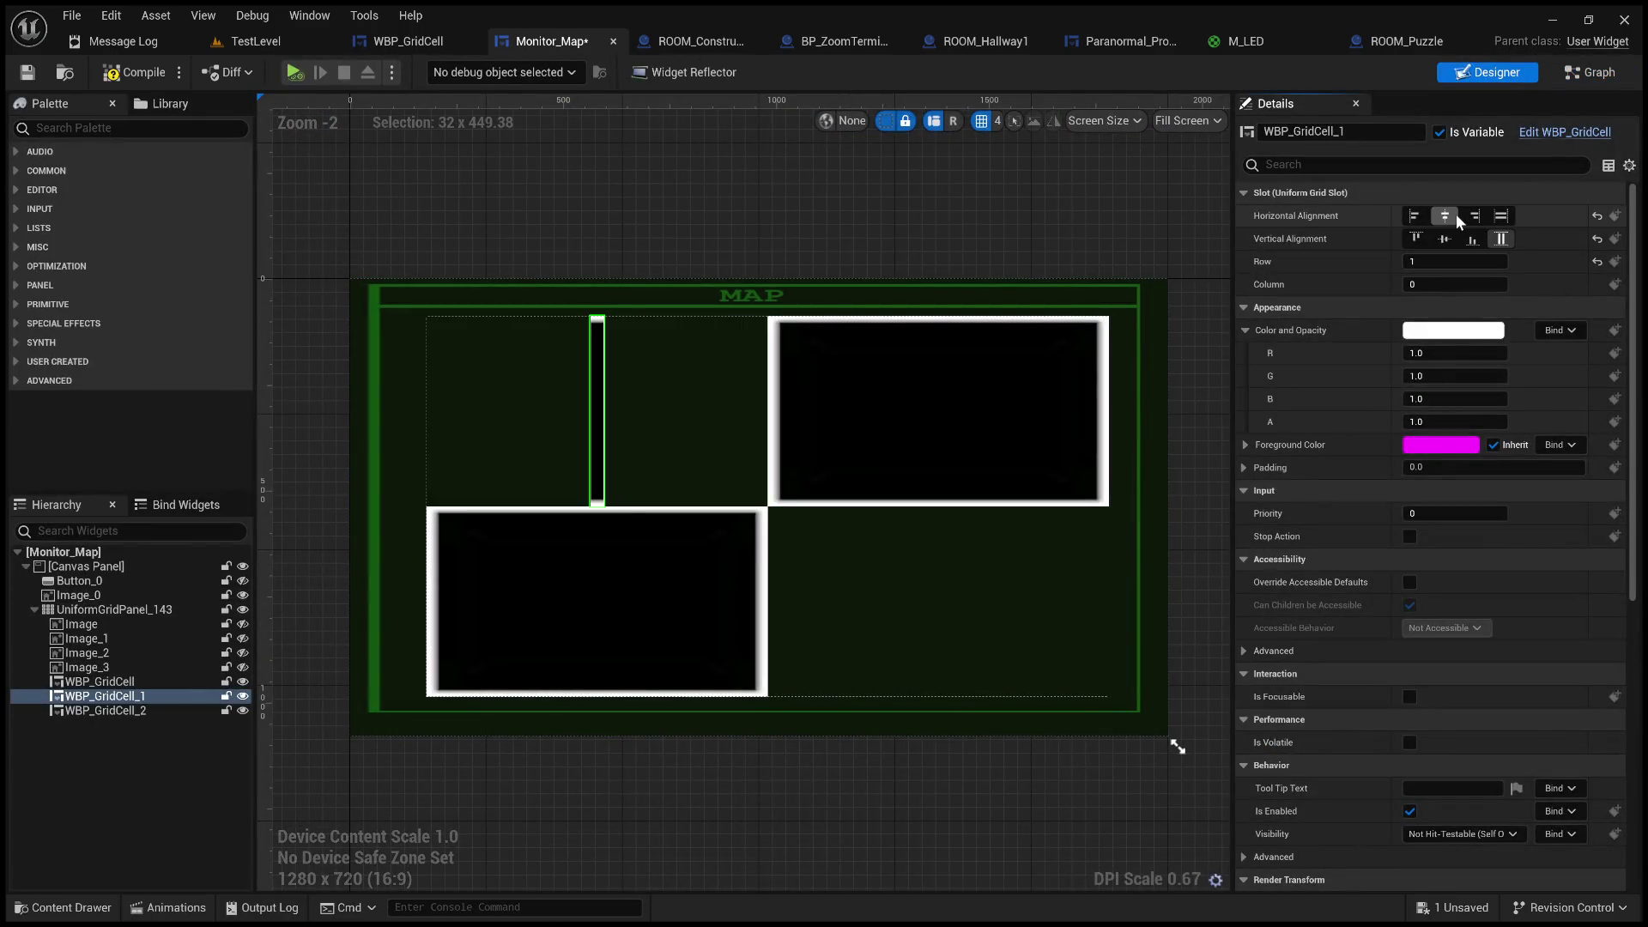
{"action": "left_click", "coordinate": [1447, 238]}
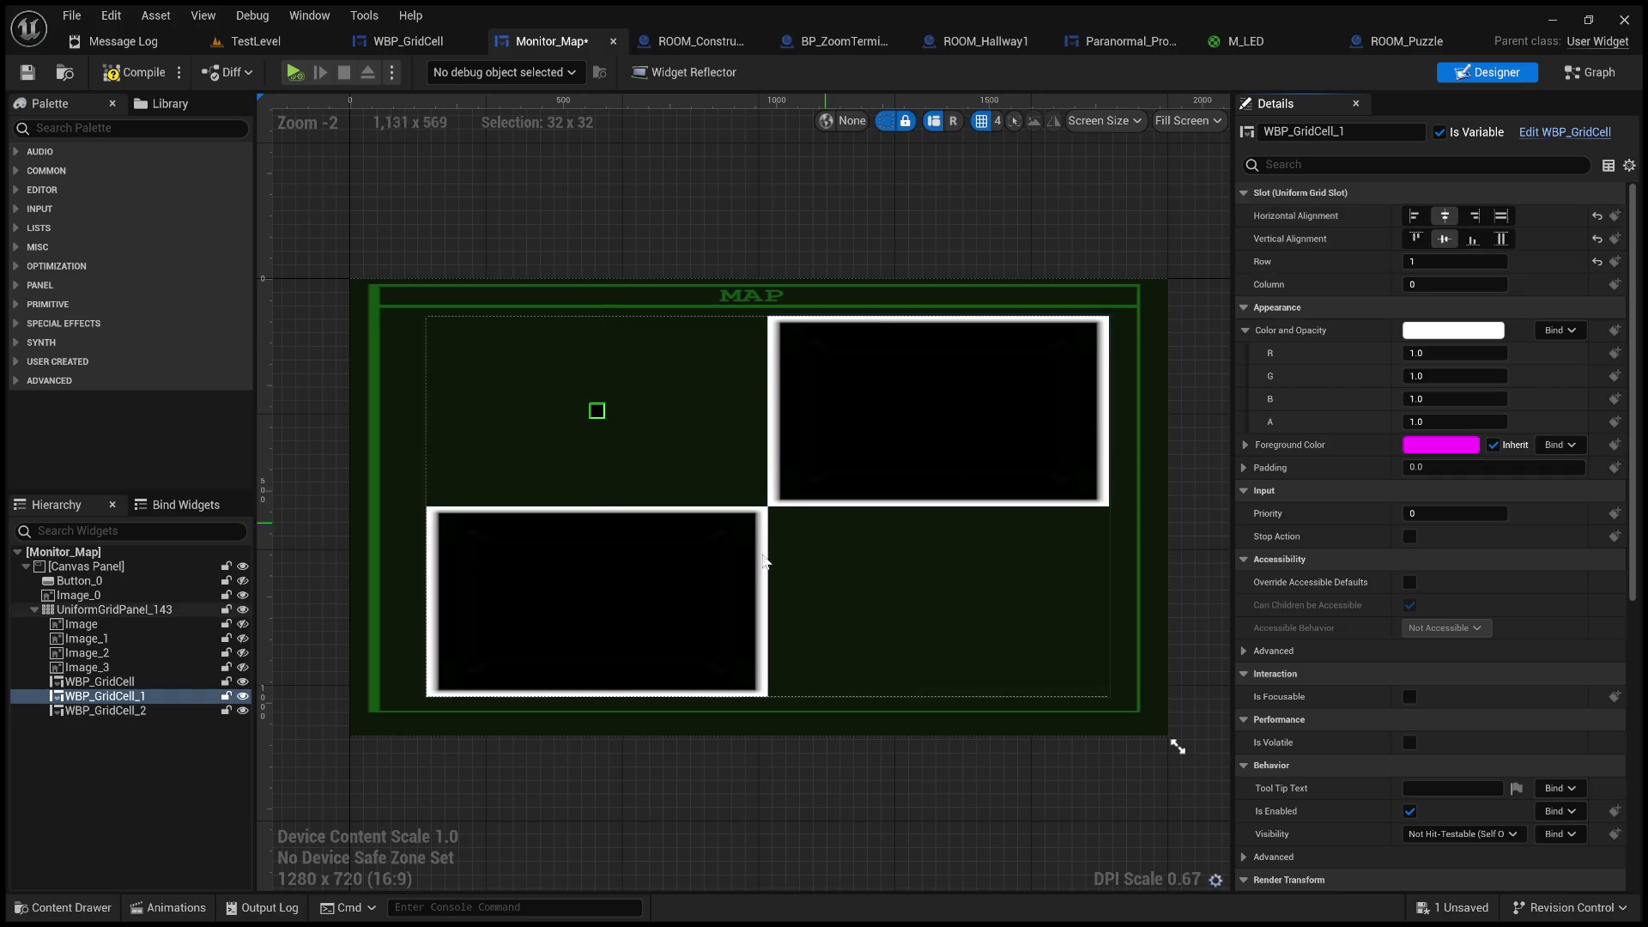
{"action": "left_click", "coordinate": [185, 681]}
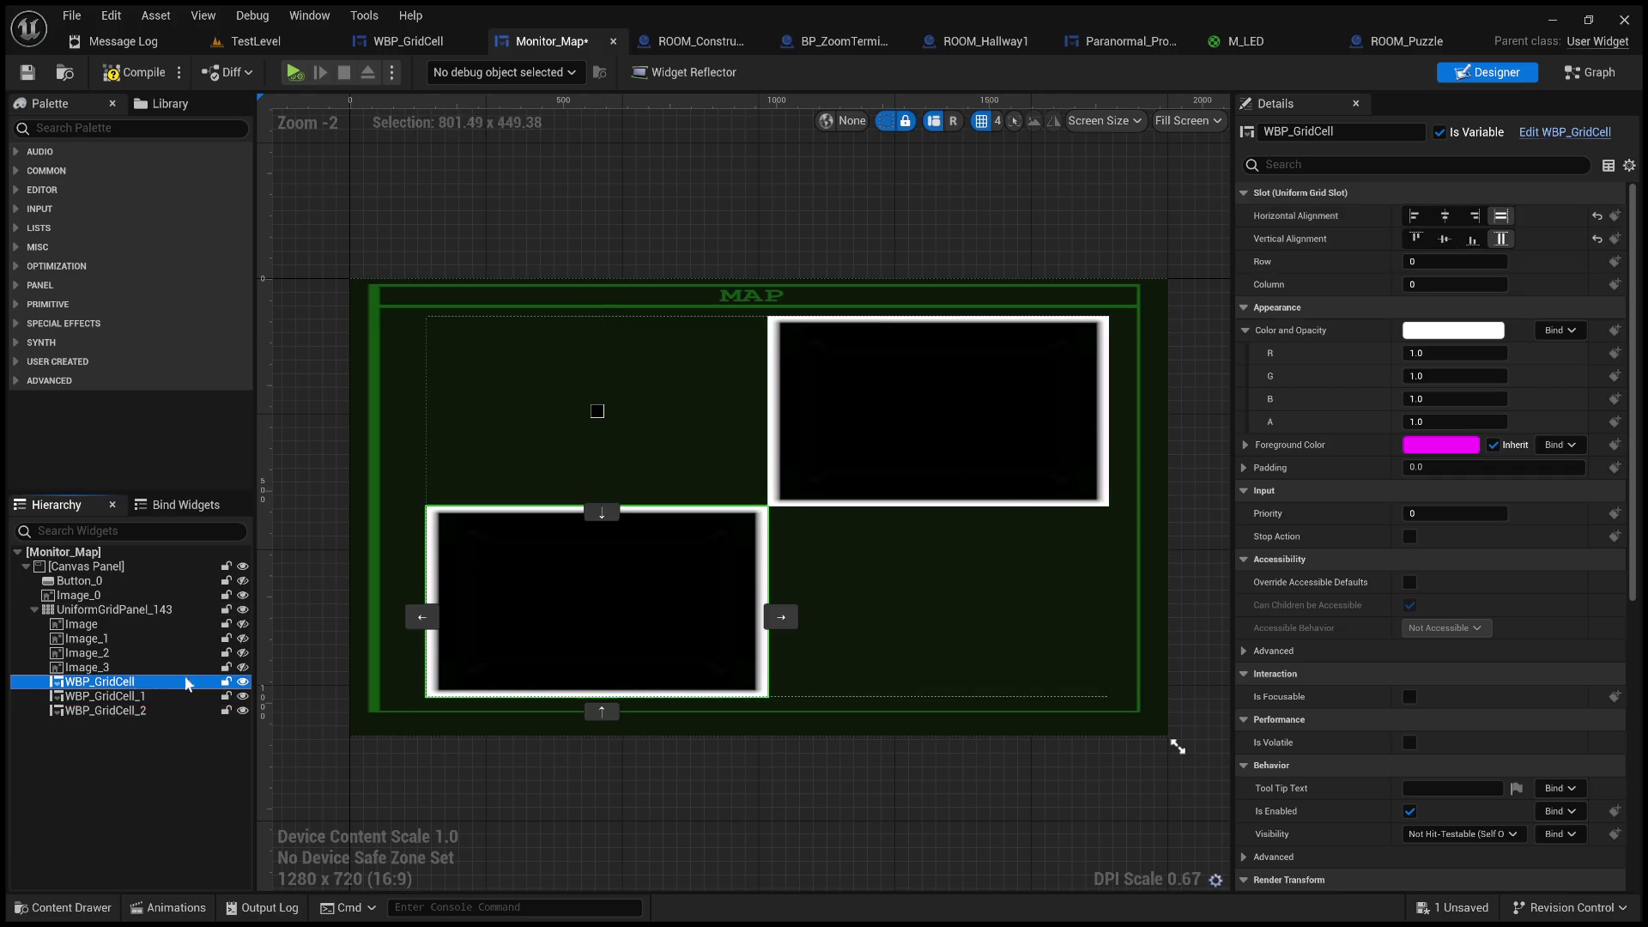
{"action": "left_click", "coordinate": [1455, 214]}
{"action": "left_click", "coordinate": [1448, 237]}
{"action": "left_click", "coordinate": [1419, 235]}
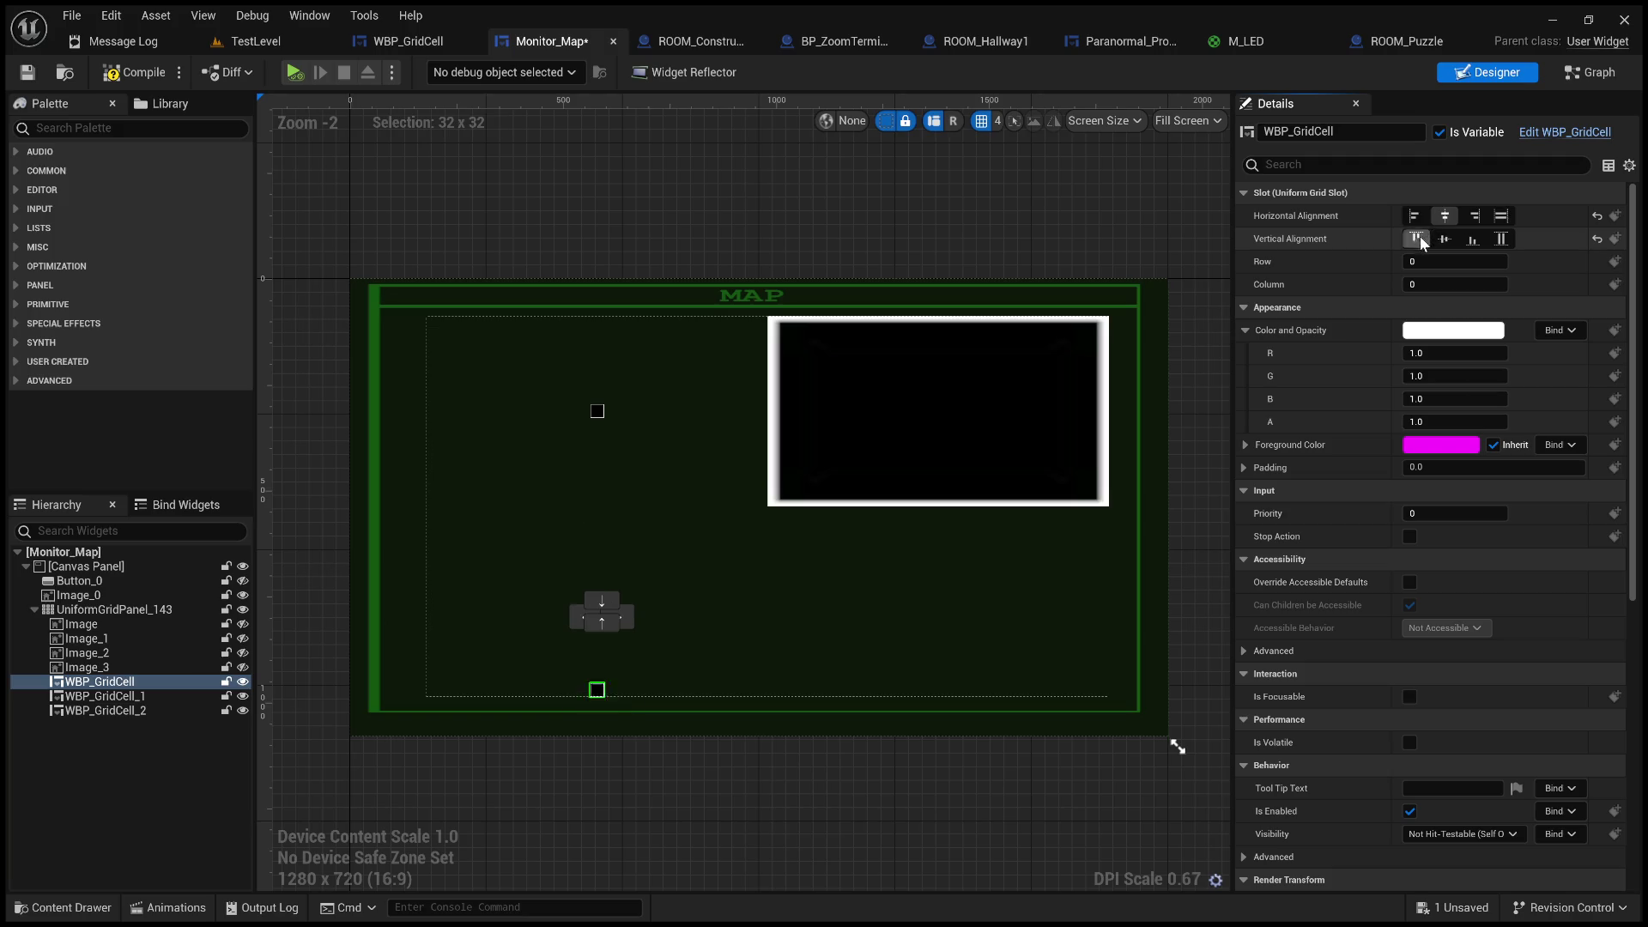
{"action": "left_click", "coordinate": [1424, 196]}
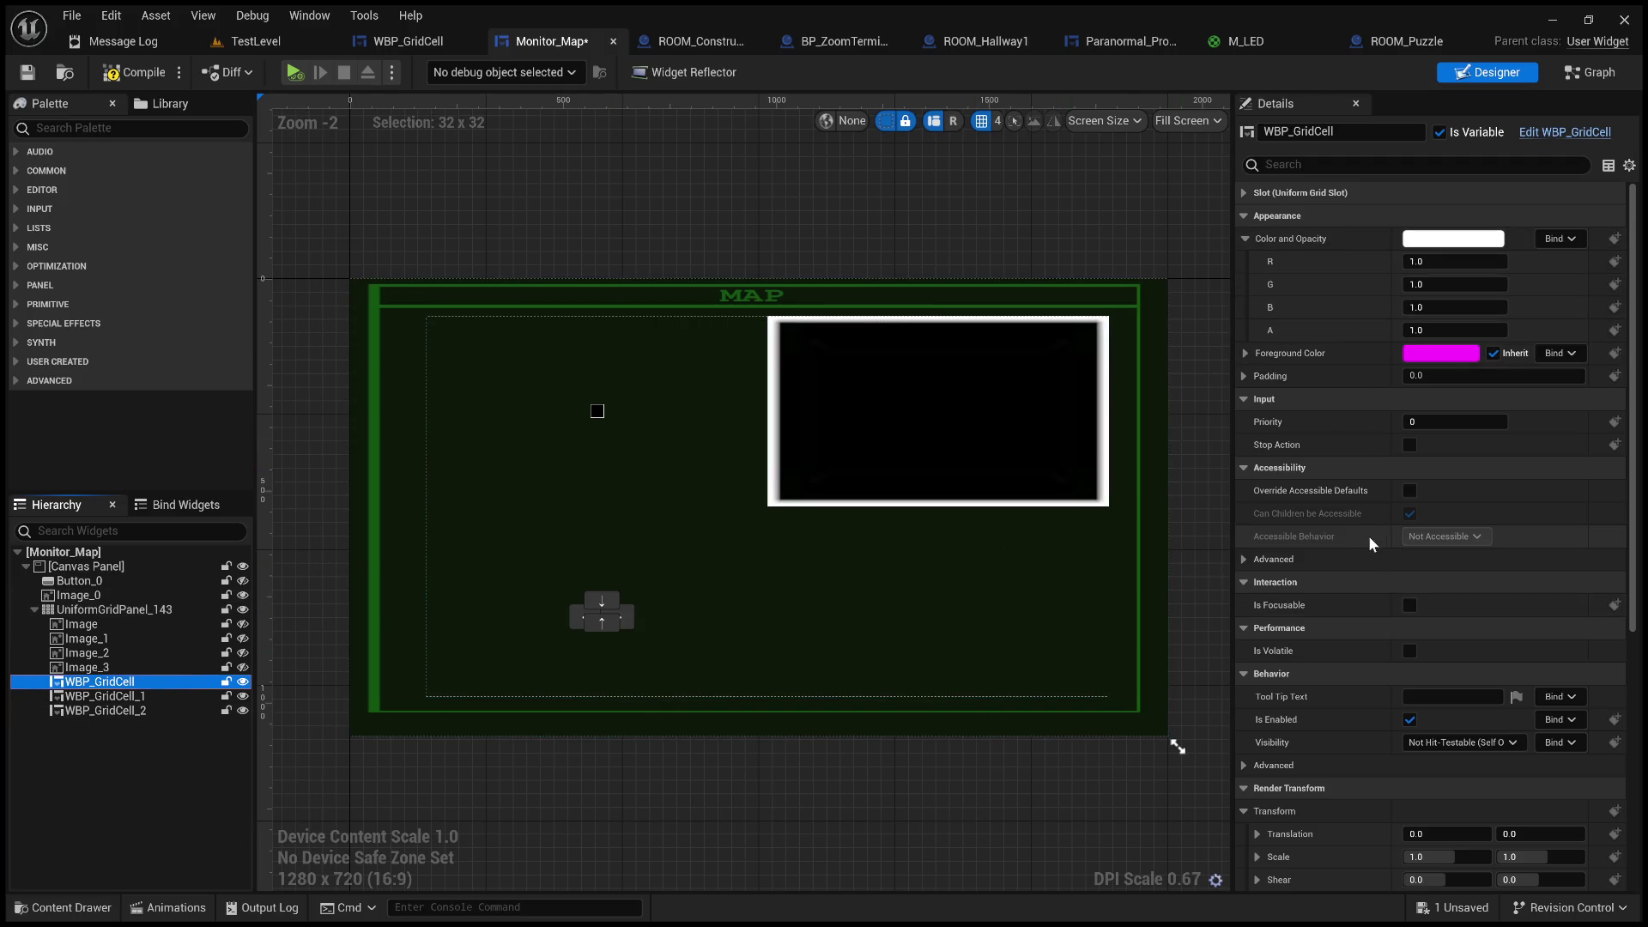
- Reset the first grid cell's slot alignments, then save and compile Monitor_Map
{"action": "left_click", "coordinate": [1265, 191]}
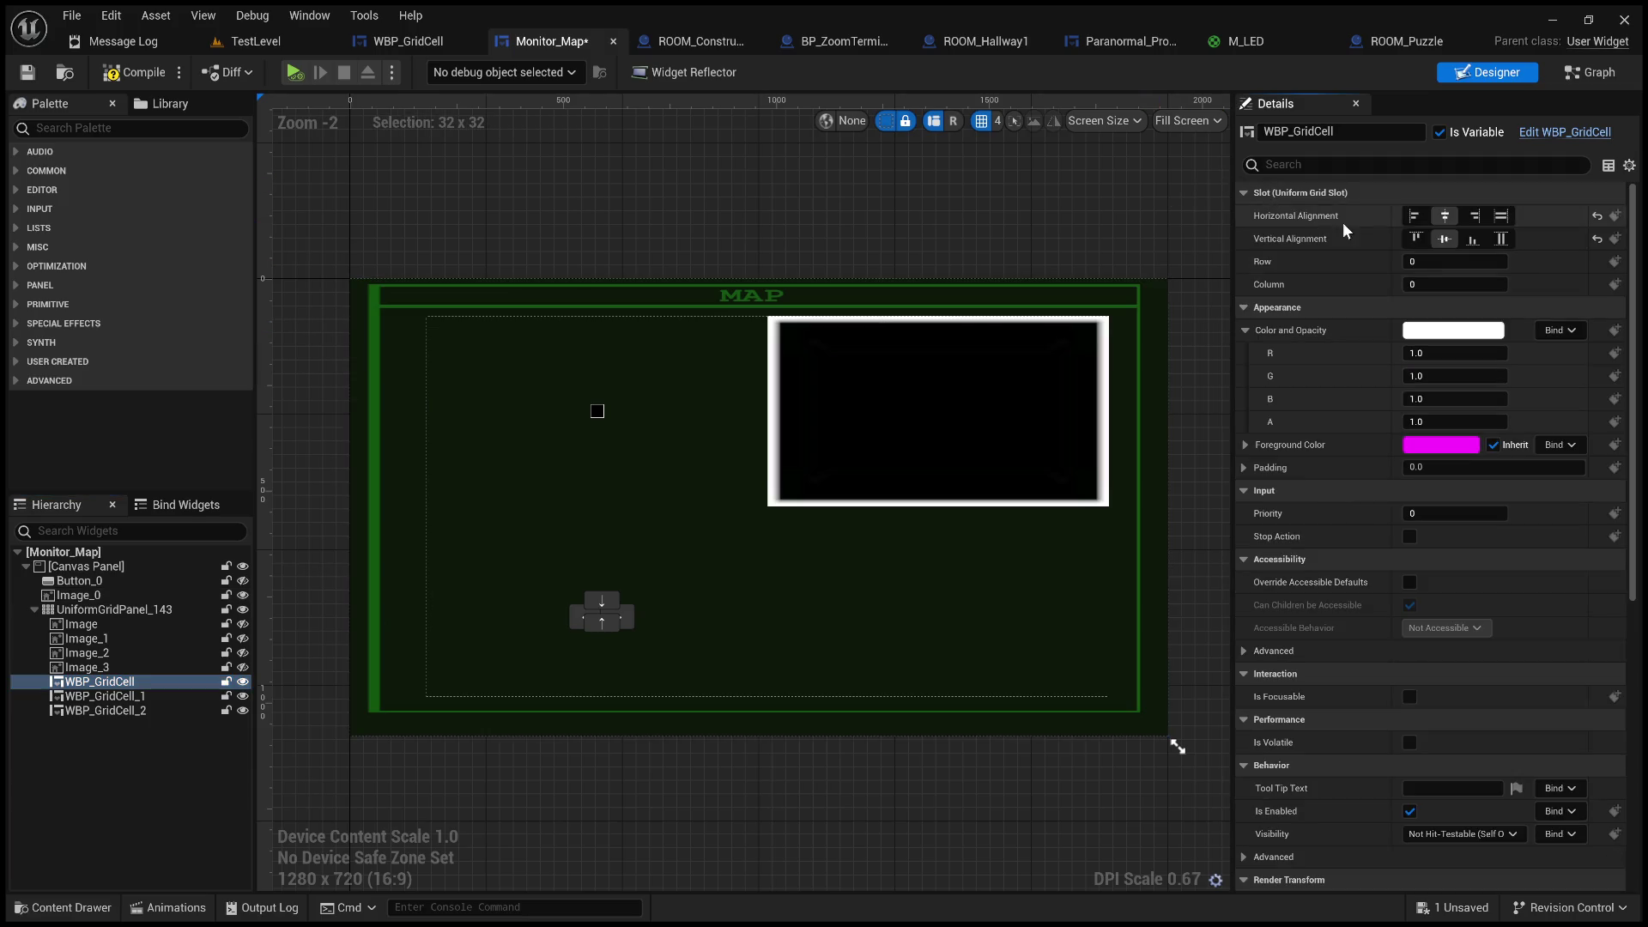
{"action": "left_click", "coordinate": [1415, 239]}
{"action": "left_click", "coordinate": [1416, 215]}
{"action": "left_click", "coordinate": [1445, 216]}
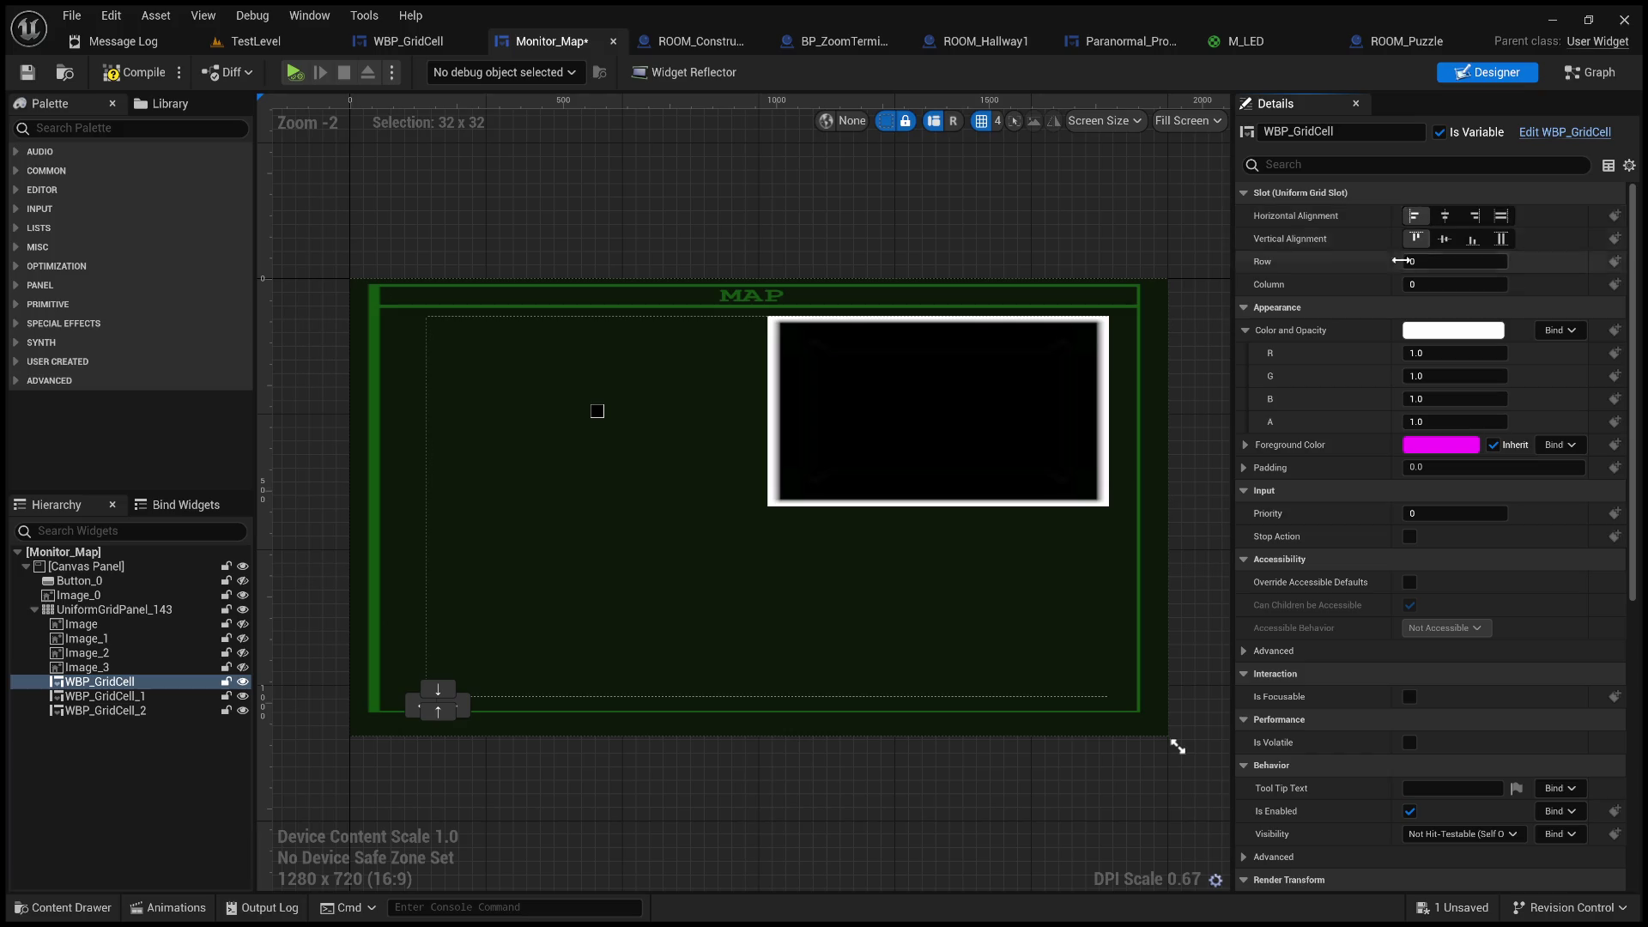
{"action": "left_click", "coordinate": [1444, 238]}
{"action": "key", "text": "ctrl+s"}
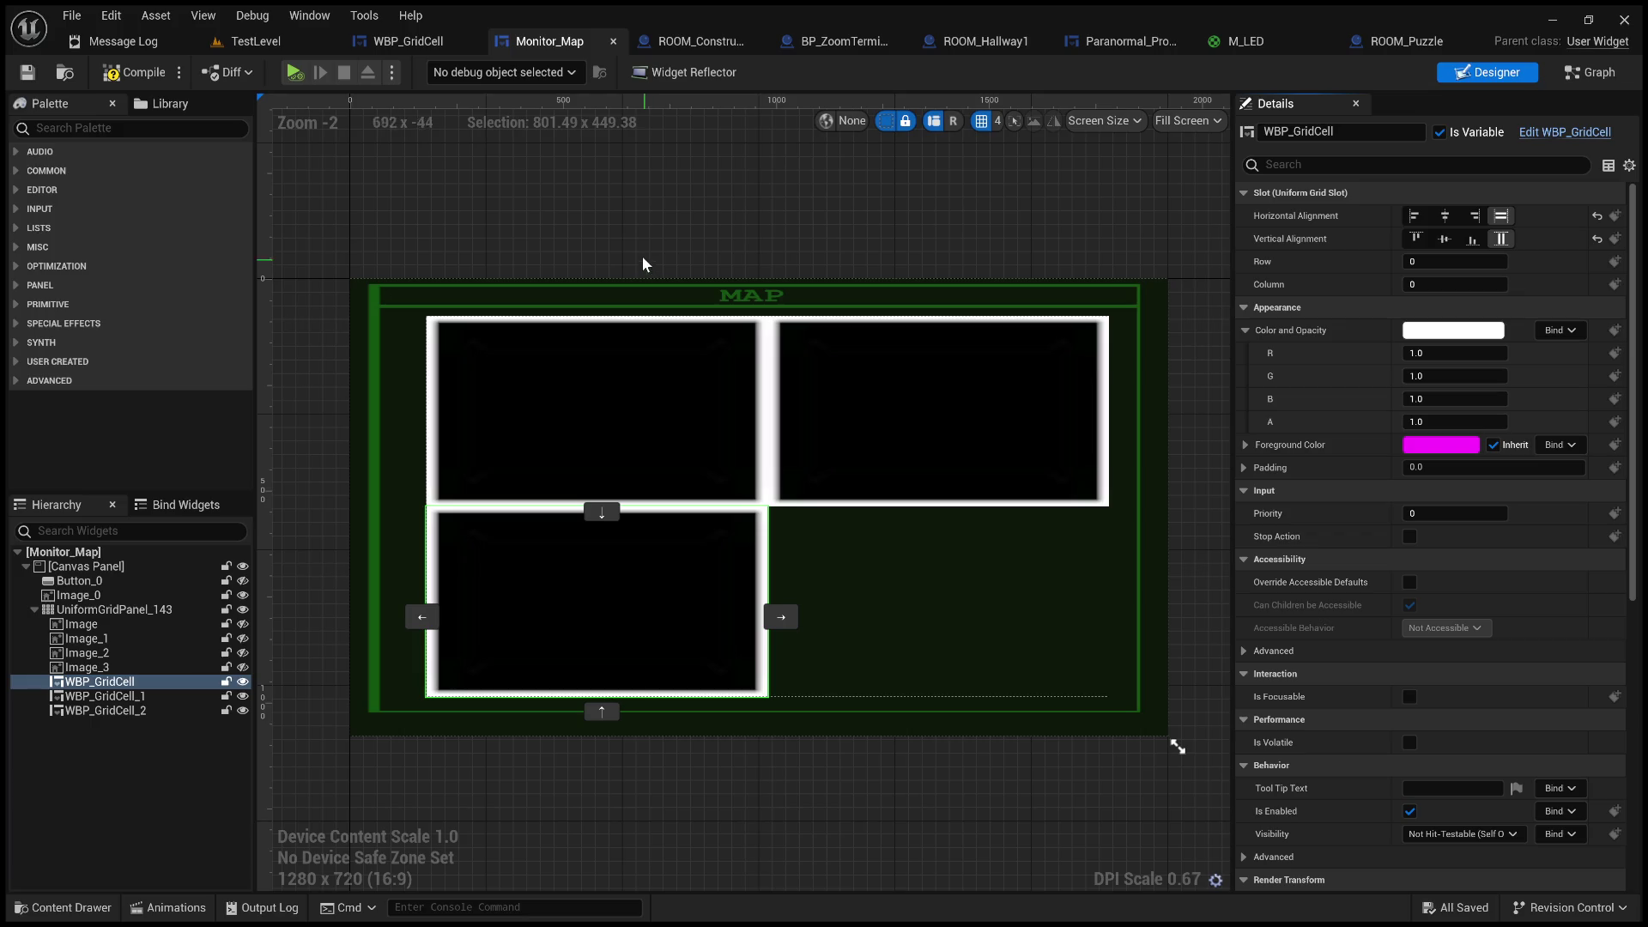
{"action": "left_click", "coordinate": [120, 75]}
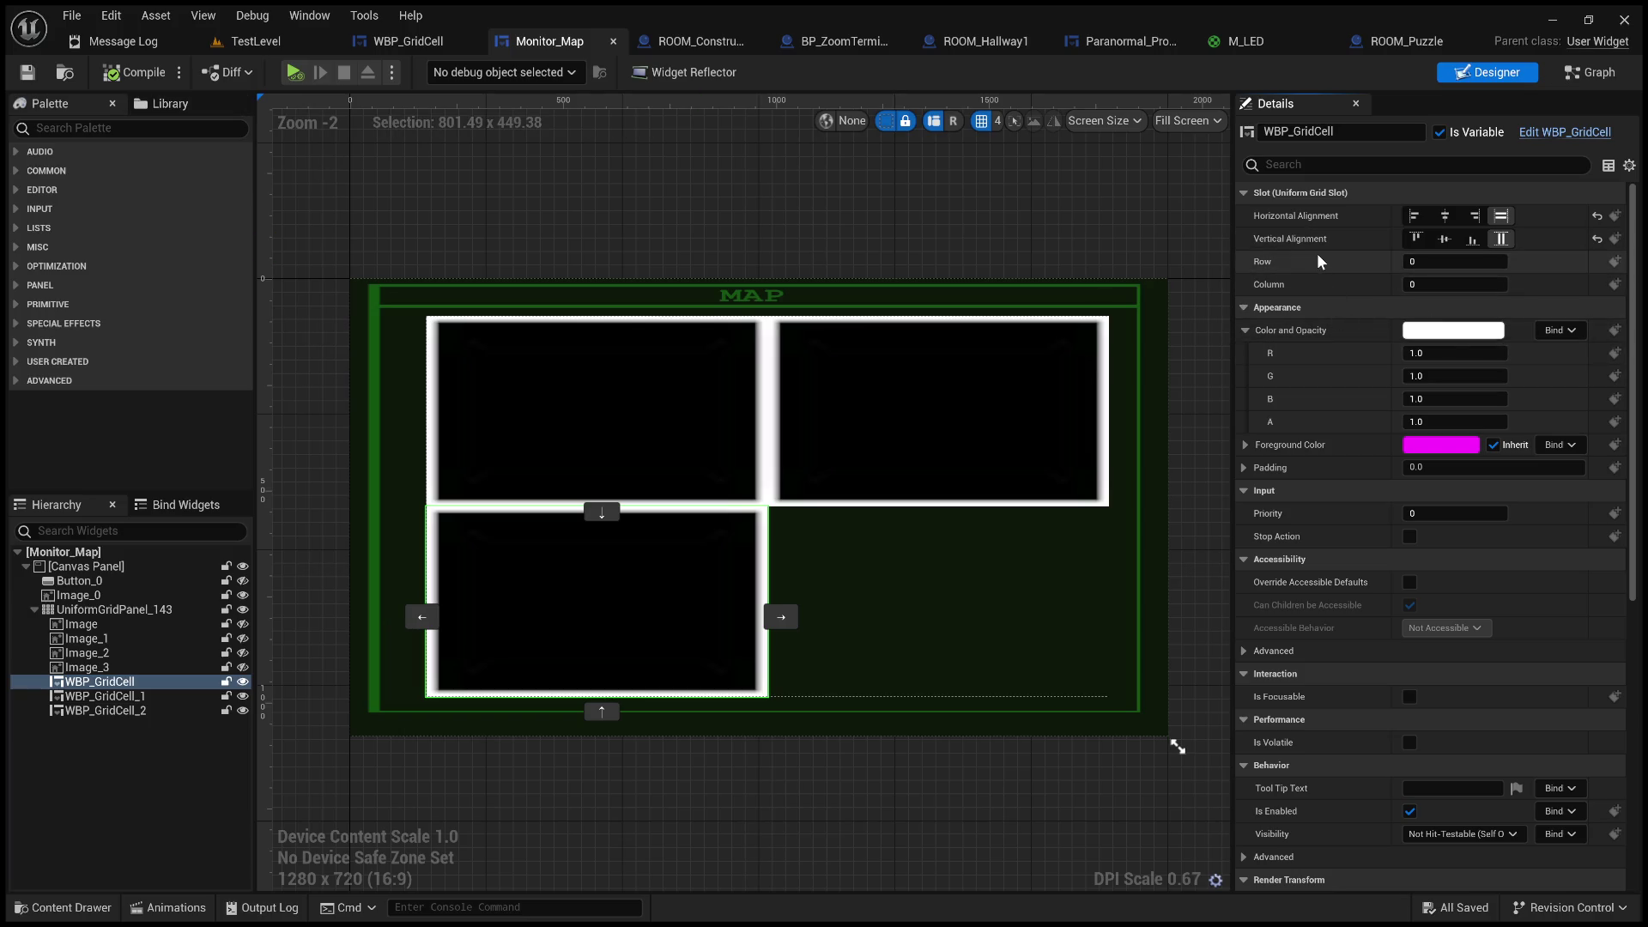
- Pan the event graph to the Create WBP Grid Cell and Add Child to Uniform Grid nodes
{"action": "scroll", "coordinate": [1317, 254], "scroll_direction": "down", "scroll_amount": 3}
{"action": "scroll", "coordinate": [1313, 272], "scroll_direction": "up", "scroll_amount": 3}
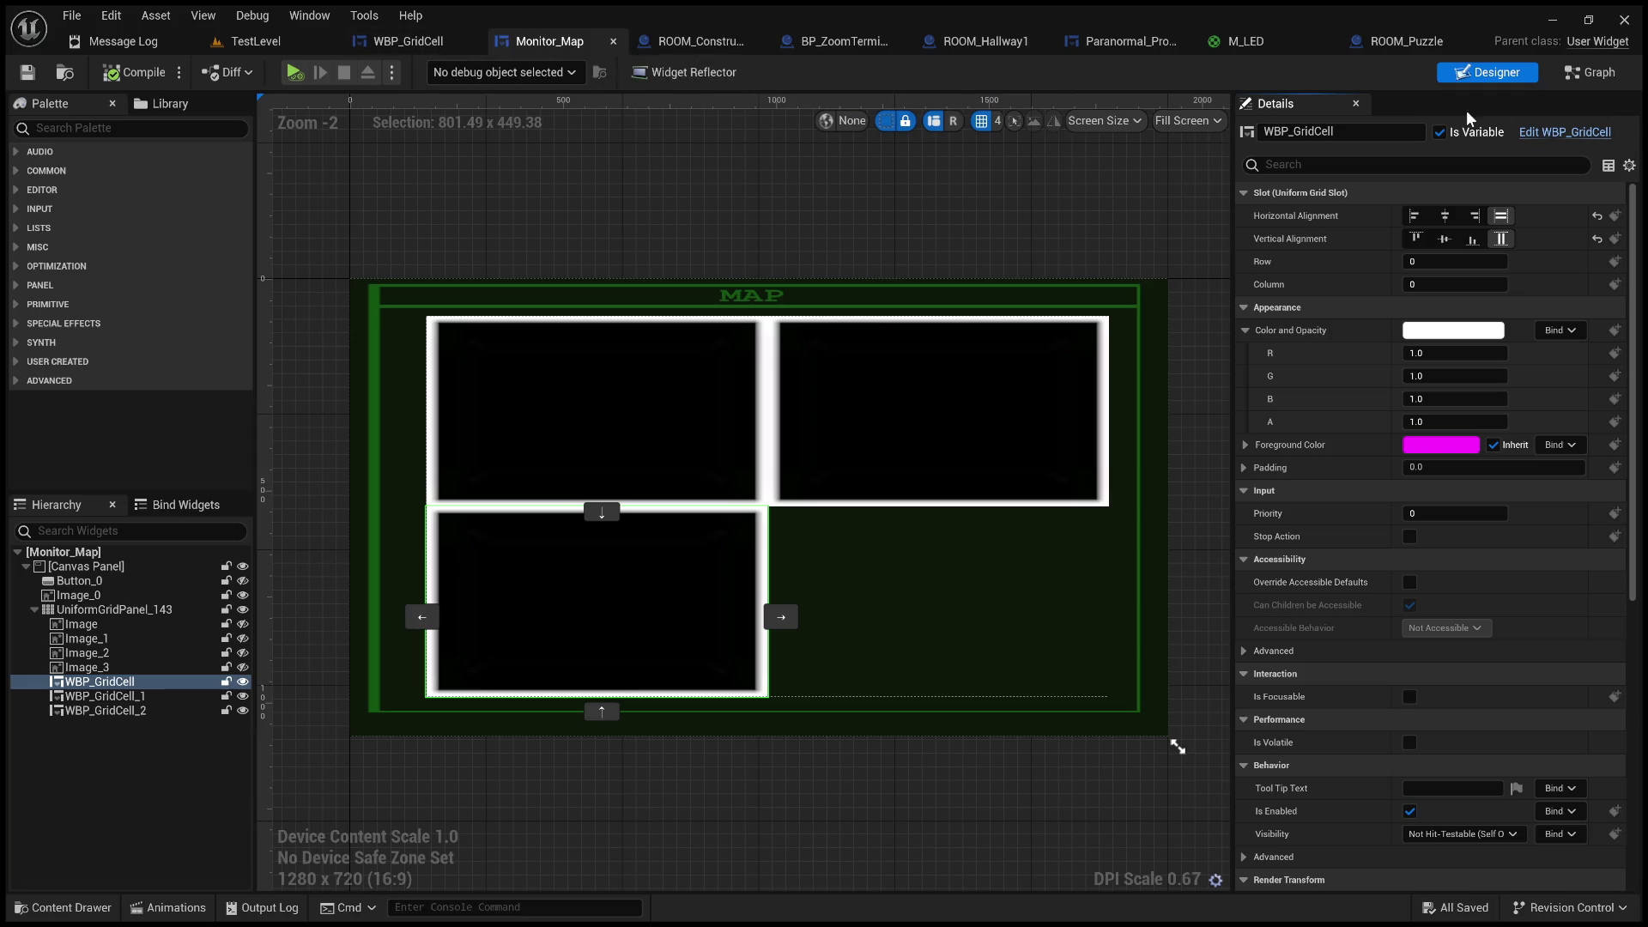
{"action": "left_click", "coordinate": [1576, 81]}
{"action": "mouse_move", "coordinate": [1102, 265]}
{"action": "left_mouse_down"}
{"action": "mouse_move", "coordinate": [1159, 291]}
{"action": "mouse_move", "coordinate": [879, 310]}
{"action": "left_mouse_up"}
{"action": "mouse_move", "coordinate": [992, 310]}
{"action": "left_mouse_down"}
{"action": "mouse_move", "coordinate": [863, 346]}
{"action": "mouse_move", "coordinate": [958, 340]}
{"action": "left_mouse_up"}
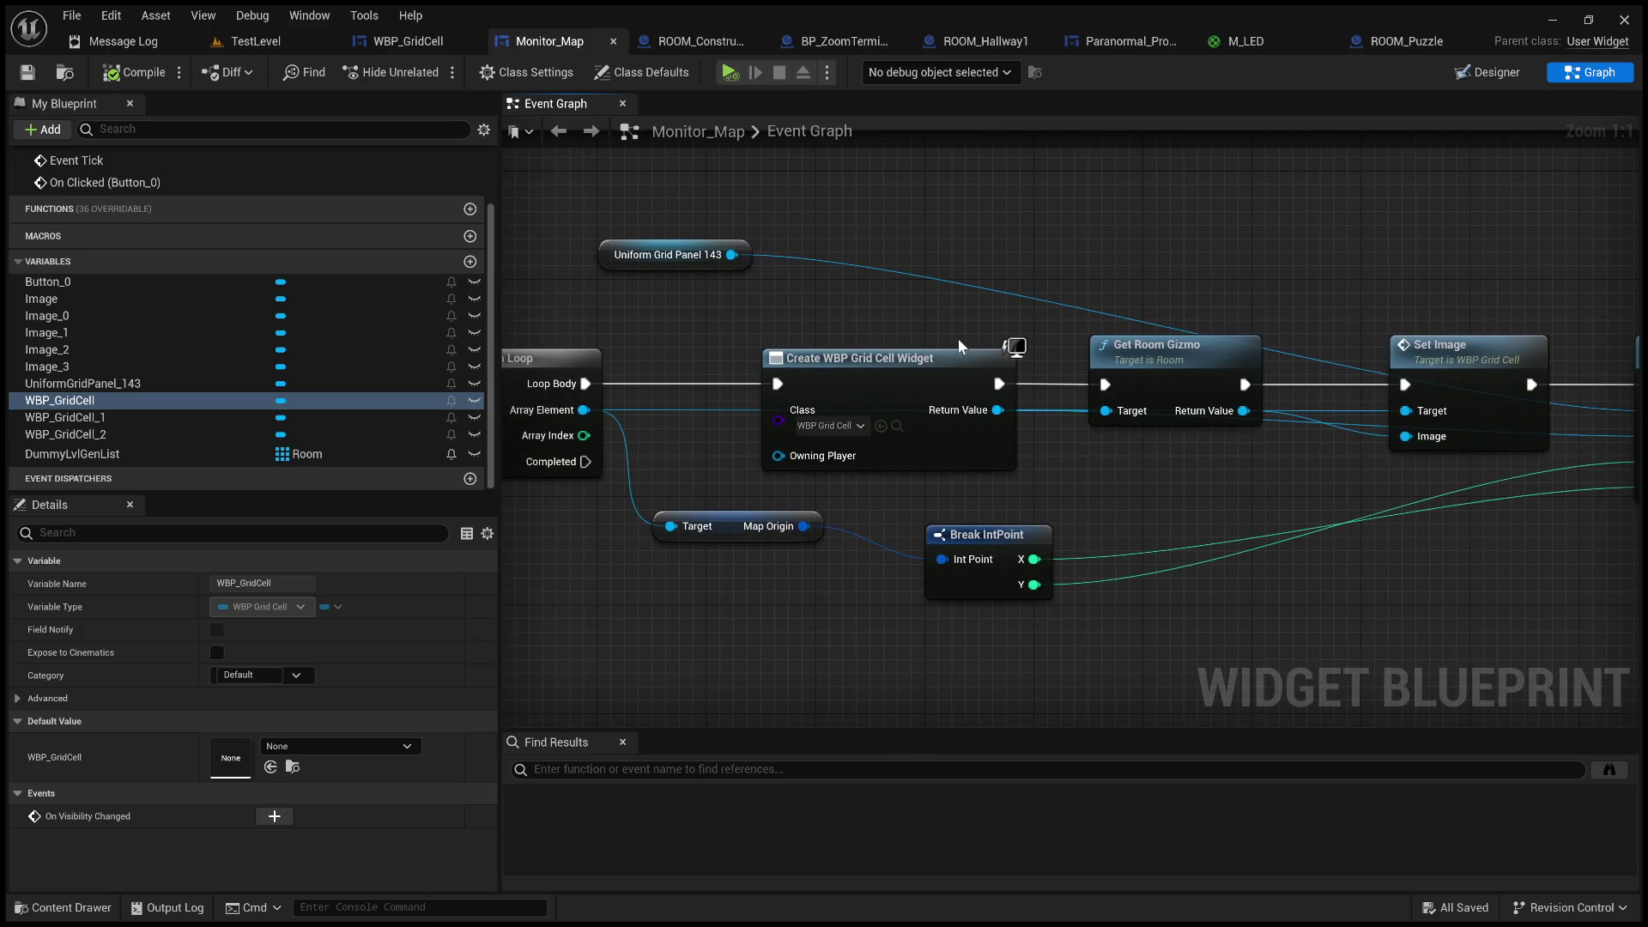
- Play-test TestLevel to check the grid cells on the MAP monitor, then glance at Paranormal_Profiles
{"action": "scroll", "coordinate": [1115, 291], "scroll_direction": "down", "scroll_amount": 3}
{"action": "left_click_drag", "start_coordinate": [1352, 486], "coordinate": [1094, 471]}
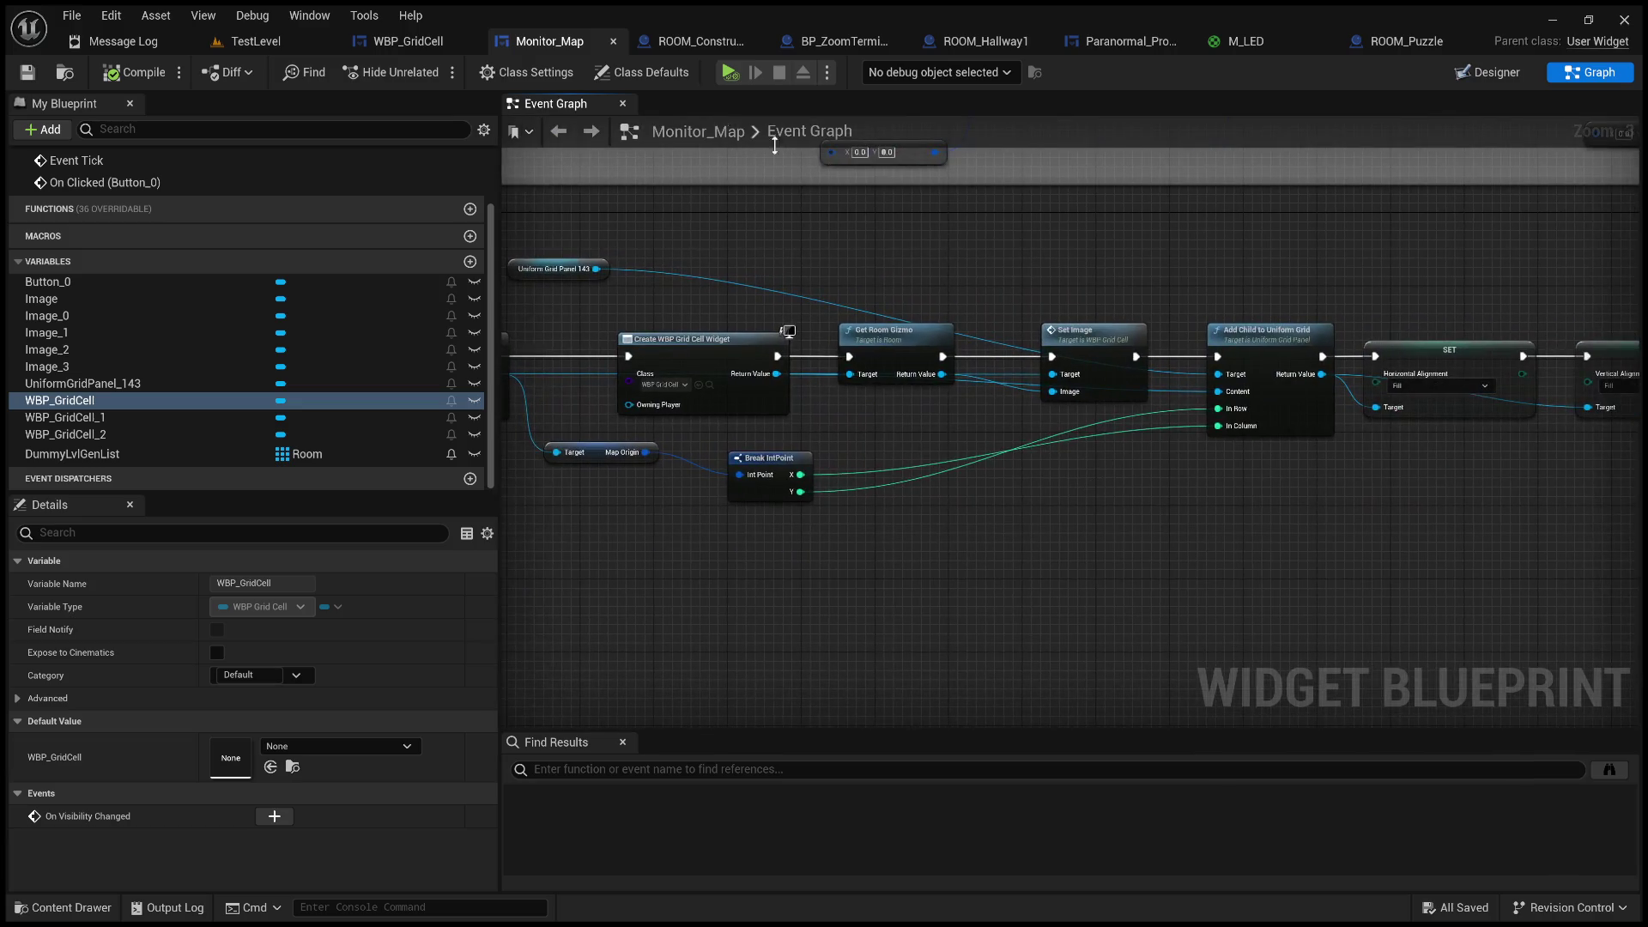
{"action": "left_click", "coordinate": [292, 41]}
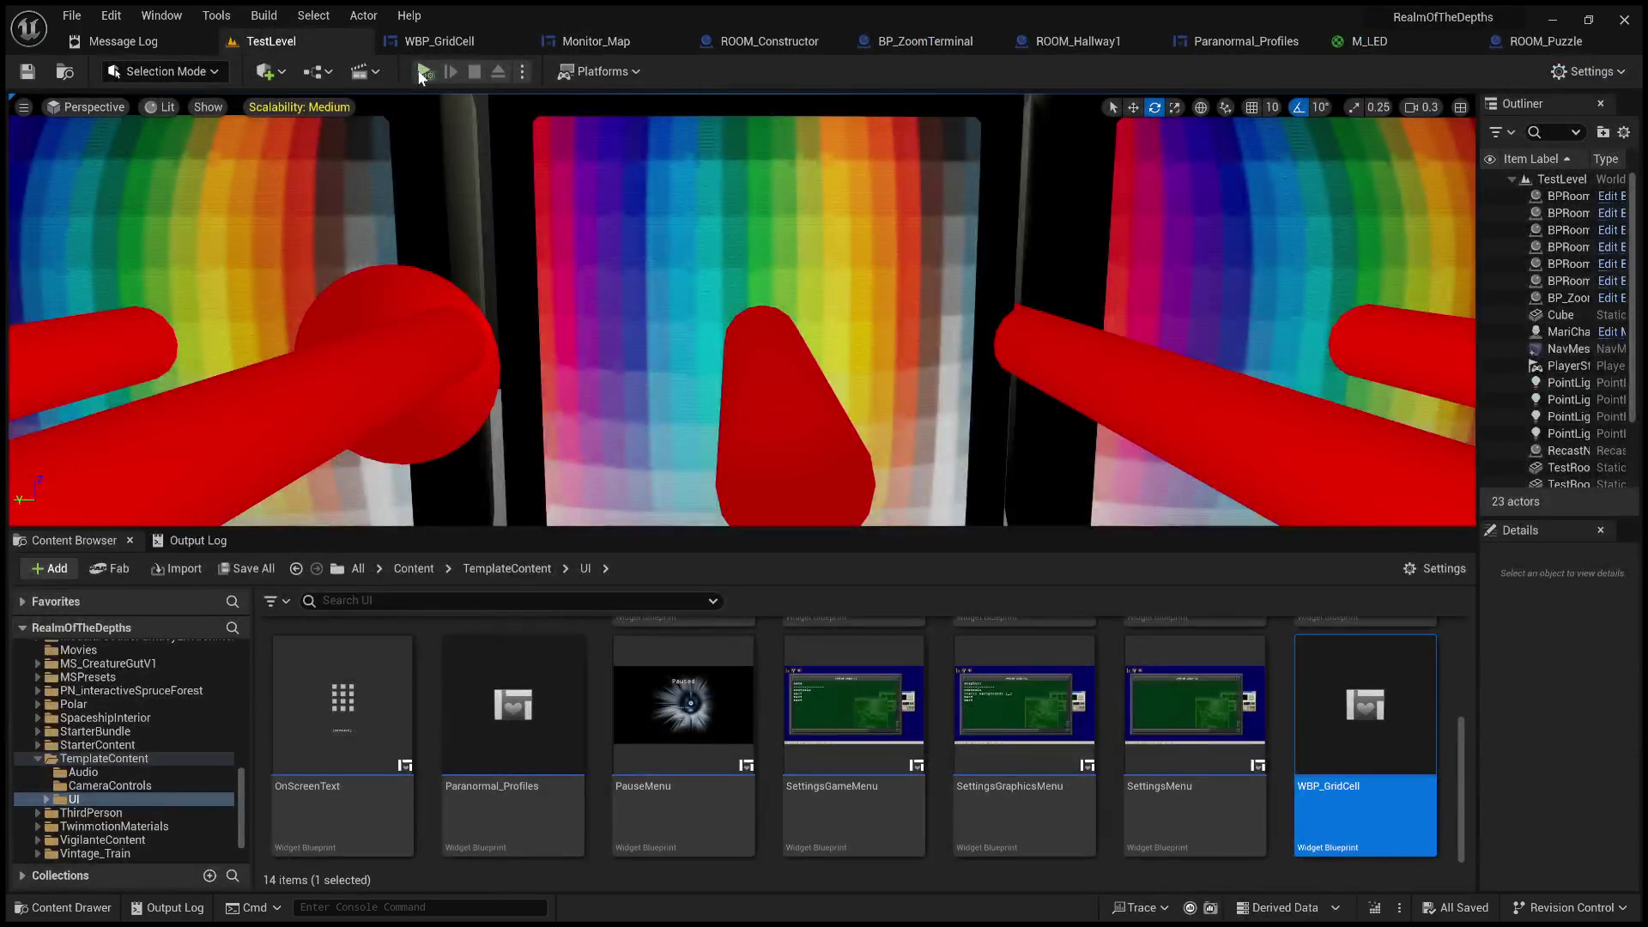
{"action": "left_click", "coordinate": [423, 73]}
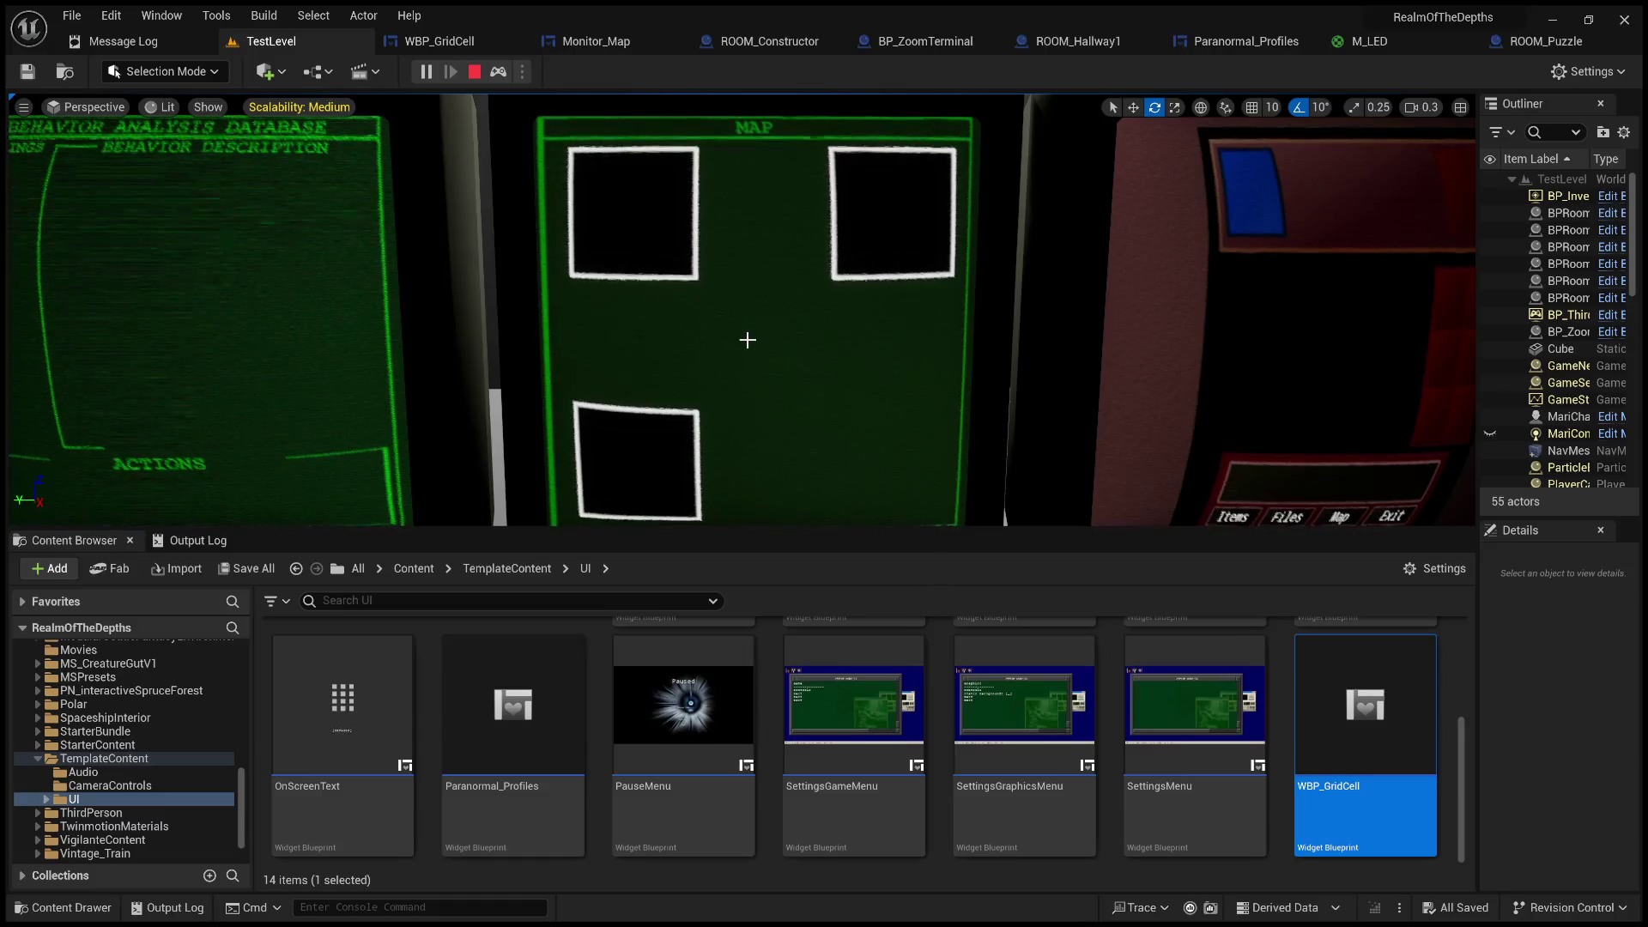
{"action": "left_click", "coordinate": [482, 72]}
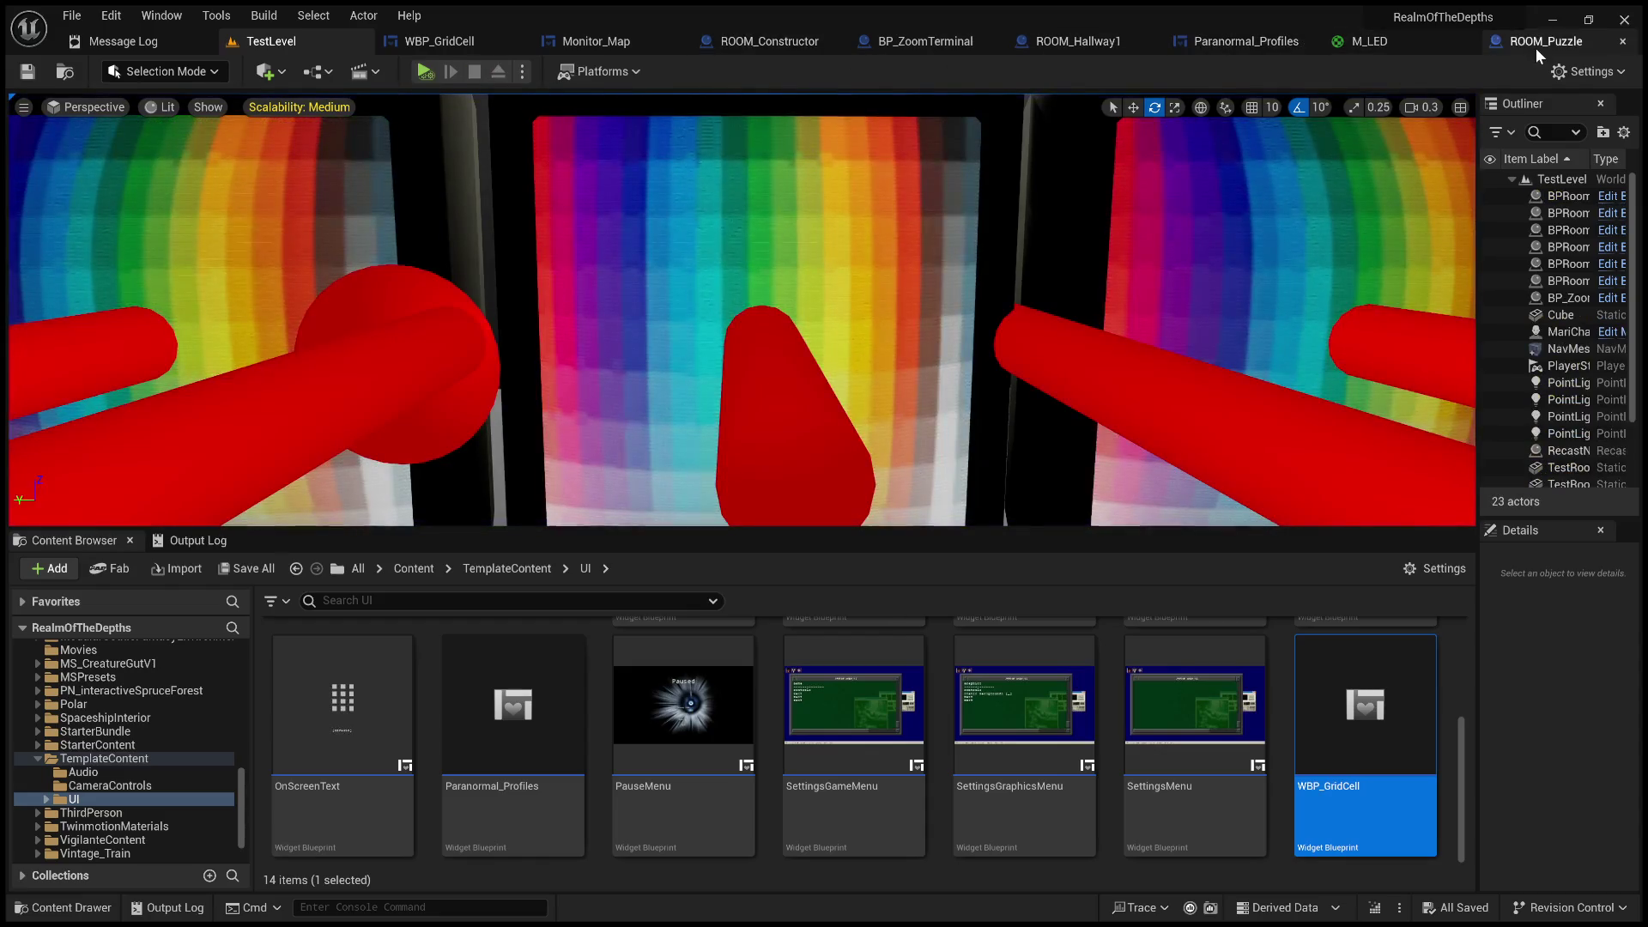
{"action": "left_click", "coordinate": [1225, 43]}
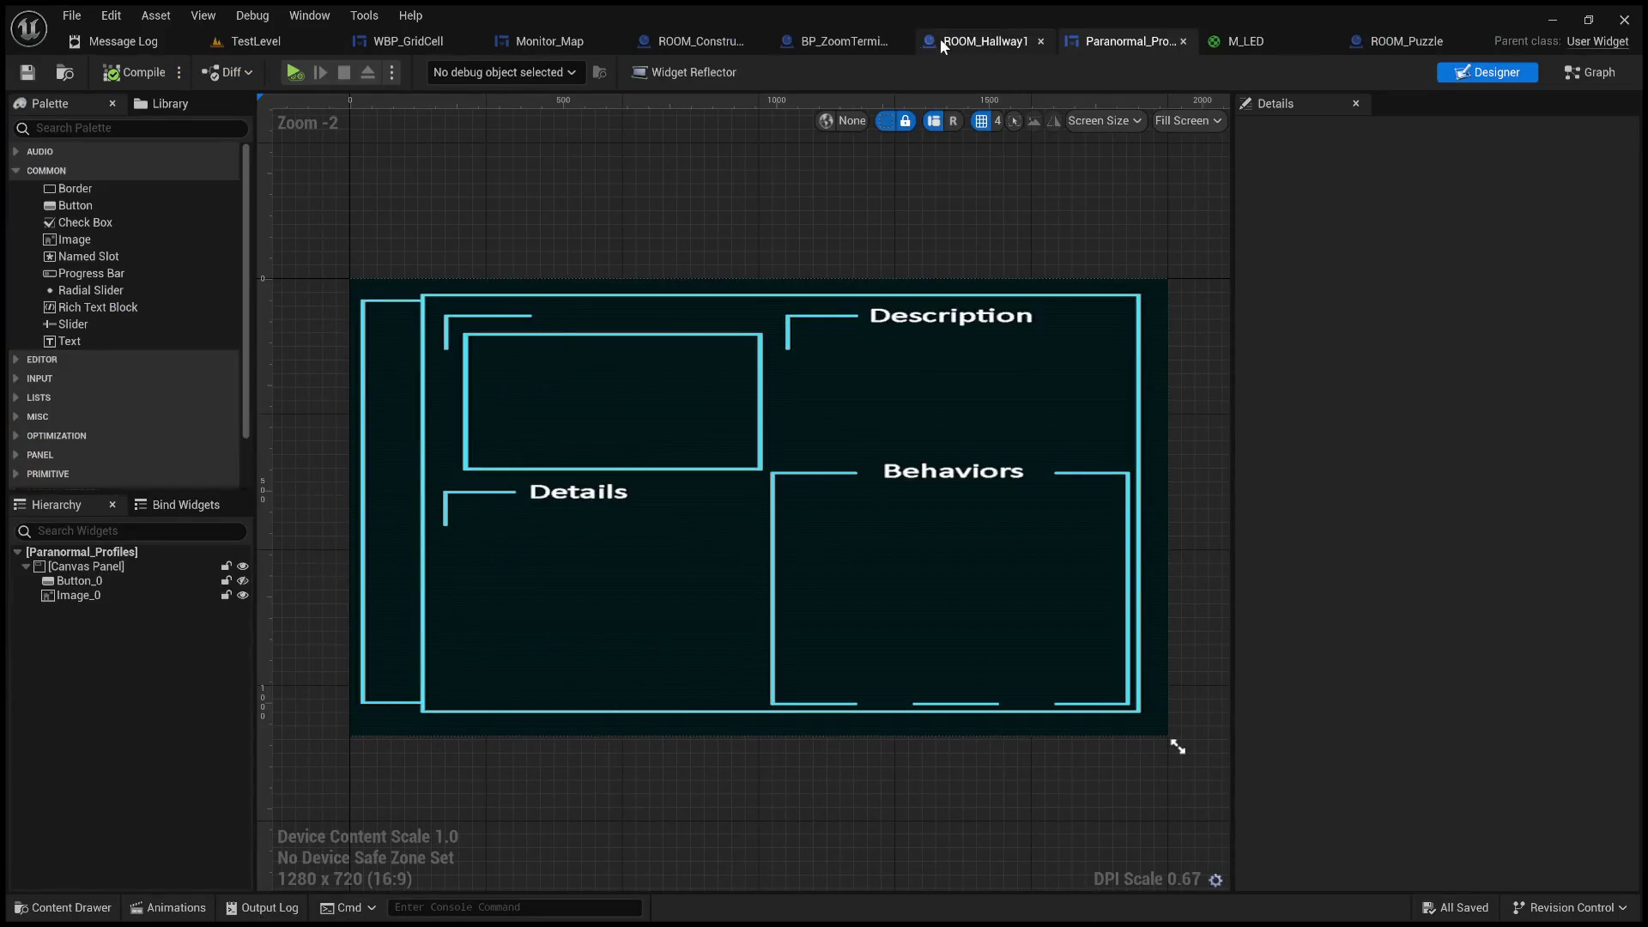
{"action": "left_click", "coordinate": [559, 40]}
- Set the SET node's grid-cell alignment to Center, then compile and save Monitor_Map
{"action": "scroll", "coordinate": [898, 558], "scroll_direction": "up", "scroll_amount": 2}
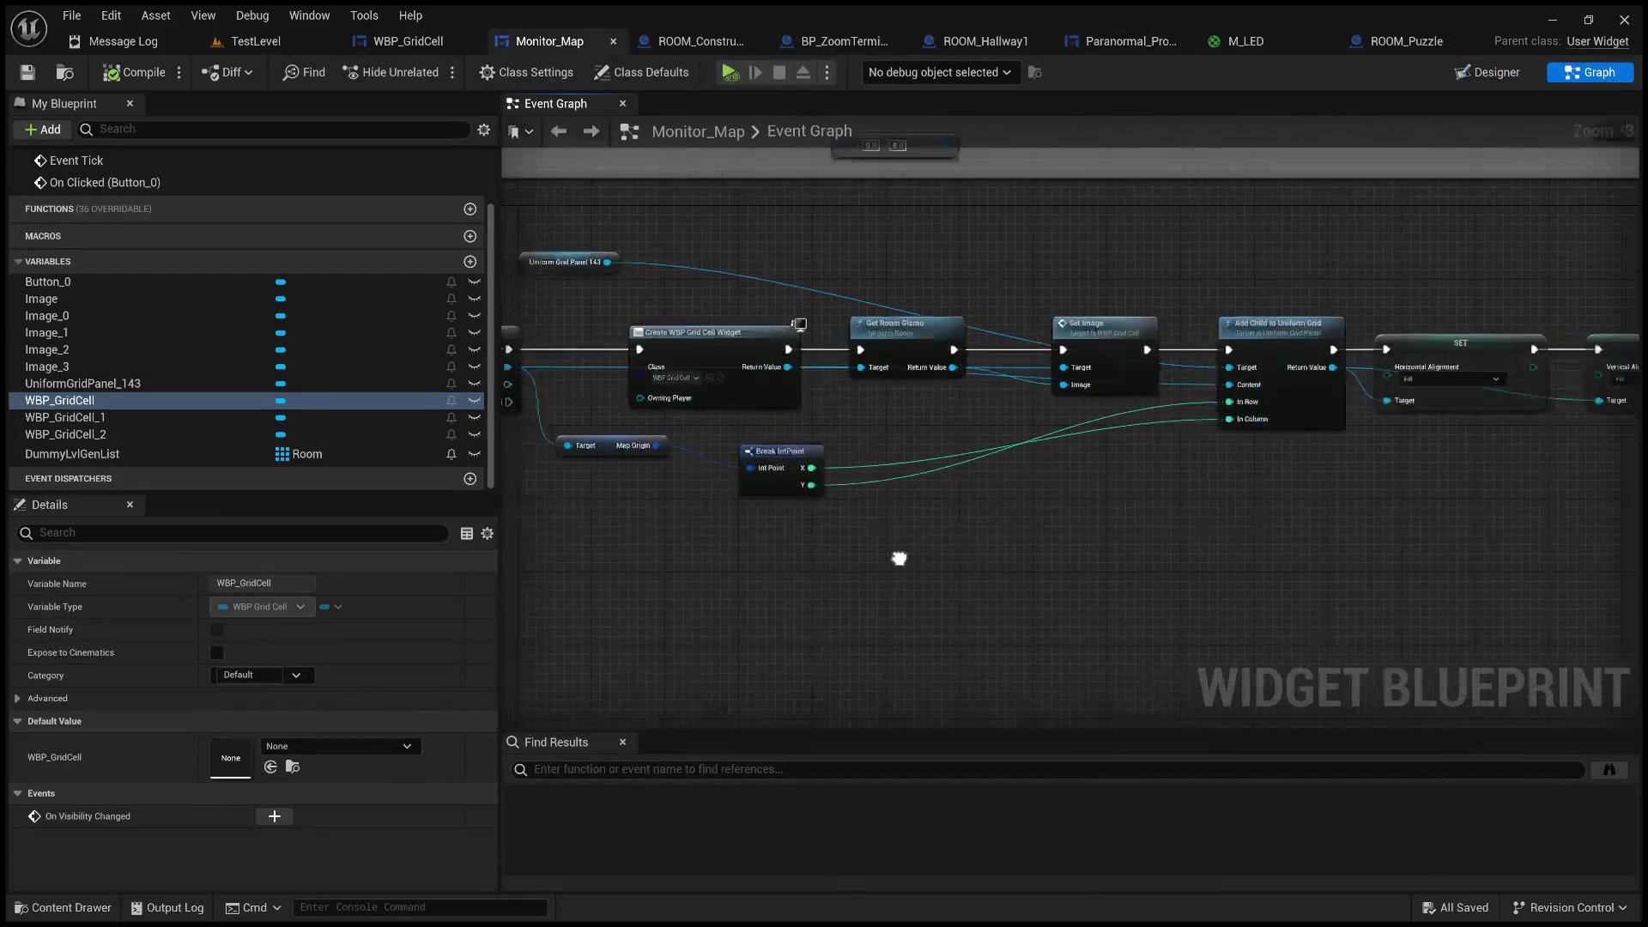
{"action": "scroll", "coordinate": [1238, 450], "scroll_direction": "up", "scroll_amount": 1}
{"action": "left_click", "coordinate": [1222, 378]}
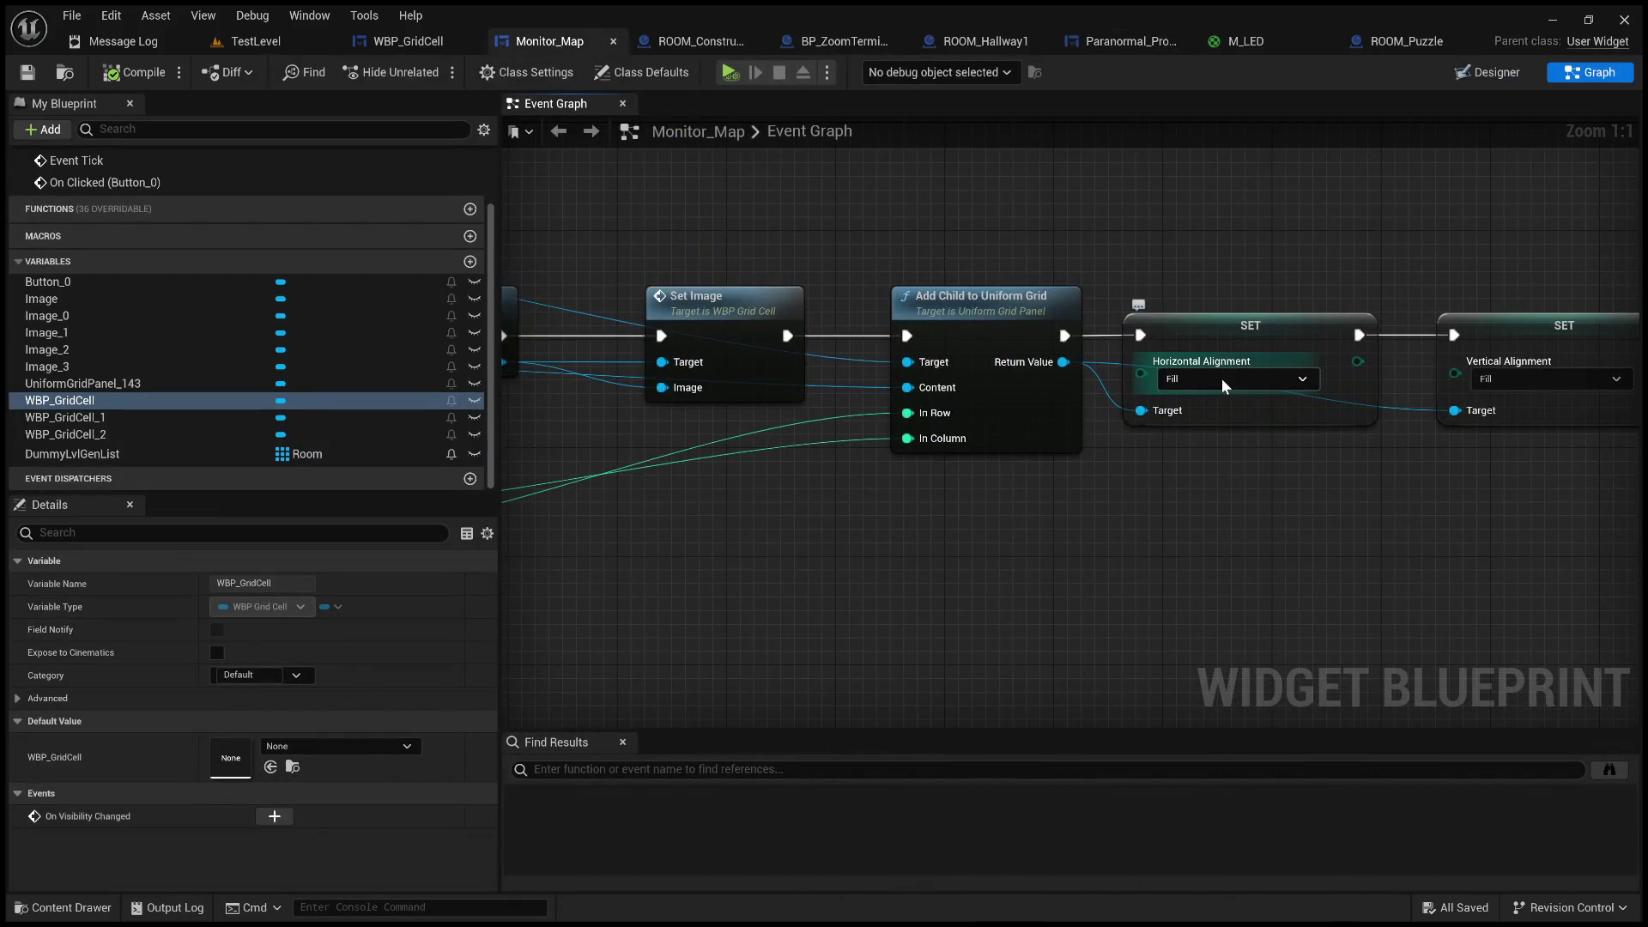
{"action": "left_click", "coordinate": [1210, 410]}
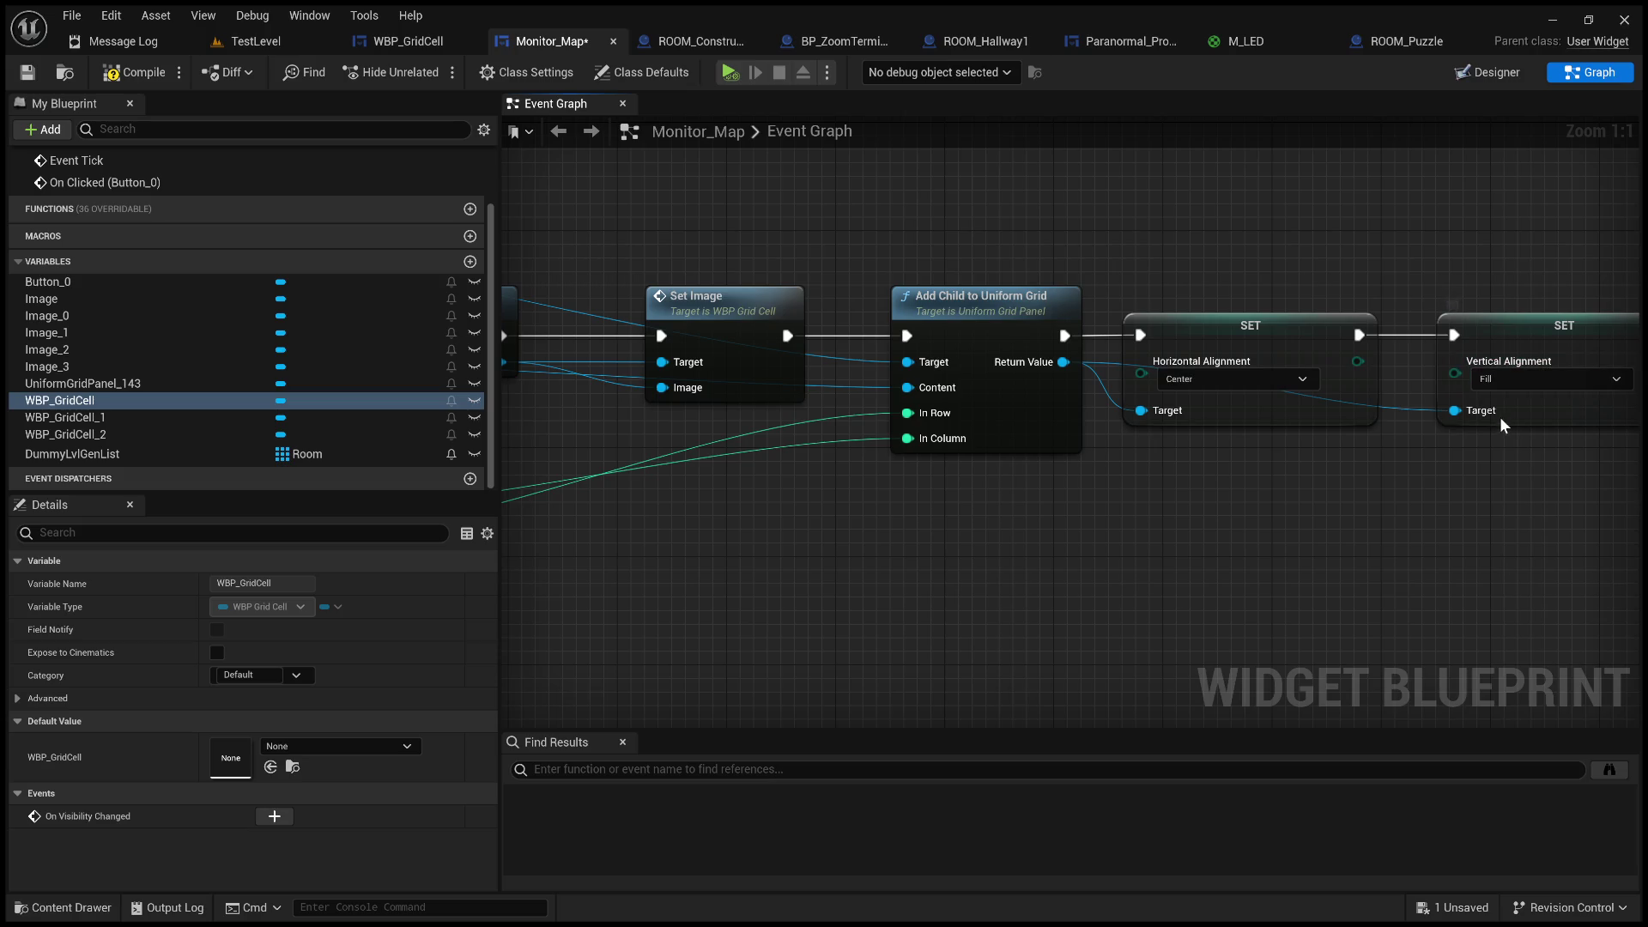
{"action": "left_click", "coordinate": [133, 72]}
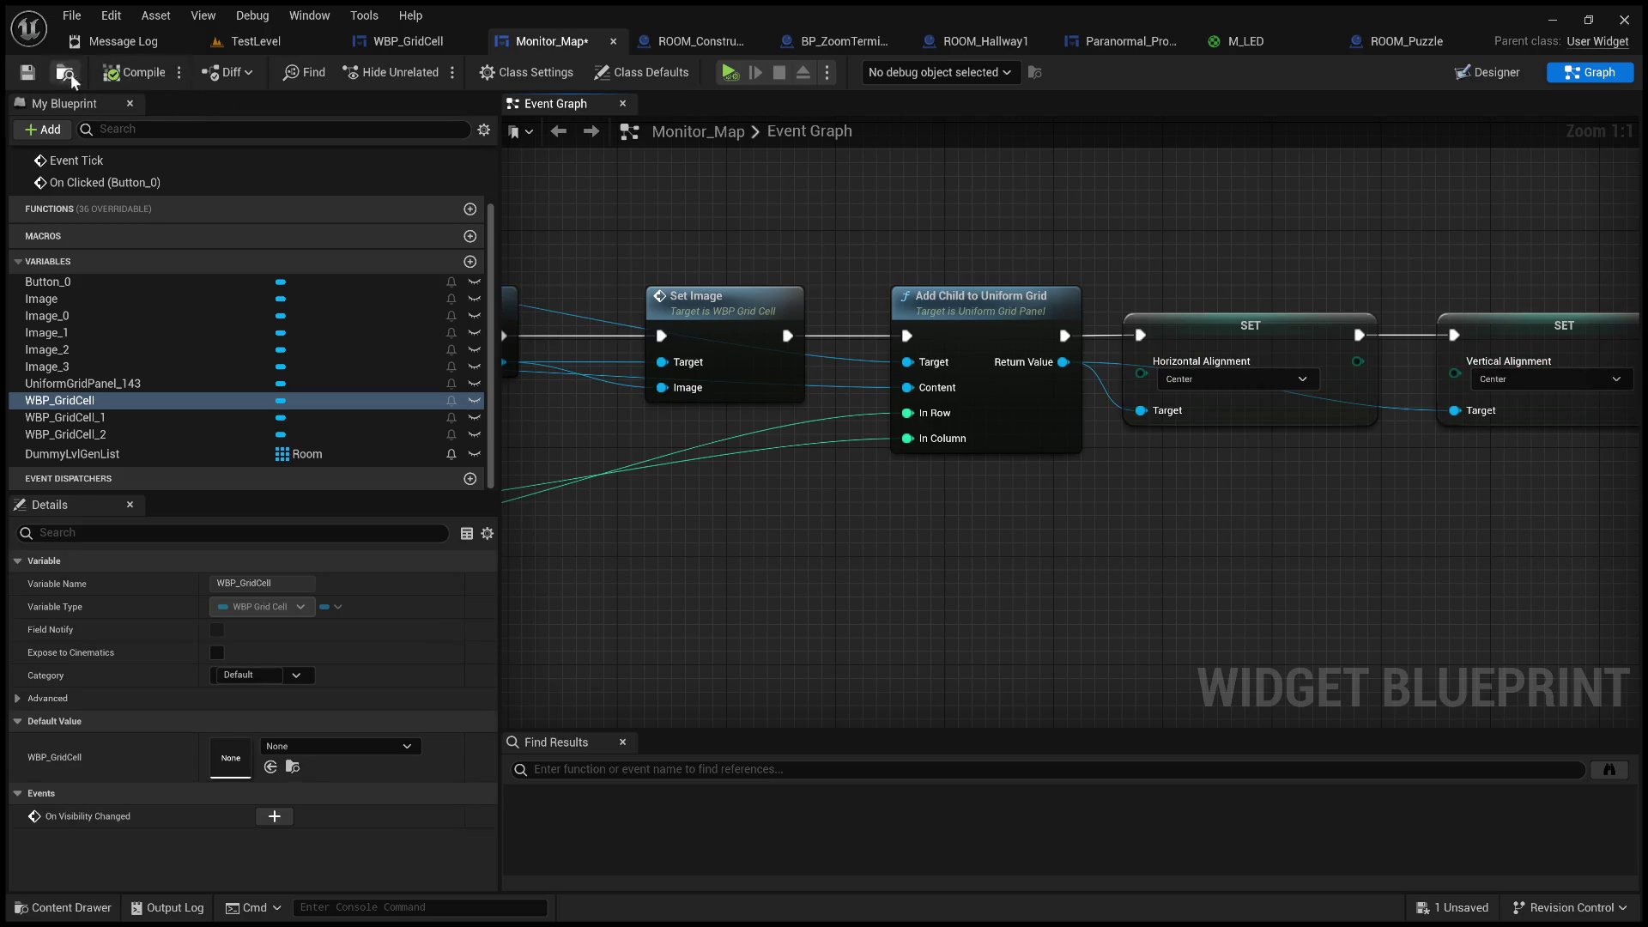
{"action": "left_click", "coordinate": [27, 72]}
- Play-test TestLevel to check the centered cells, then return to both SET alignment nodes
{"action": "left_click", "coordinate": [250, 43]}
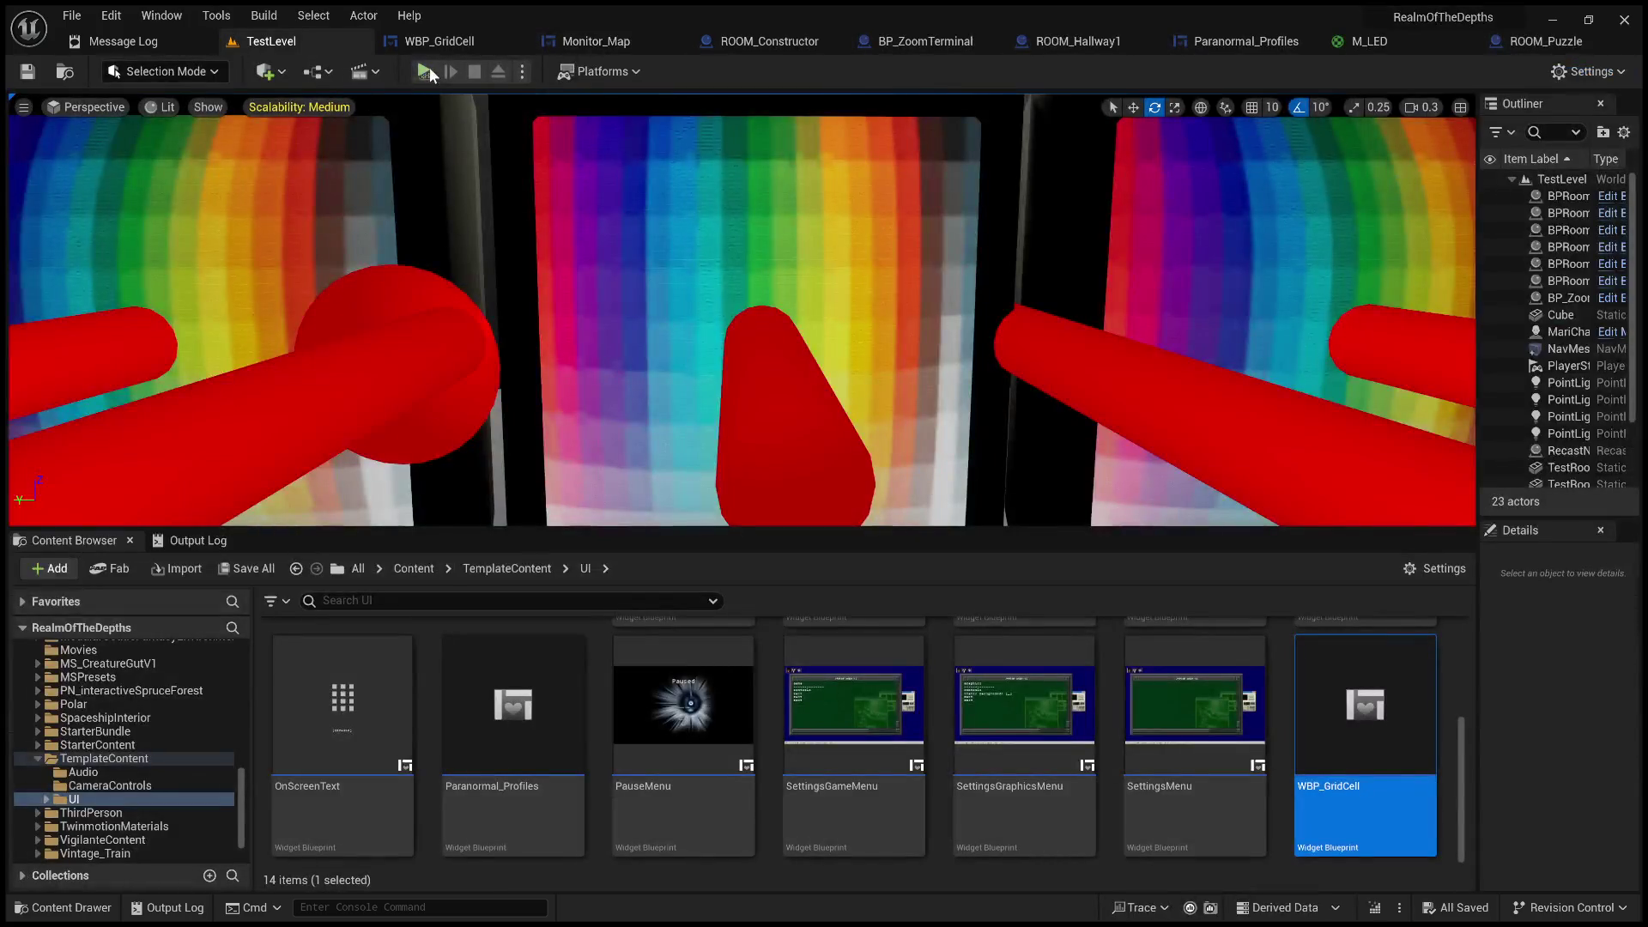
{"action": "left_click", "coordinate": [427, 71]}
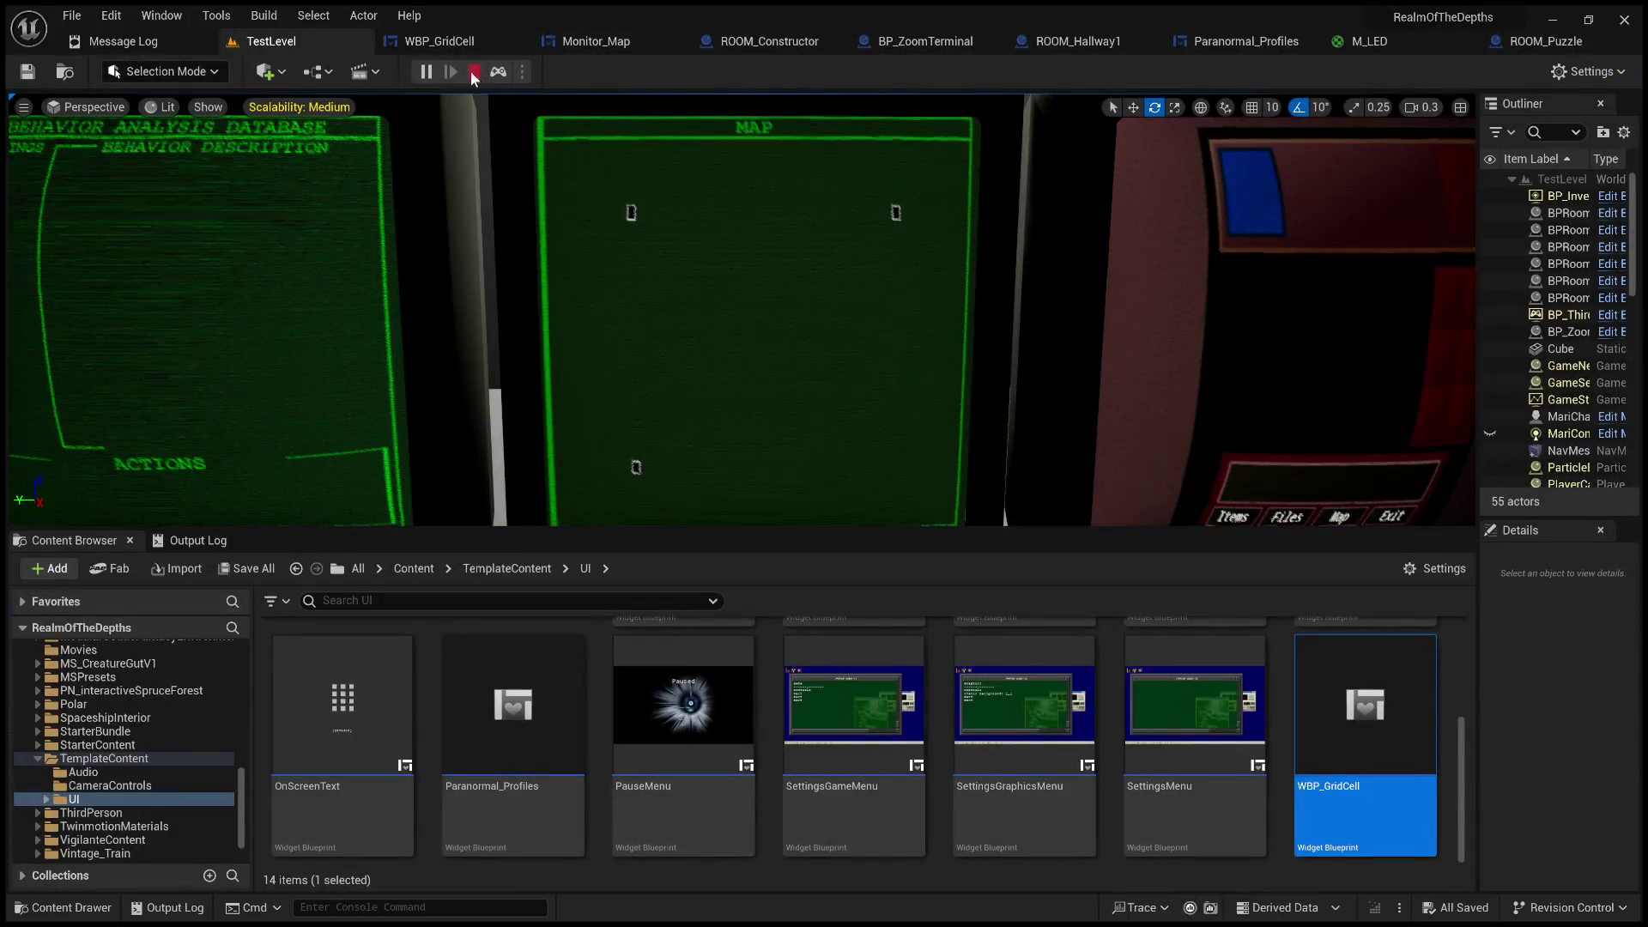
{"action": "left_click", "coordinate": [475, 71]}
{"action": "left_click", "coordinate": [583, 41]}
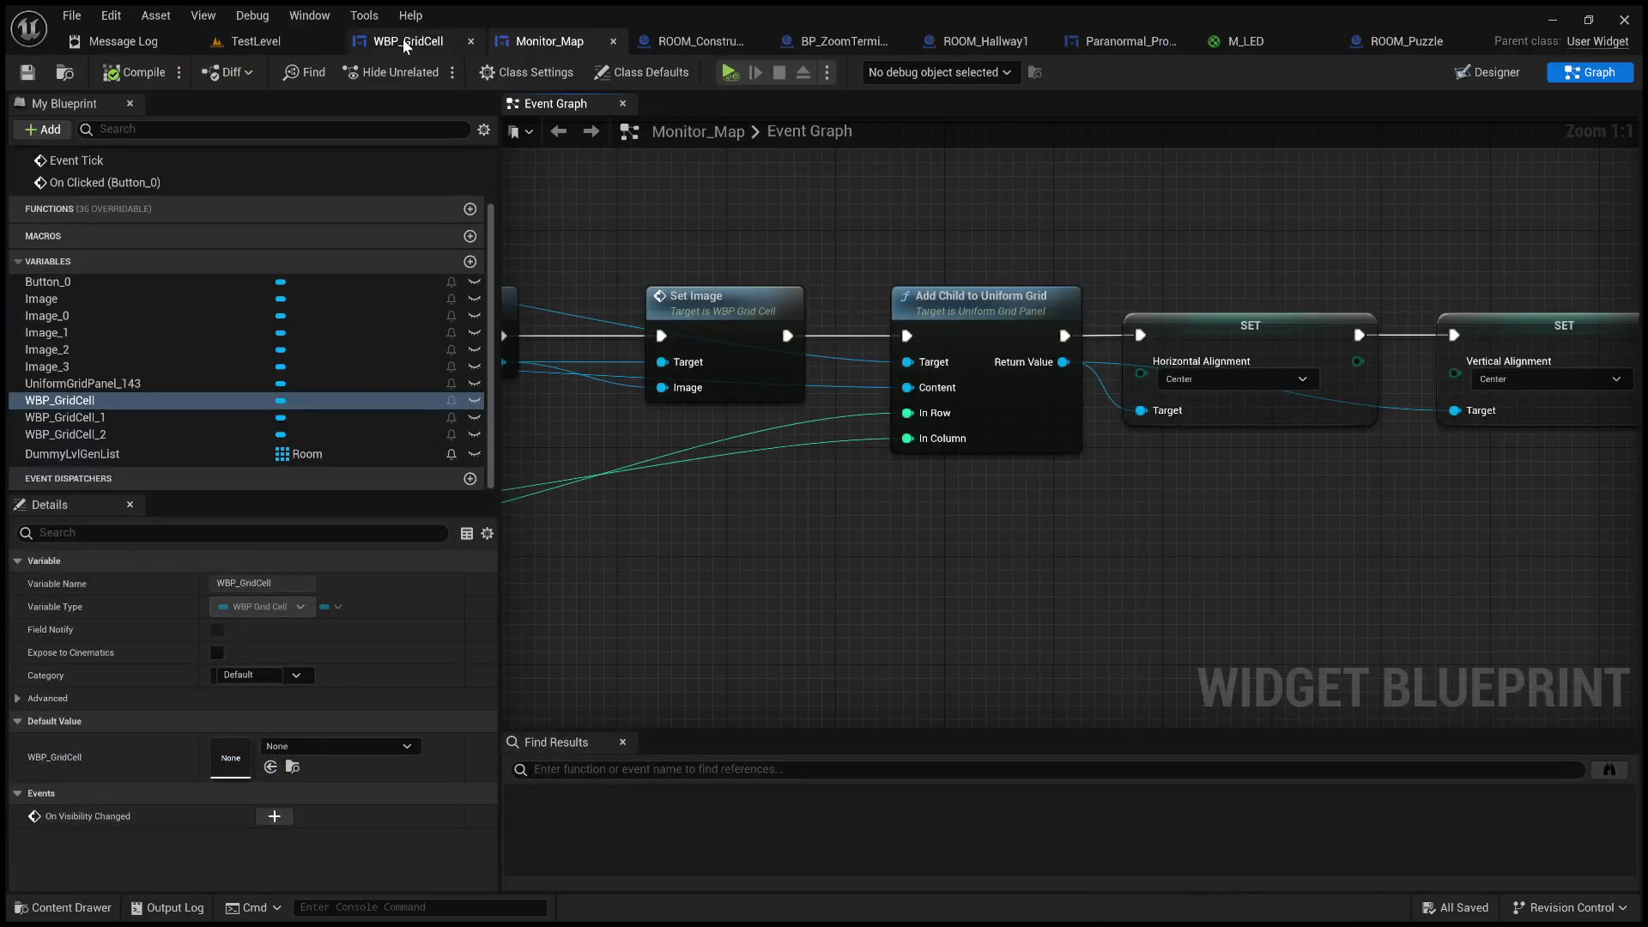
{"action": "left_click_drag", "start_coordinate": [1393, 261], "coordinate": [1002, 265]}
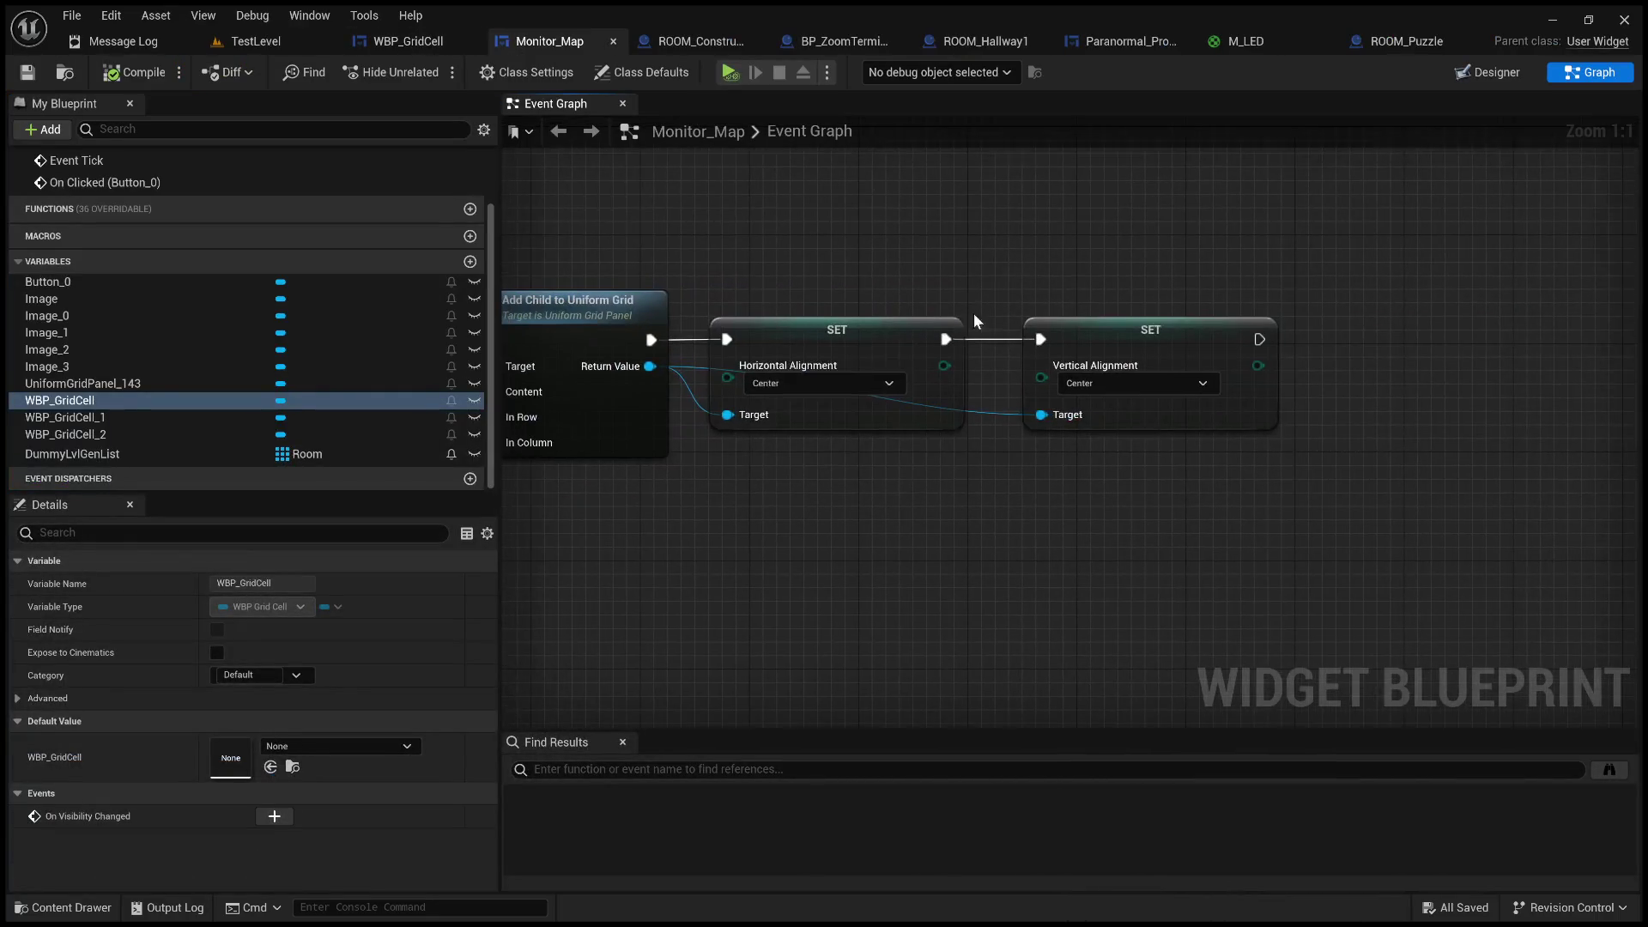
- Set both horizontal and vertical alignment back to Fill and compile
{"action": "left_click", "coordinate": [773, 383]}
{"action": "left_click", "coordinate": [763, 400]}
{"action": "left_click", "coordinate": [1098, 384]}
{"action": "left_click", "coordinate": [1087, 400]}
{"action": "mouse_move", "coordinate": [570, 230]}
{"action": "left_mouse_down"}
{"action": "mouse_move", "coordinate": [1007, 206]}
{"action": "mouse_move", "coordinate": [1150, 230]}
{"action": "left_mouse_up"}
{"action": "left_click", "coordinate": [133, 72]}
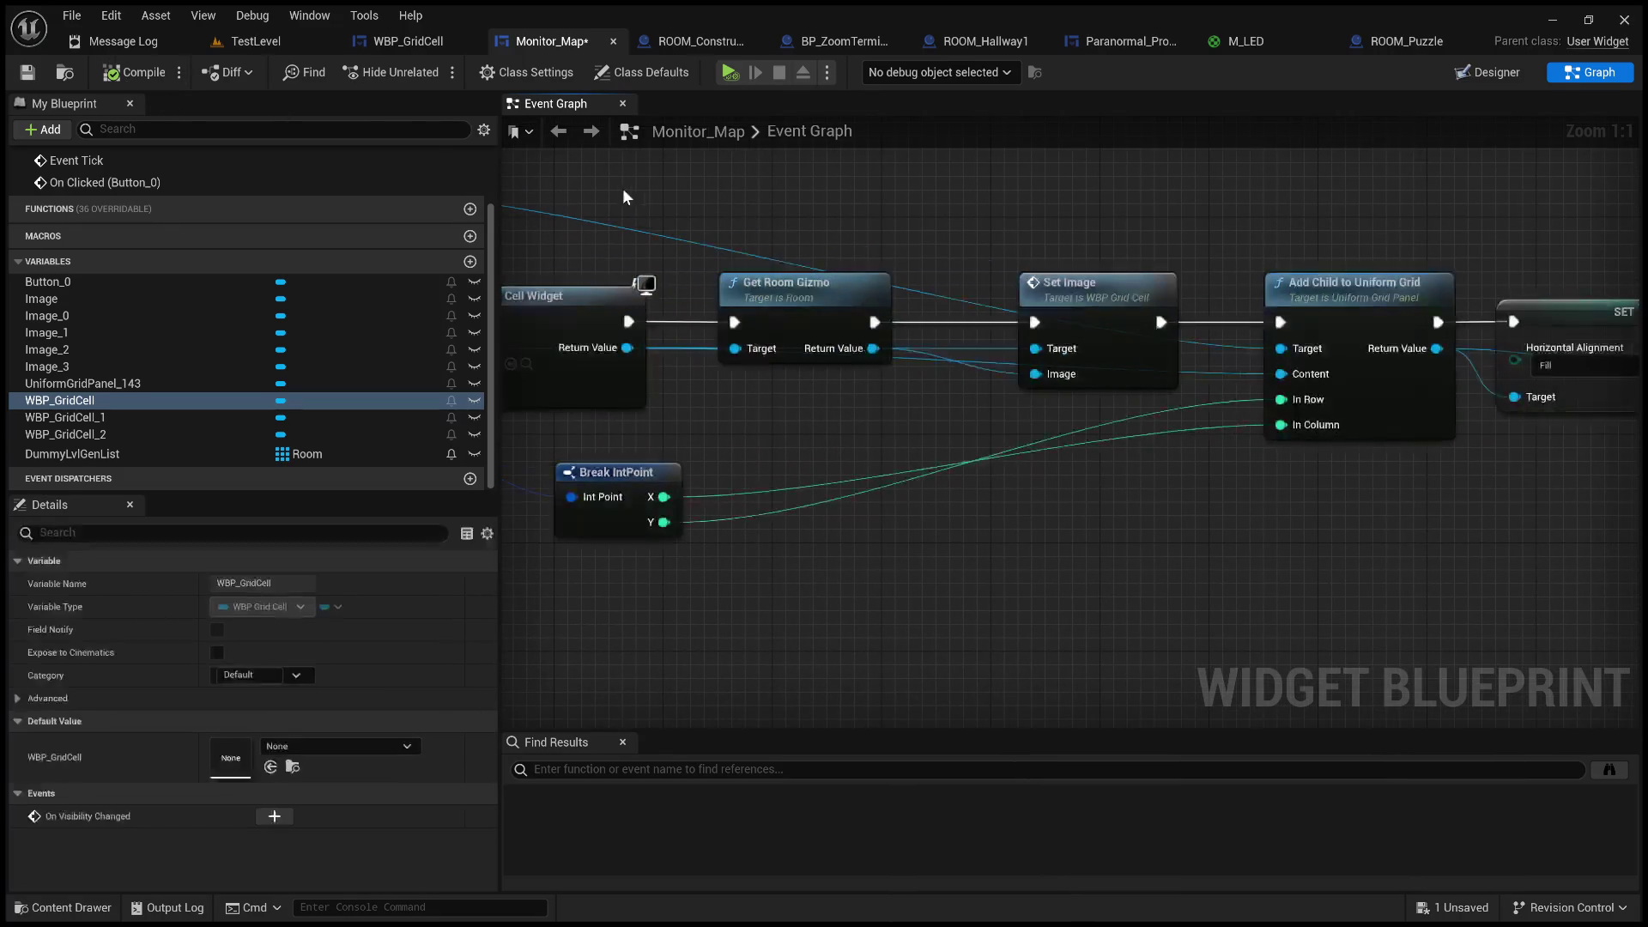
- Rewire the execution chain to skip Get Room Gizmo after reviewing the loop nodes, and compile
{"action": "left_click_drag", "start_coordinate": [627, 196], "coordinate": [948, 204]}
{"action": "left_click_drag", "start_coordinate": [1603, 350], "coordinate": [1187, 361]}
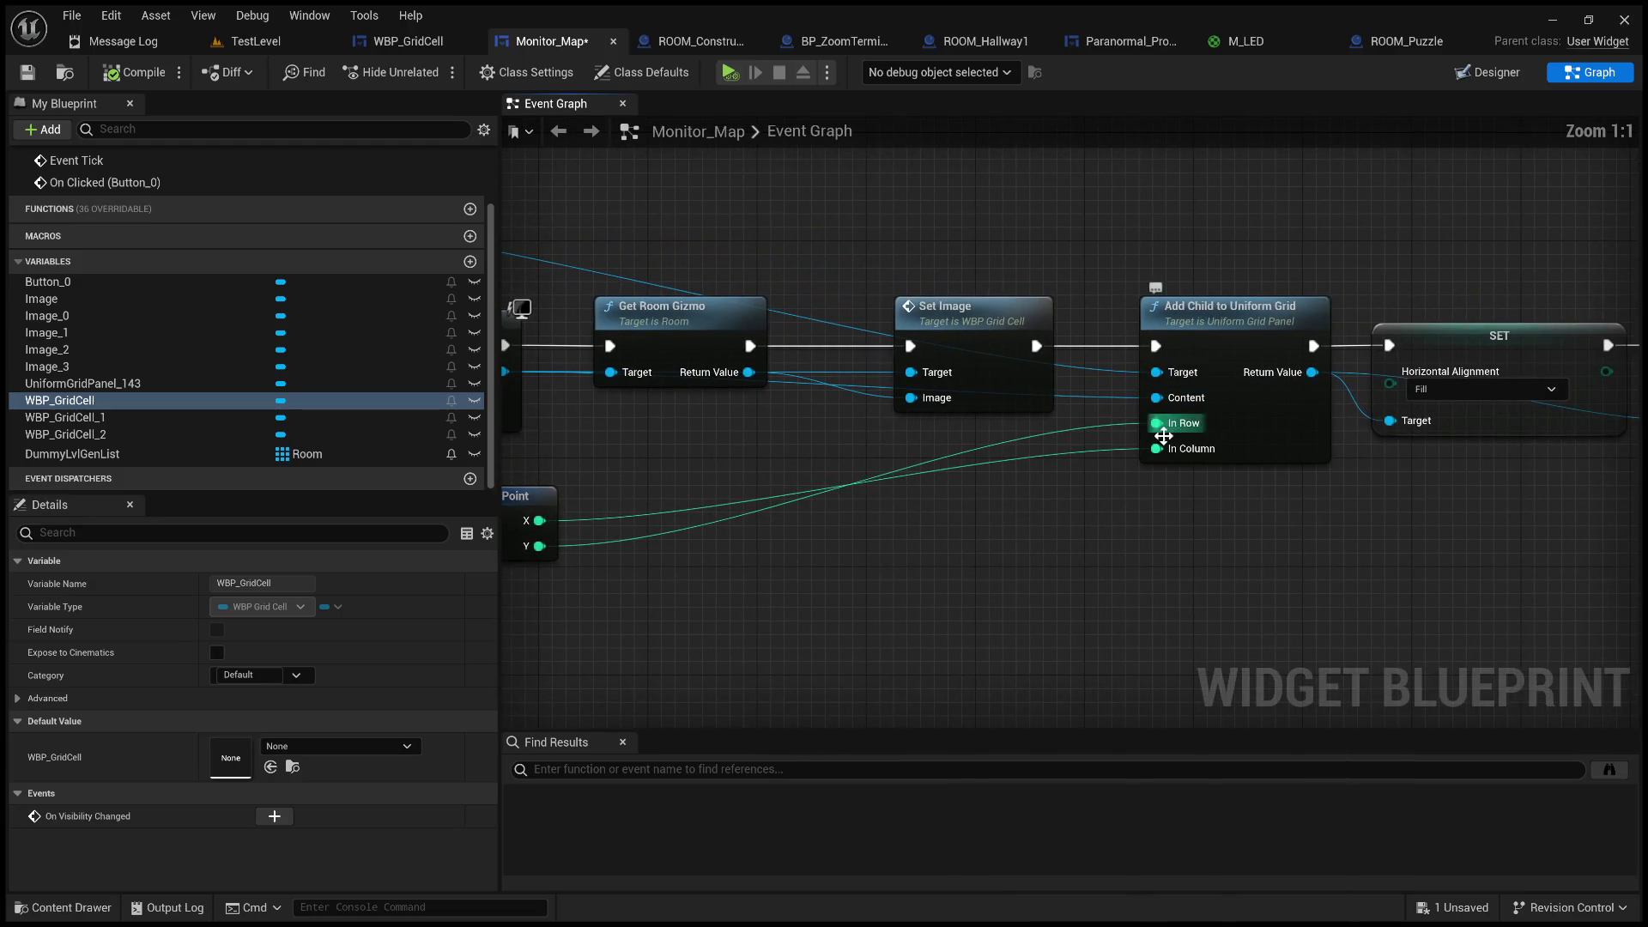
{"action": "left_click_drag", "start_coordinate": [734, 489], "coordinate": [1185, 468]}
{"action": "left_click_drag", "start_coordinate": [753, 429], "coordinate": [1079, 414]}
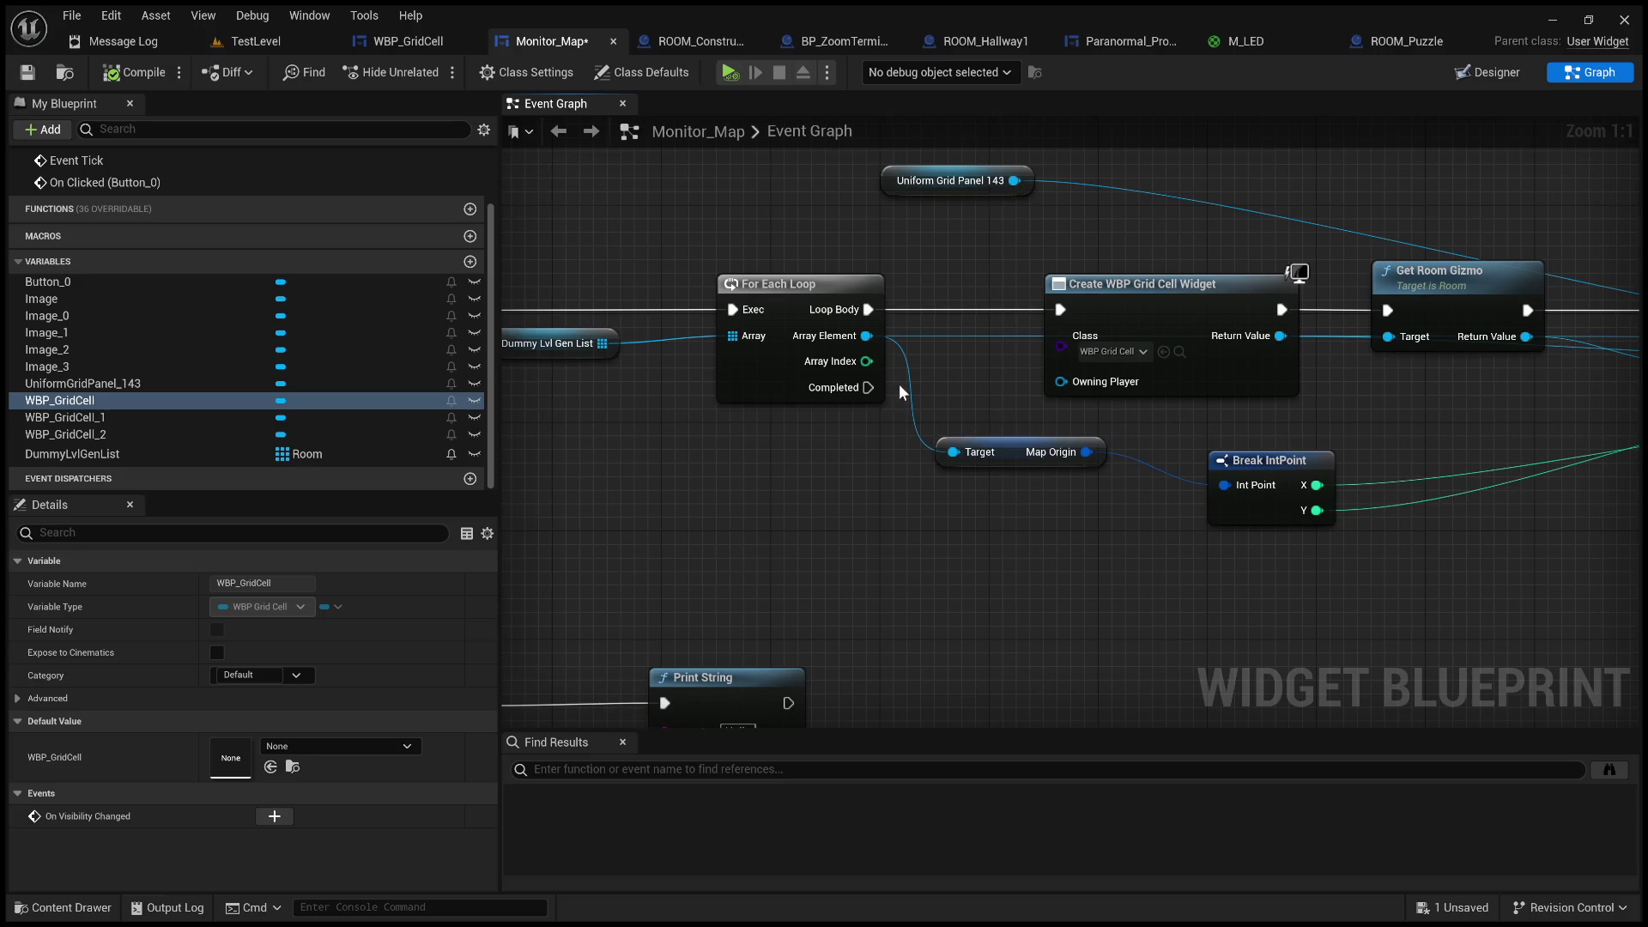
{"action": "scroll", "coordinate": [934, 372], "scroll_direction": "down", "scroll_amount": 1}
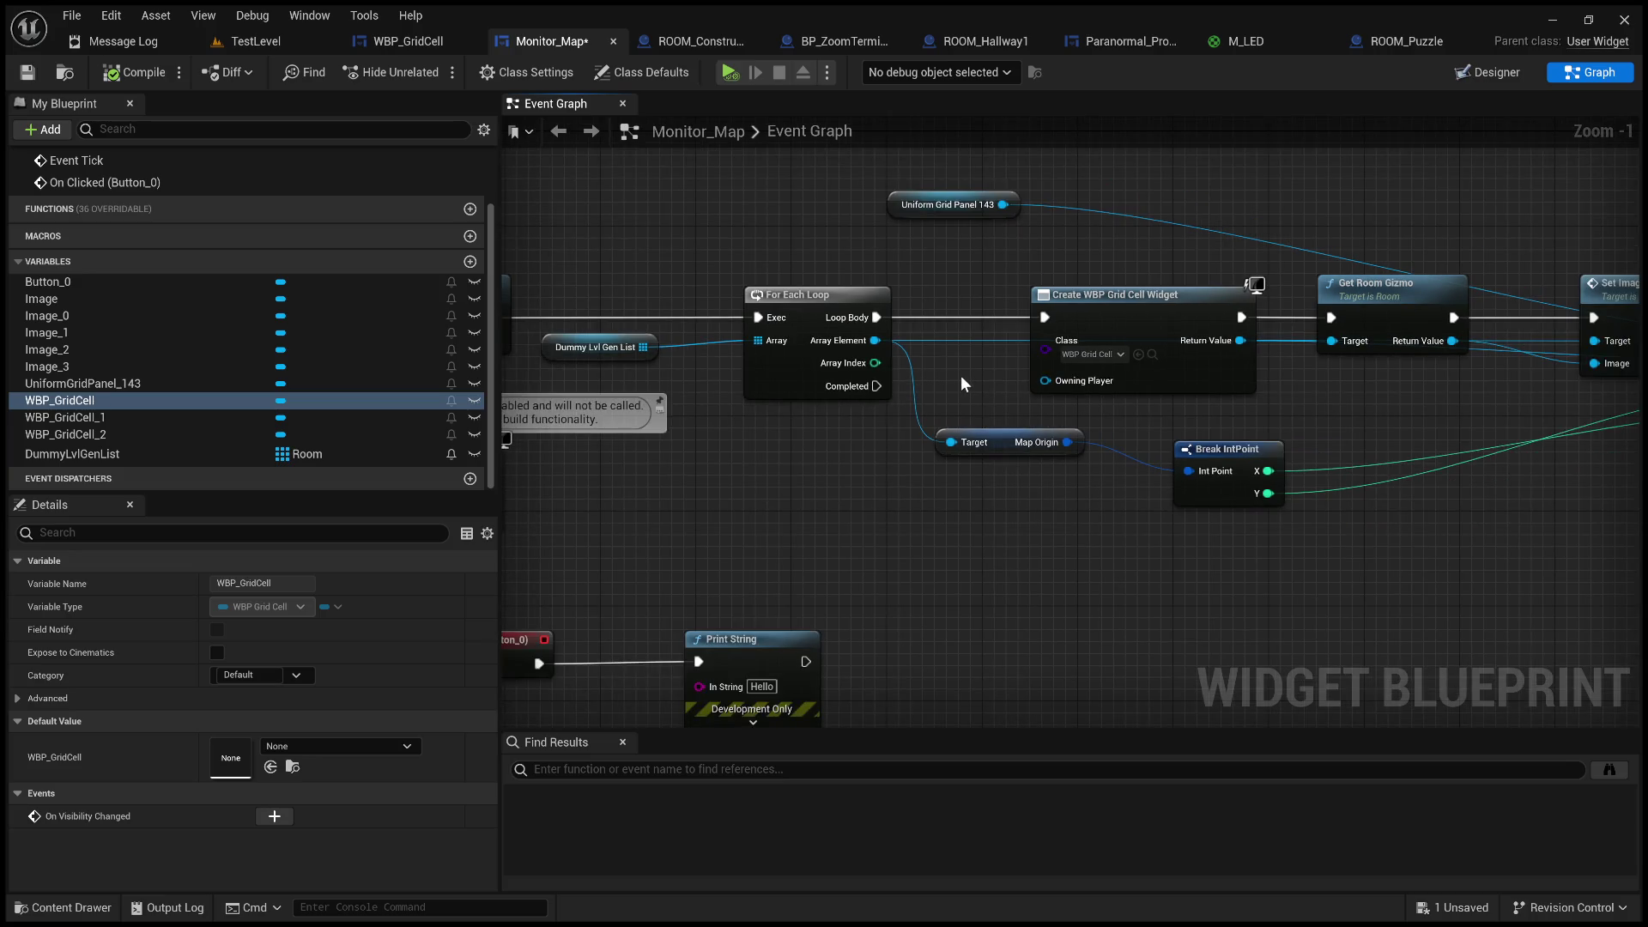
{"action": "scroll", "coordinate": [996, 391], "scroll_direction": "down", "scroll_amount": 1}
{"action": "mouse_move", "coordinate": [996, 391]}
{"action": "left_mouse_down"}
{"action": "mouse_move", "coordinate": [845, 382]}
{"action": "mouse_move", "coordinate": [744, 413]}
{"action": "left_mouse_up"}
{"action": "scroll", "coordinate": [1004, 410], "scroll_direction": "up", "scroll_amount": 2}
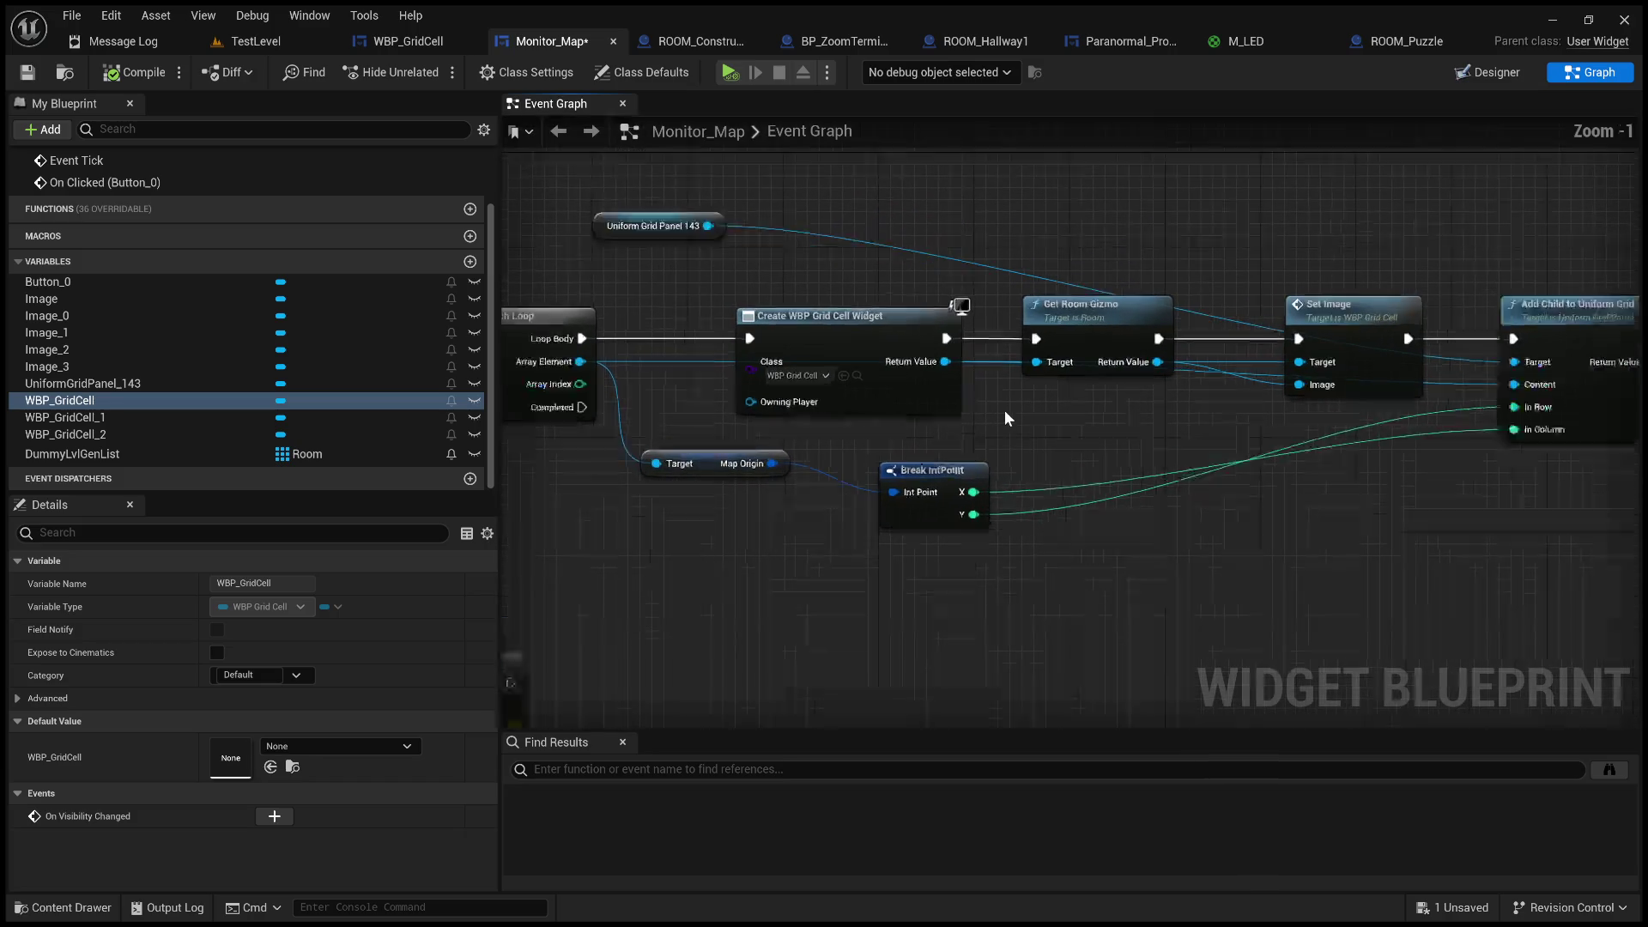
{"action": "mouse_move", "coordinate": [1083, 416]}
{"action": "left_mouse_down"}
{"action": "mouse_move", "coordinate": [692, 426]}
{"action": "mouse_move", "coordinate": [1170, 418]}
{"action": "mouse_move", "coordinate": [946, 424]}
{"action": "left_mouse_up"}
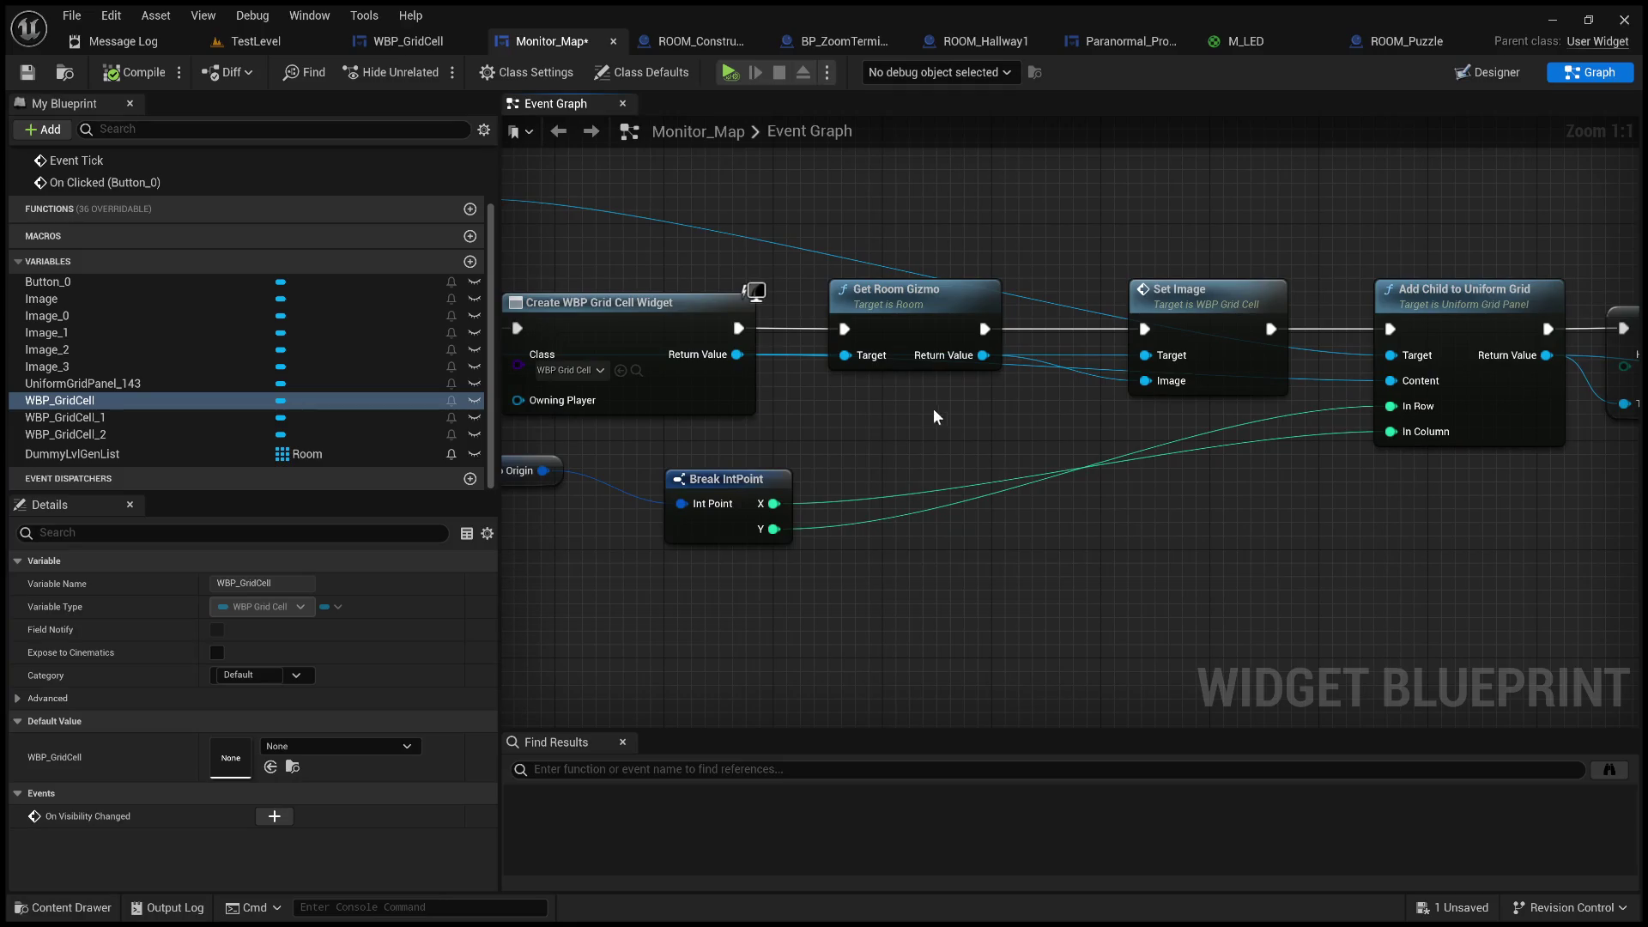
{"action": "left_click_drag", "start_coordinate": [975, 409], "coordinate": [918, 414]}
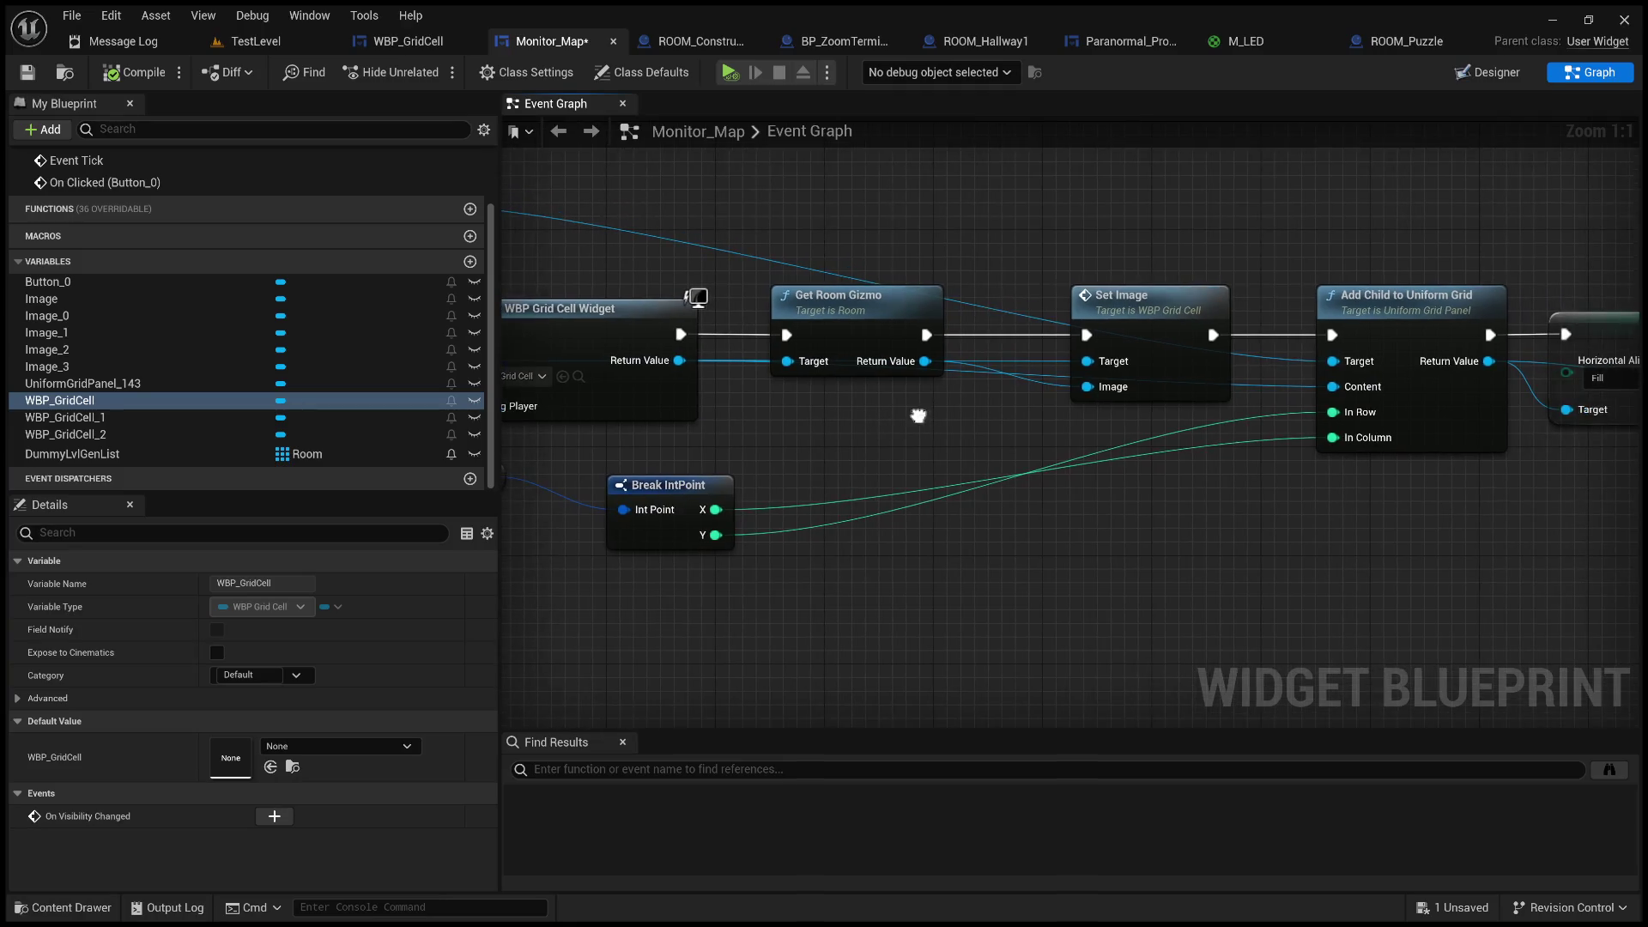
{"action": "left_click_drag", "start_coordinate": [678, 337], "coordinate": [1331, 336]}
{"action": "left_click", "coordinate": [125, 72]}
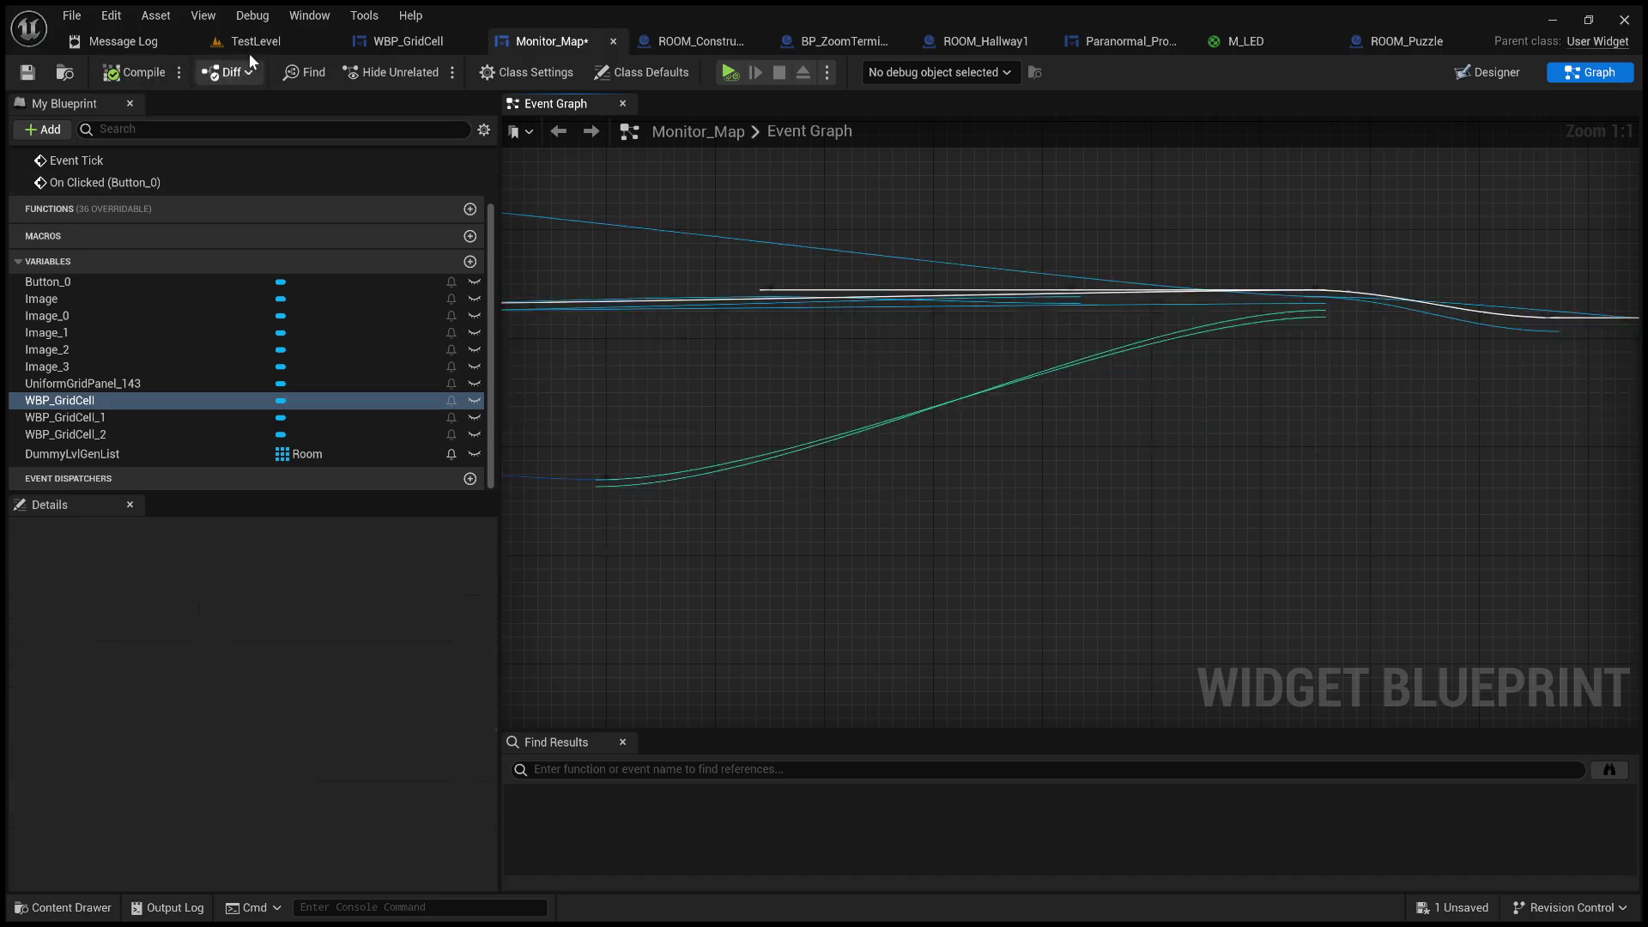
- Play-test the map monitor, then review the grid-building chain and save Monitor_Map
{"action": "left_click", "coordinate": [266, 43]}
{"action": "left_click", "coordinate": [424, 72]}
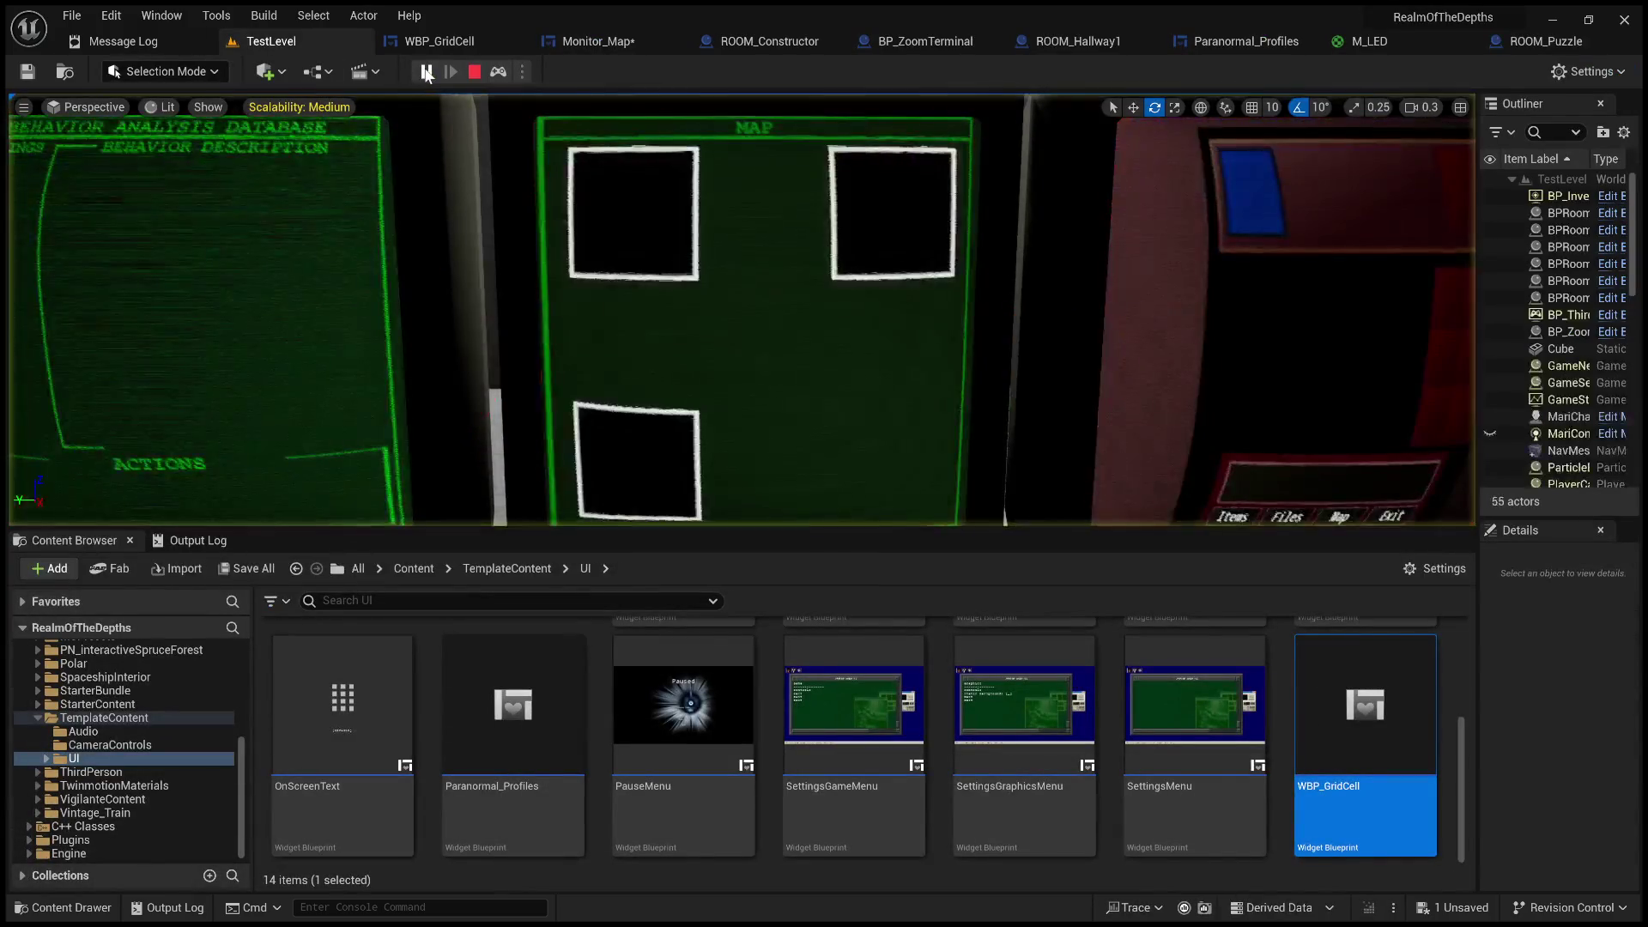
{"action": "left_click", "coordinate": [475, 71]}
{"action": "left_click", "coordinate": [600, 41]}
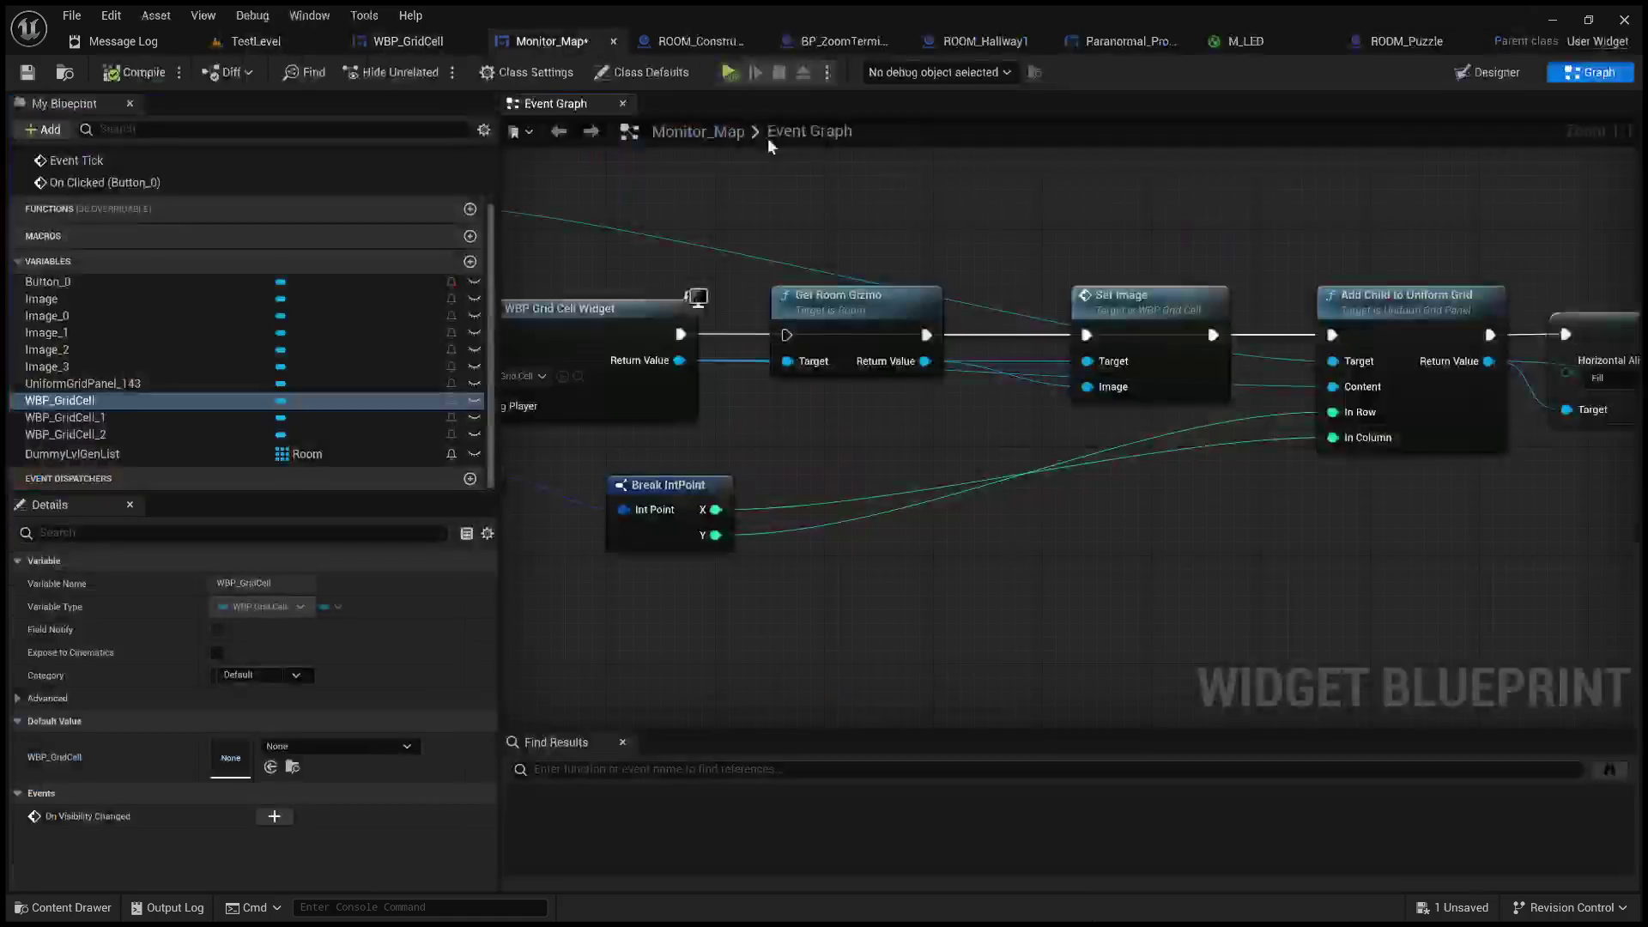
{"action": "left_click", "coordinate": [1100, 213]}
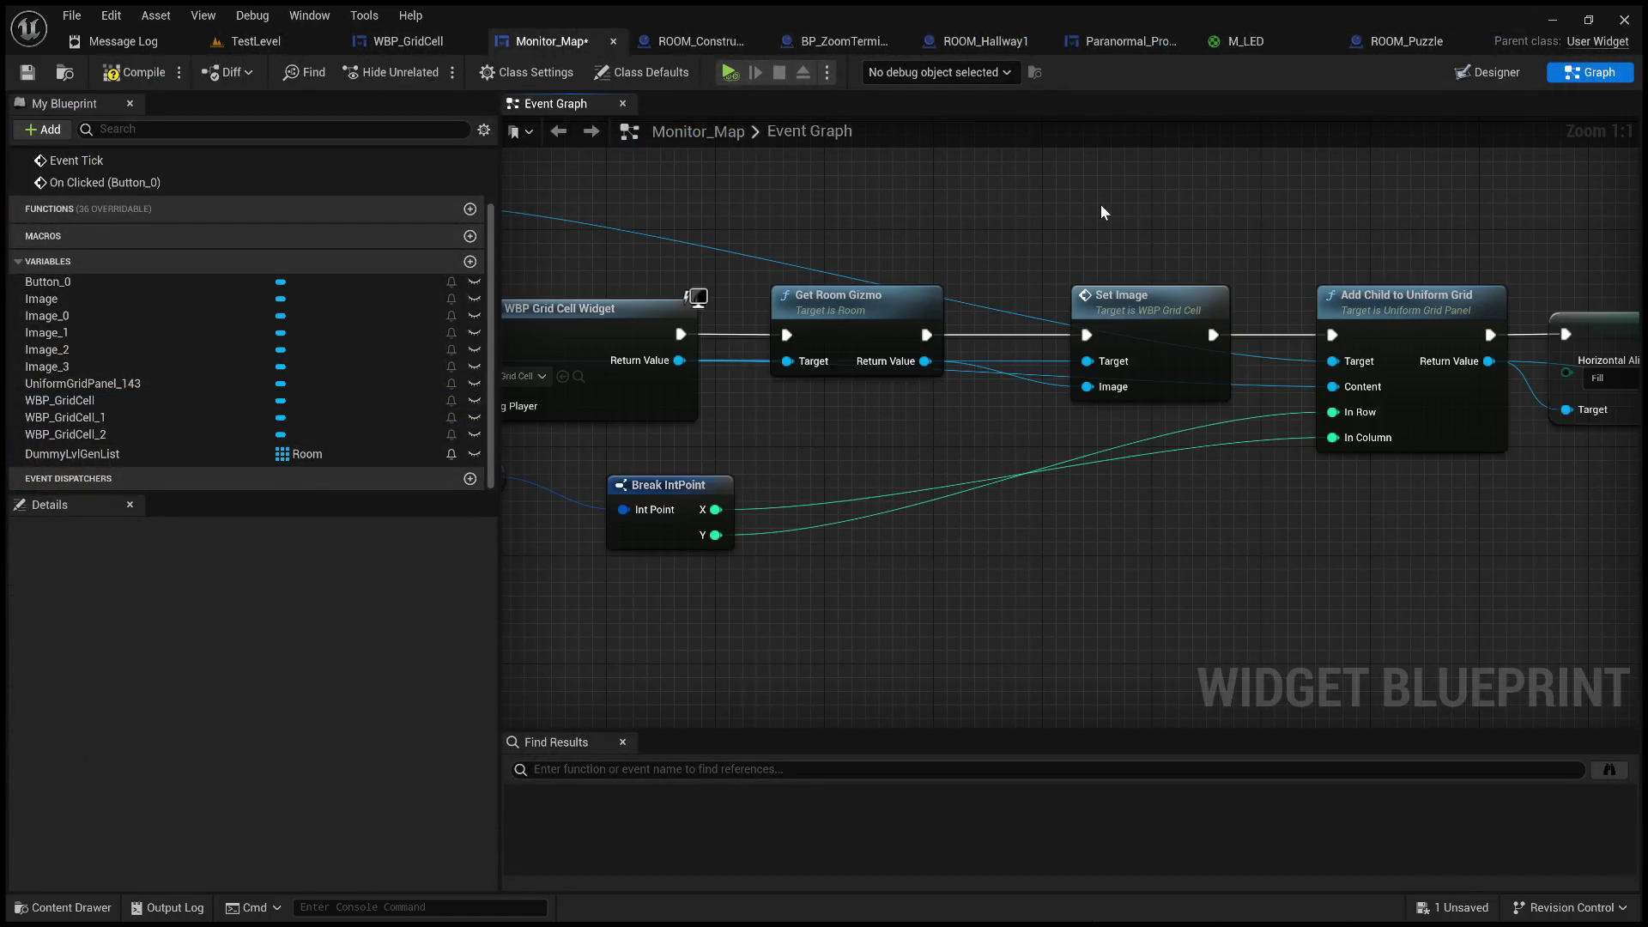
{"action": "mouse_move", "coordinate": [1081, 180]}
{"action": "left_mouse_down"}
{"action": "mouse_move", "coordinate": [524, 210]}
{"action": "mouse_move", "coordinate": [737, 210]}
{"action": "left_mouse_up"}
{"action": "left_click_drag", "start_coordinate": [659, 232], "coordinate": [495, 223]}
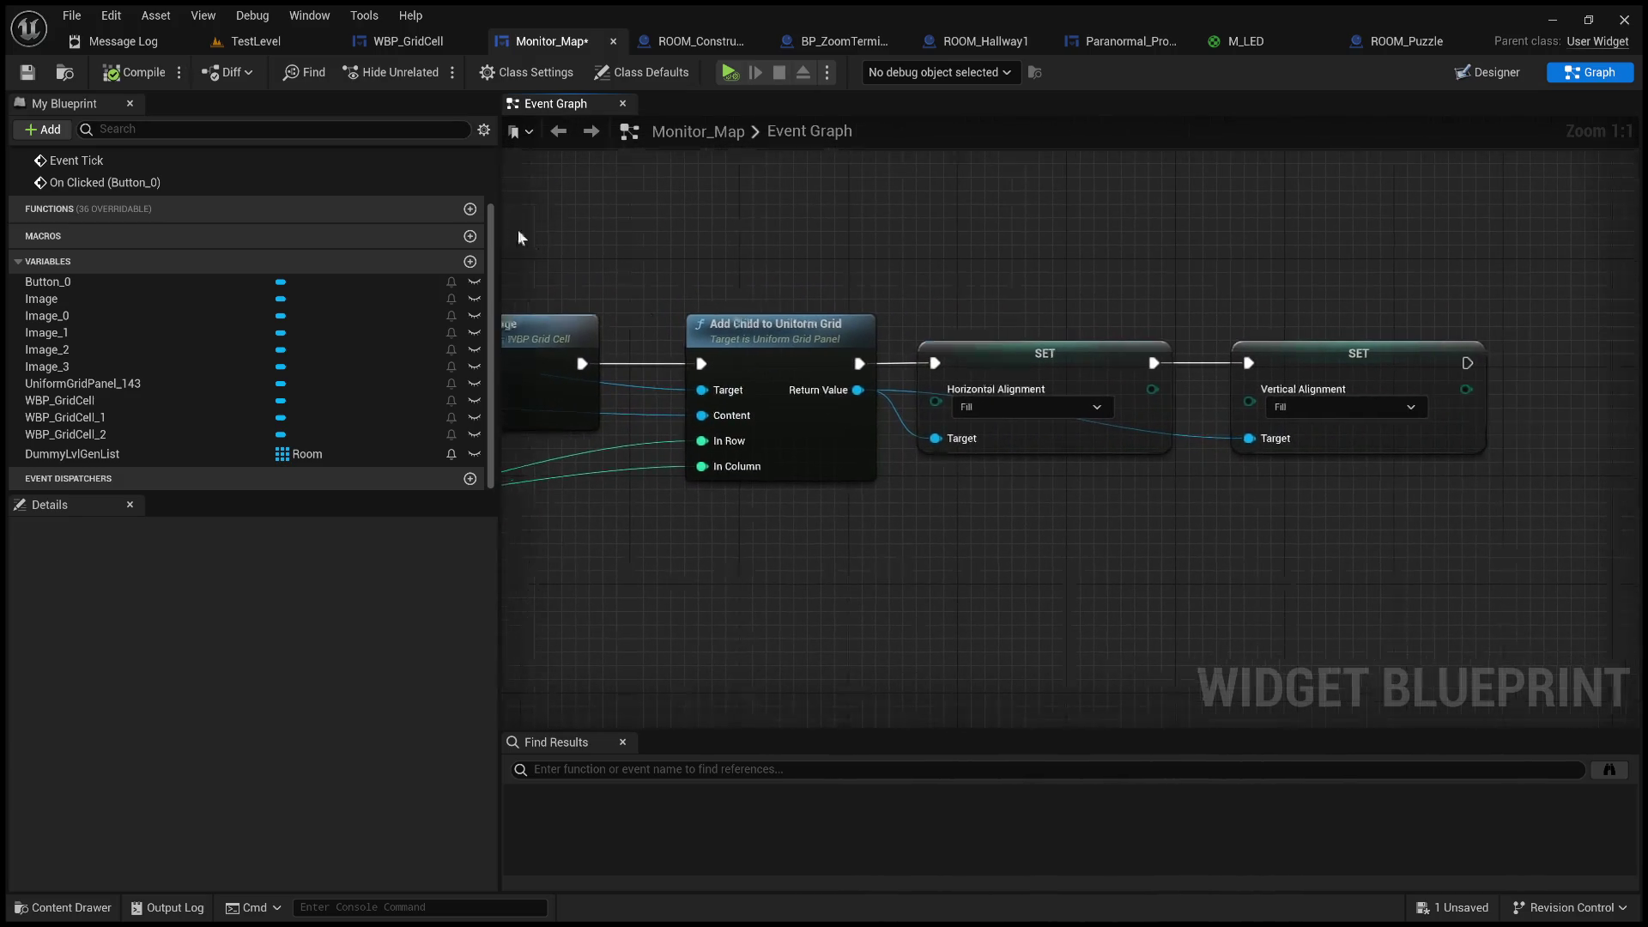
{"action": "mouse_move", "coordinate": [658, 262]}
{"action": "left_mouse_down"}
{"action": "mouse_move", "coordinate": [992, 204]}
{"action": "mouse_move", "coordinate": [1172, 214]}
{"action": "left_mouse_up"}
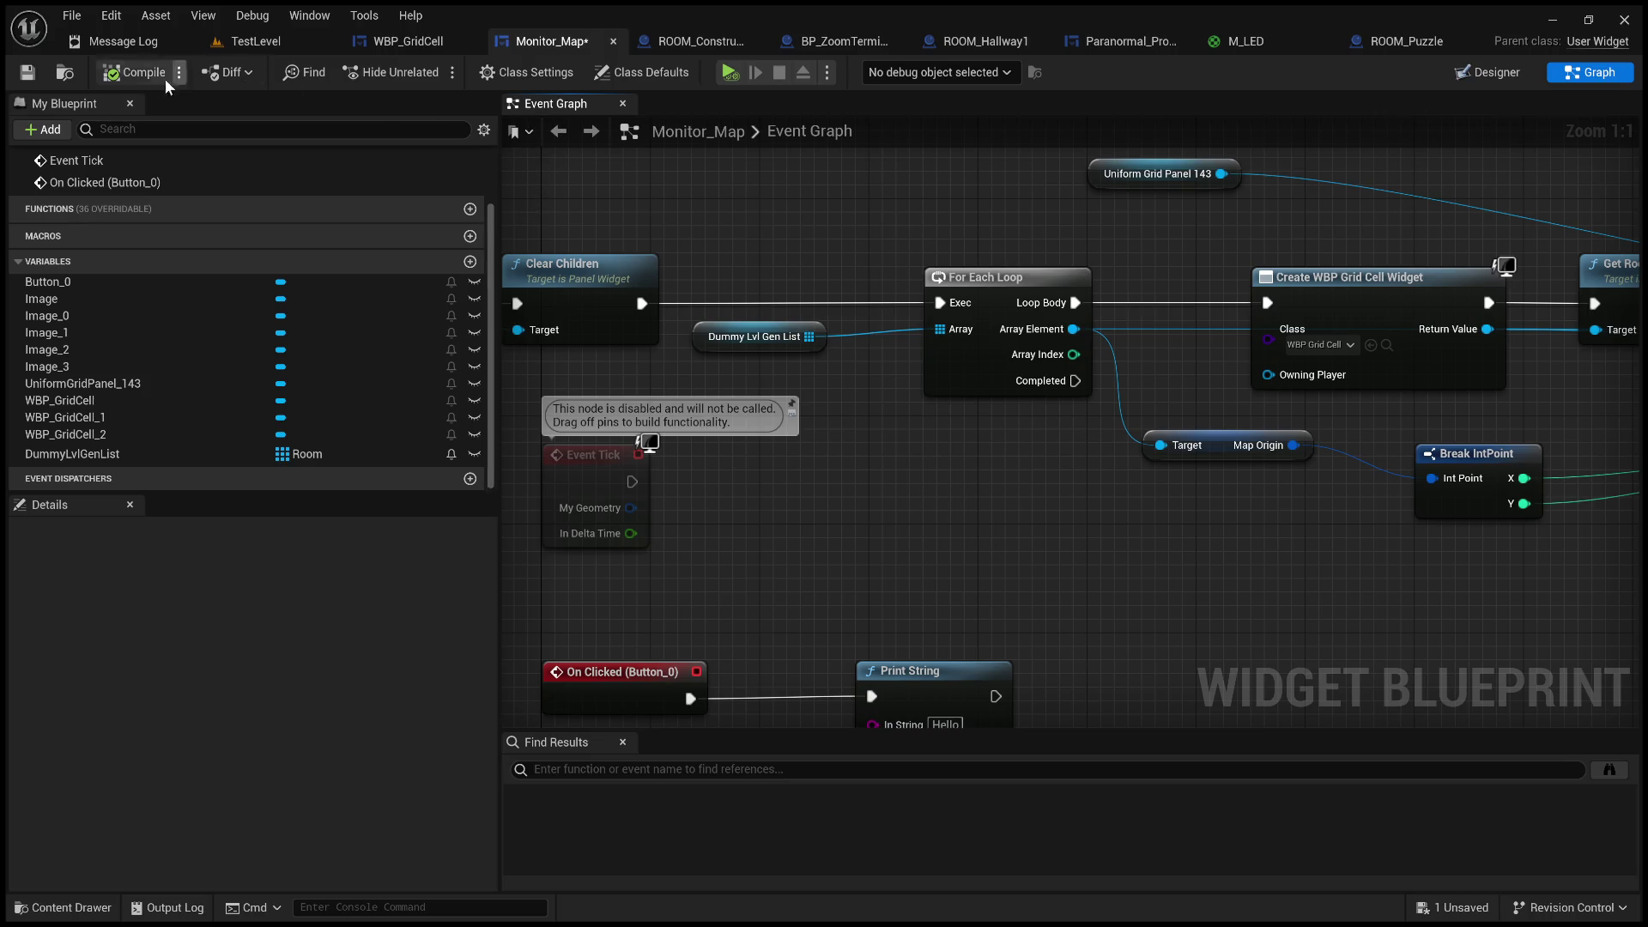
{"action": "left_click", "coordinate": [26, 72]}
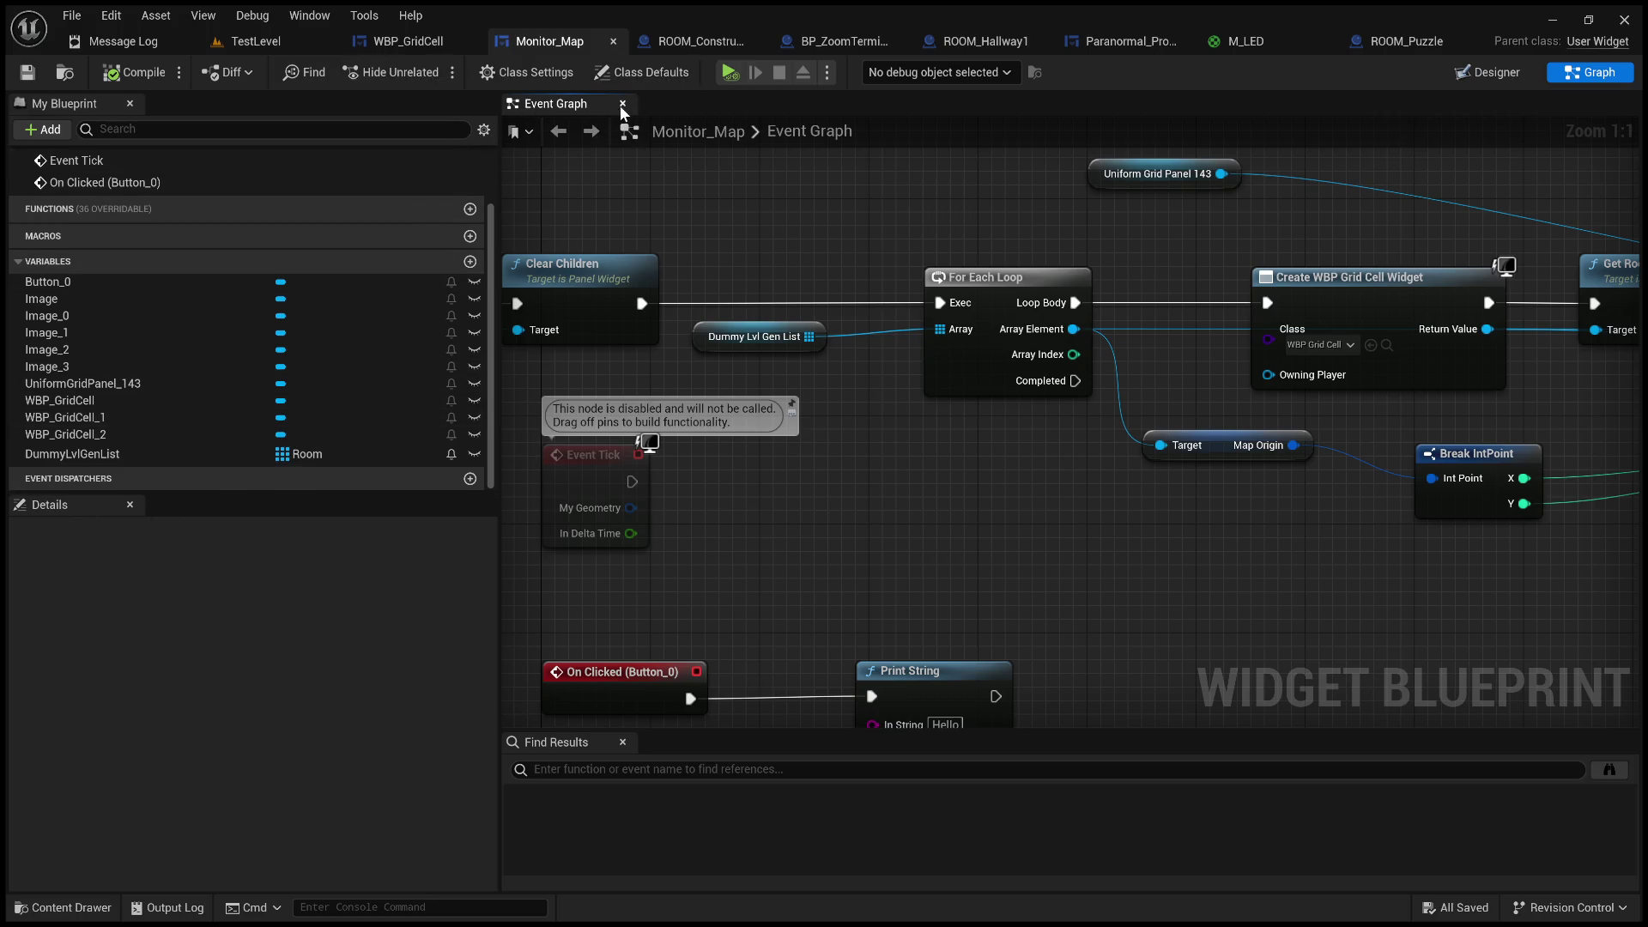
- Select the placeholder grid-cell tiles in the designer and simulate the map widget
{"action": "left_click", "coordinate": [1489, 72]}
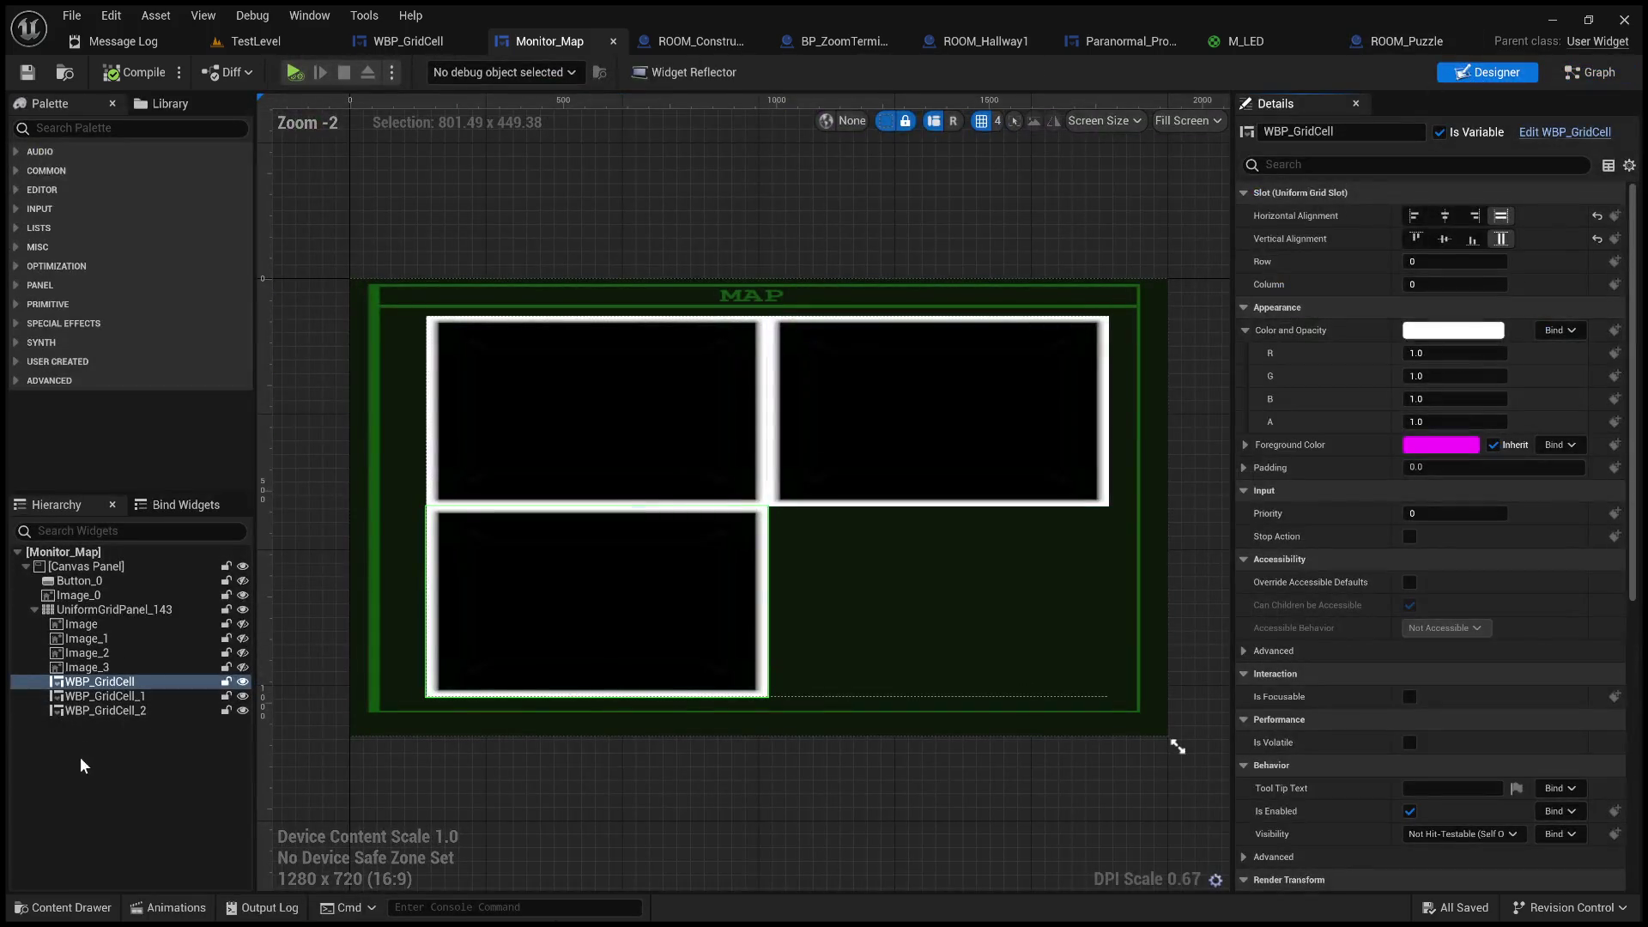
{"action": "left_click", "coordinate": [114, 712]}
{"action": "left_click", "coordinate": [111, 696]}
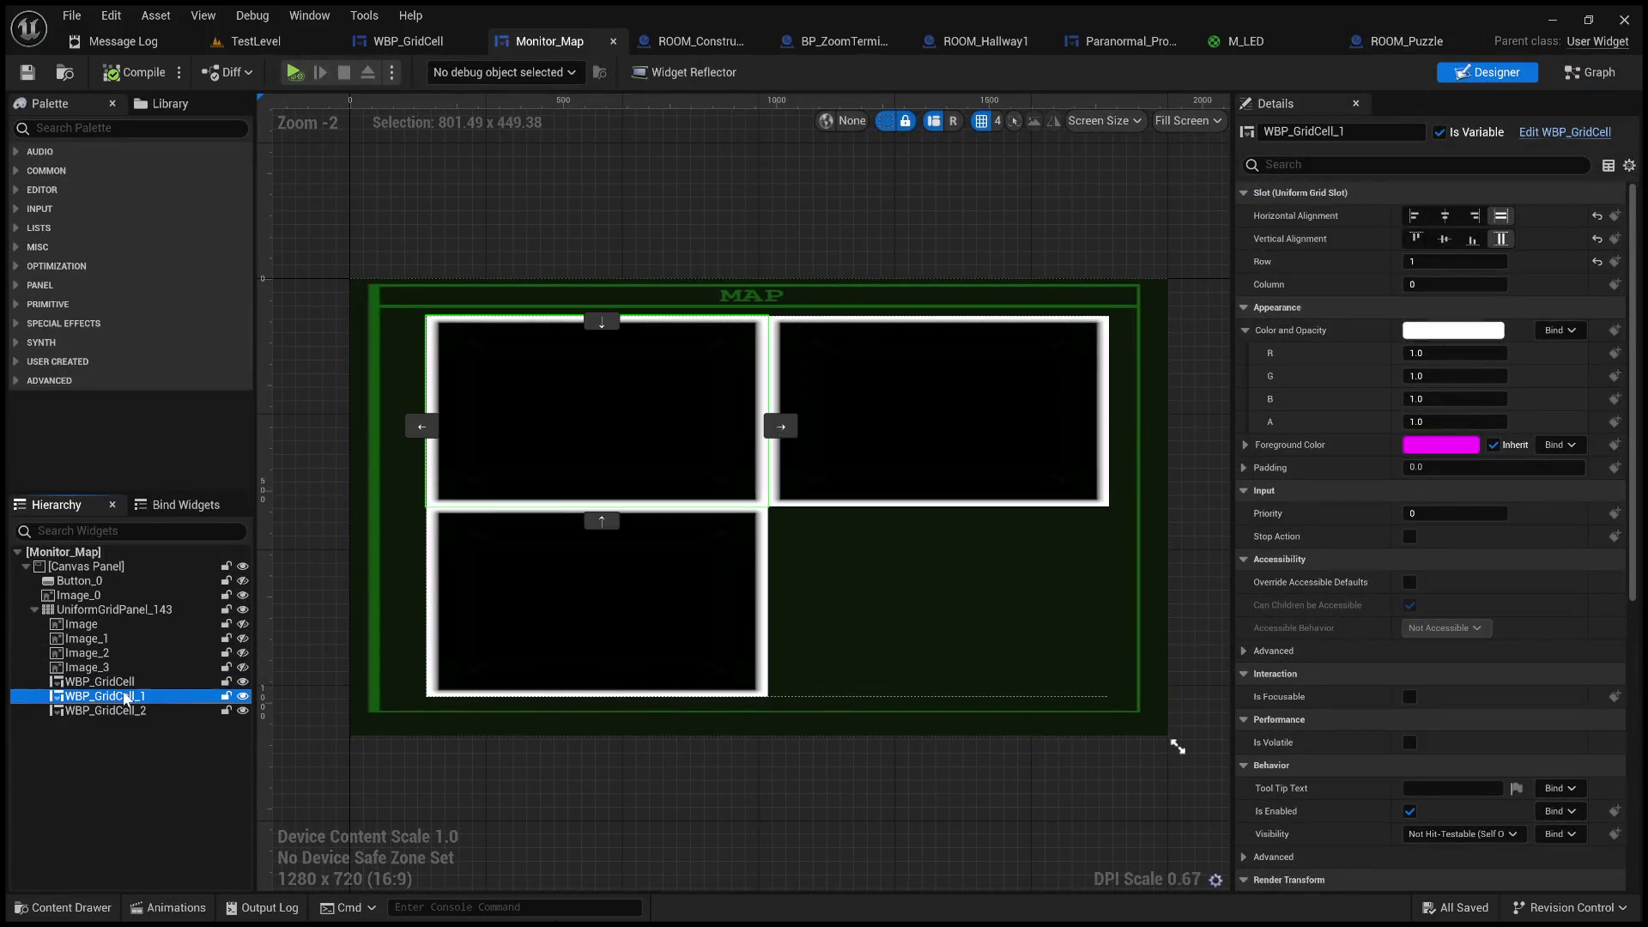
{"action": "left_click", "coordinate": [293, 73]}
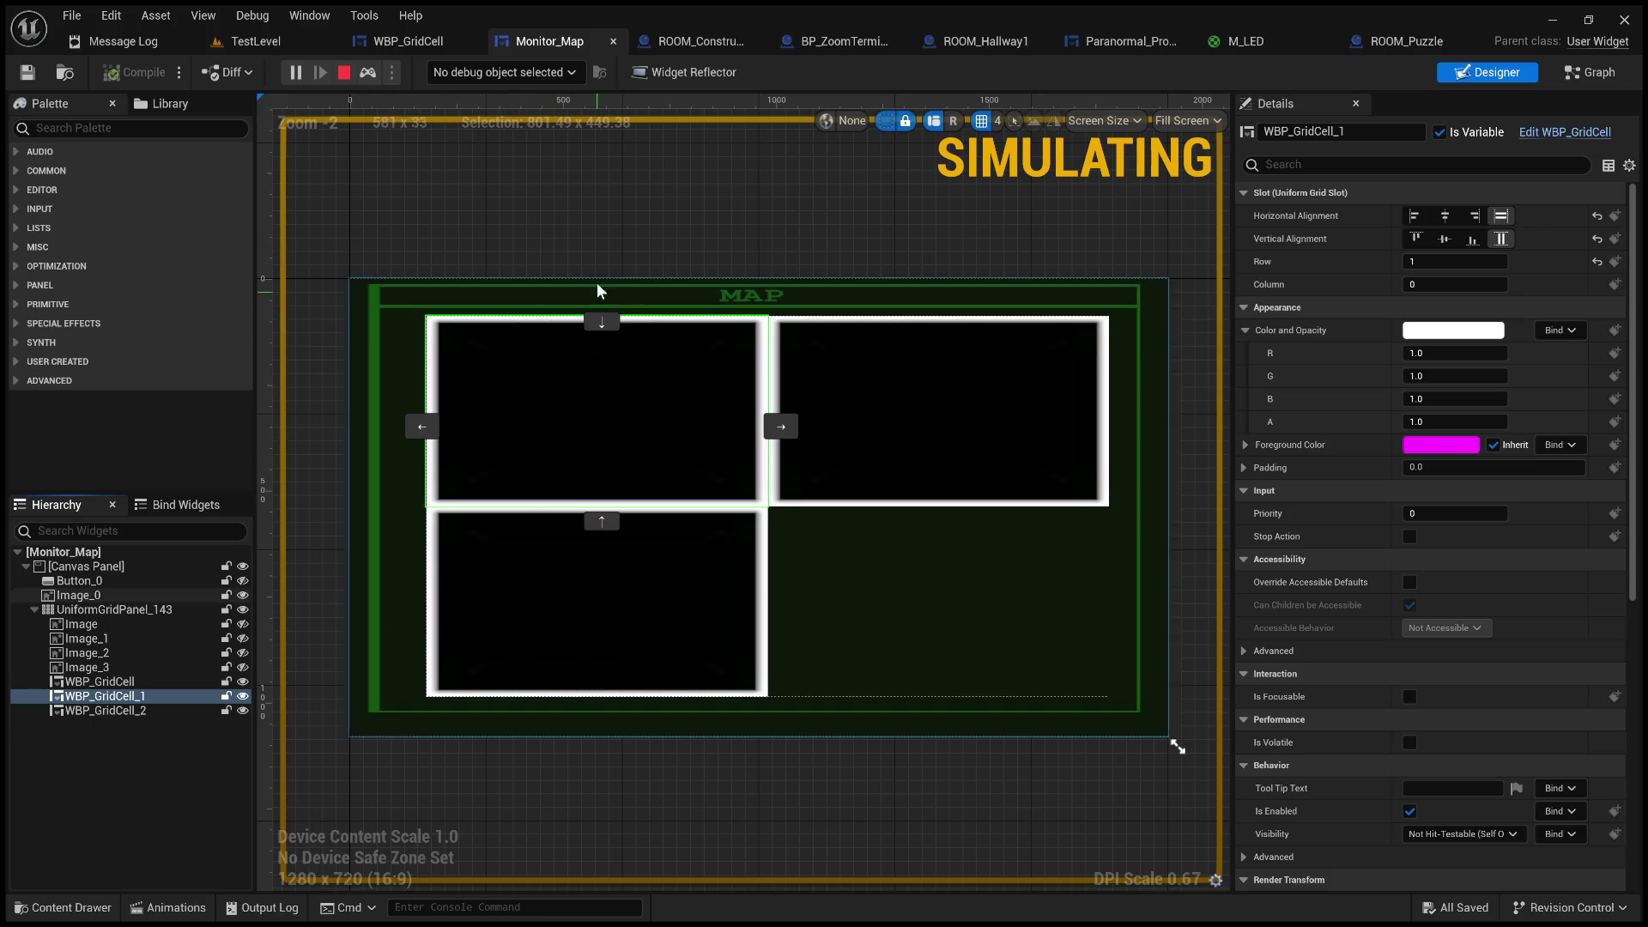
{"action": "left_click", "coordinate": [344, 72]}
- Hide WBP_GridCell, WBP_GridCell_1 and WBP_GridCell_2, then simulate the widget with an empty grid
{"action": "left_click", "coordinate": [242, 711]}
{"action": "left_click", "coordinate": [243, 695]}
{"action": "left_click", "coordinate": [243, 680]}
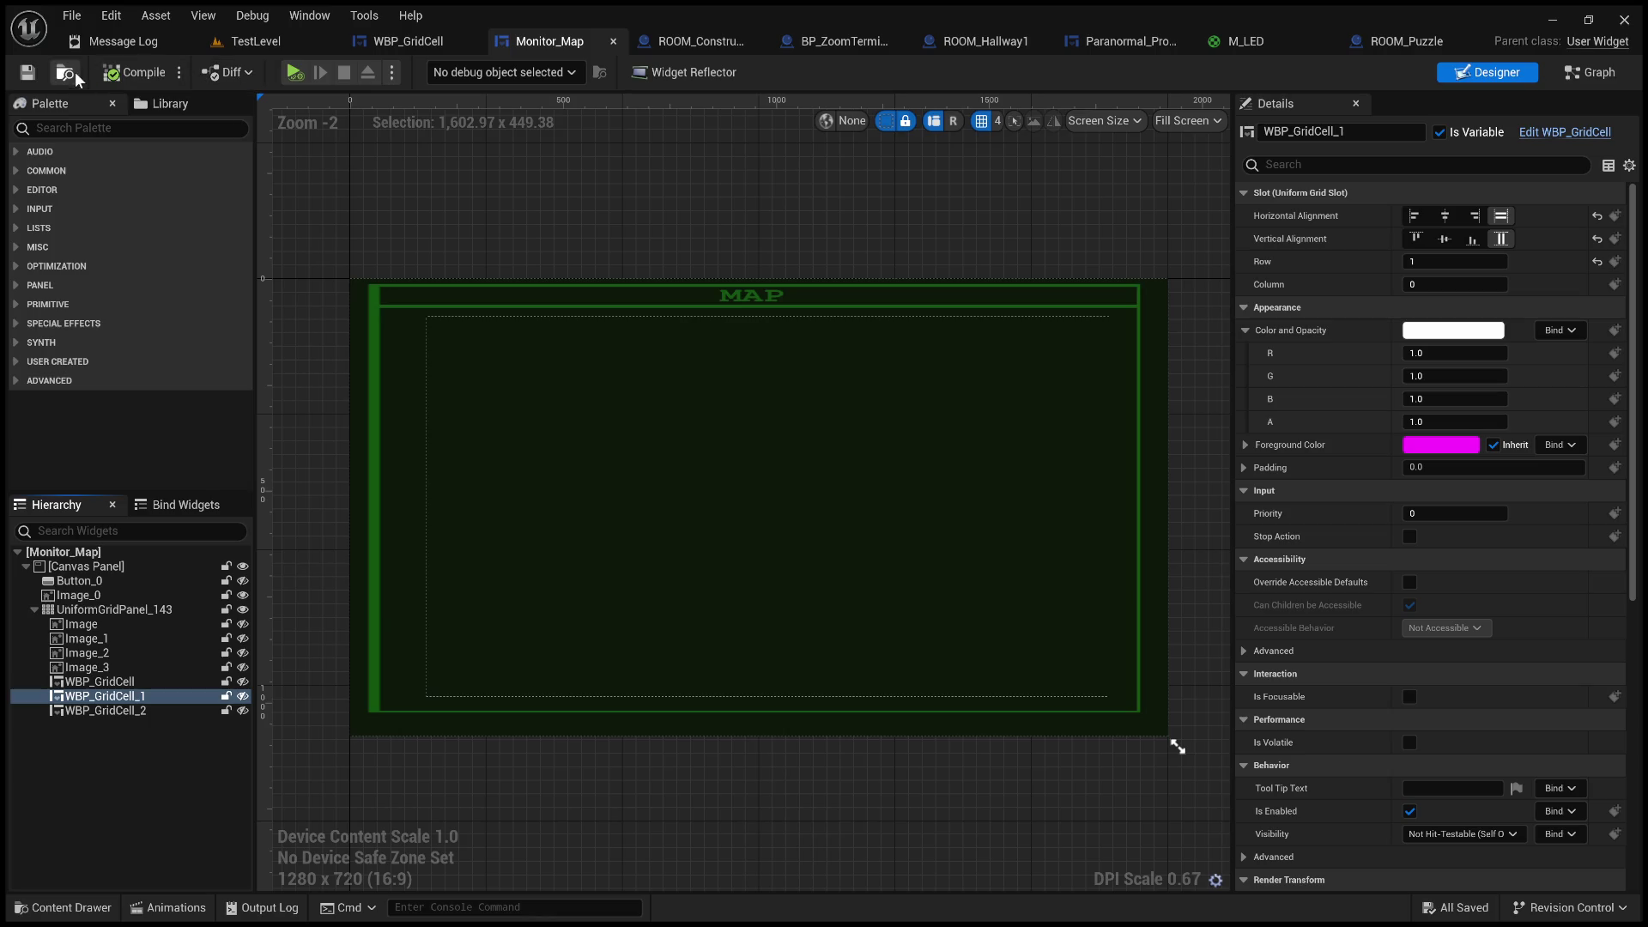
{"action": "left_click", "coordinate": [294, 72]}
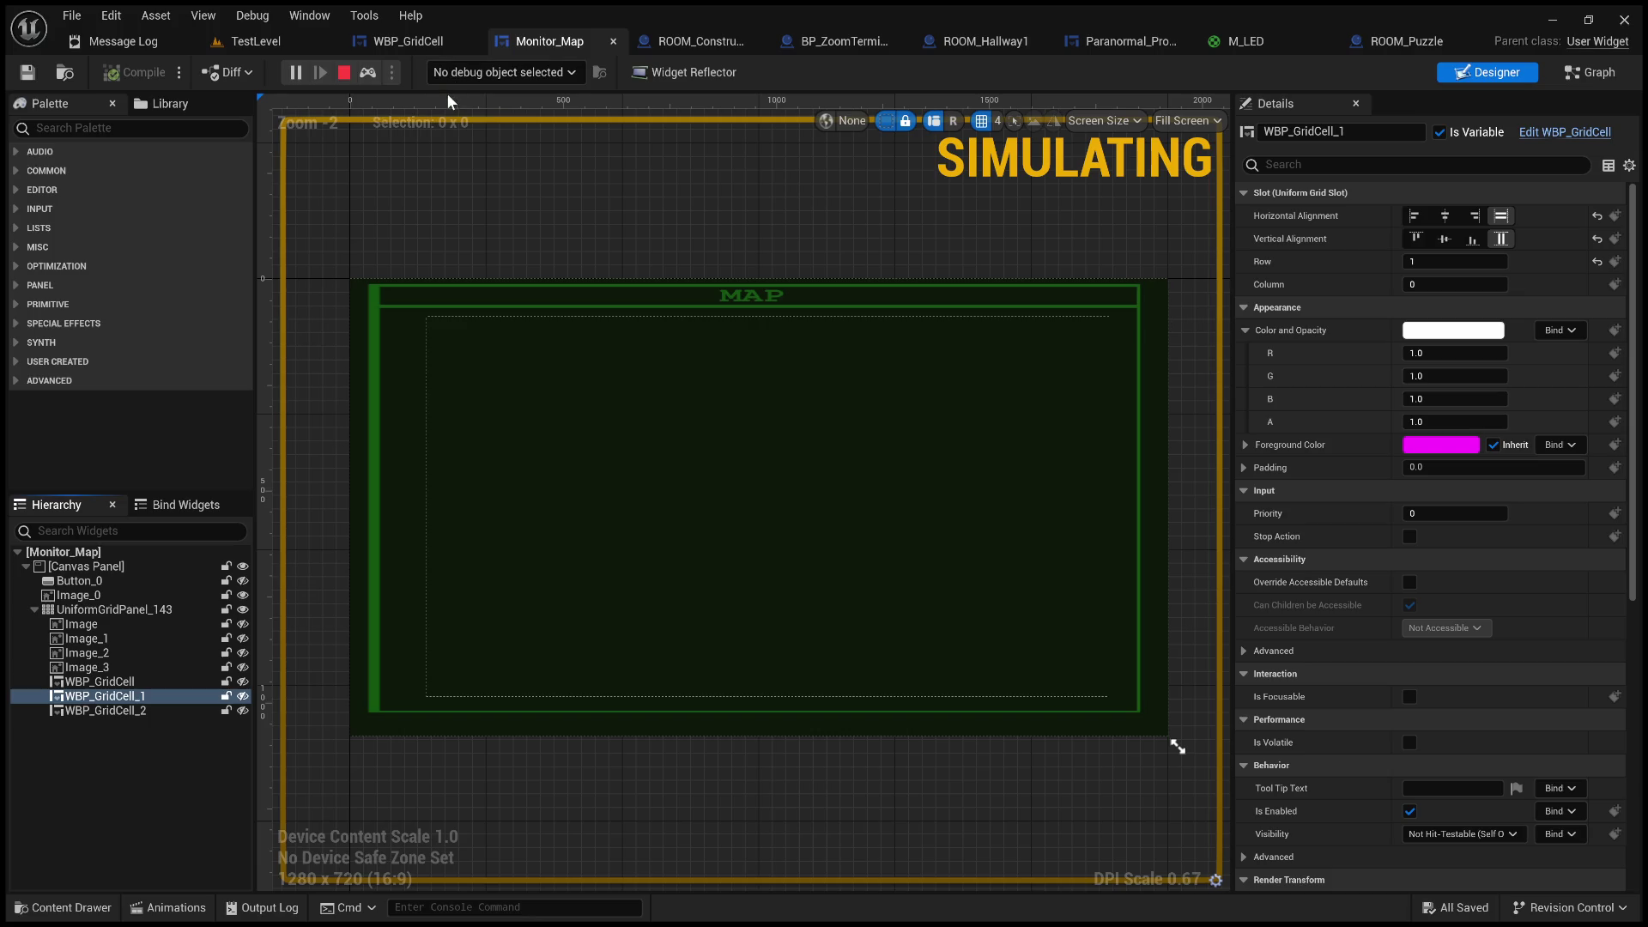
{"action": "left_click", "coordinate": [346, 67]}
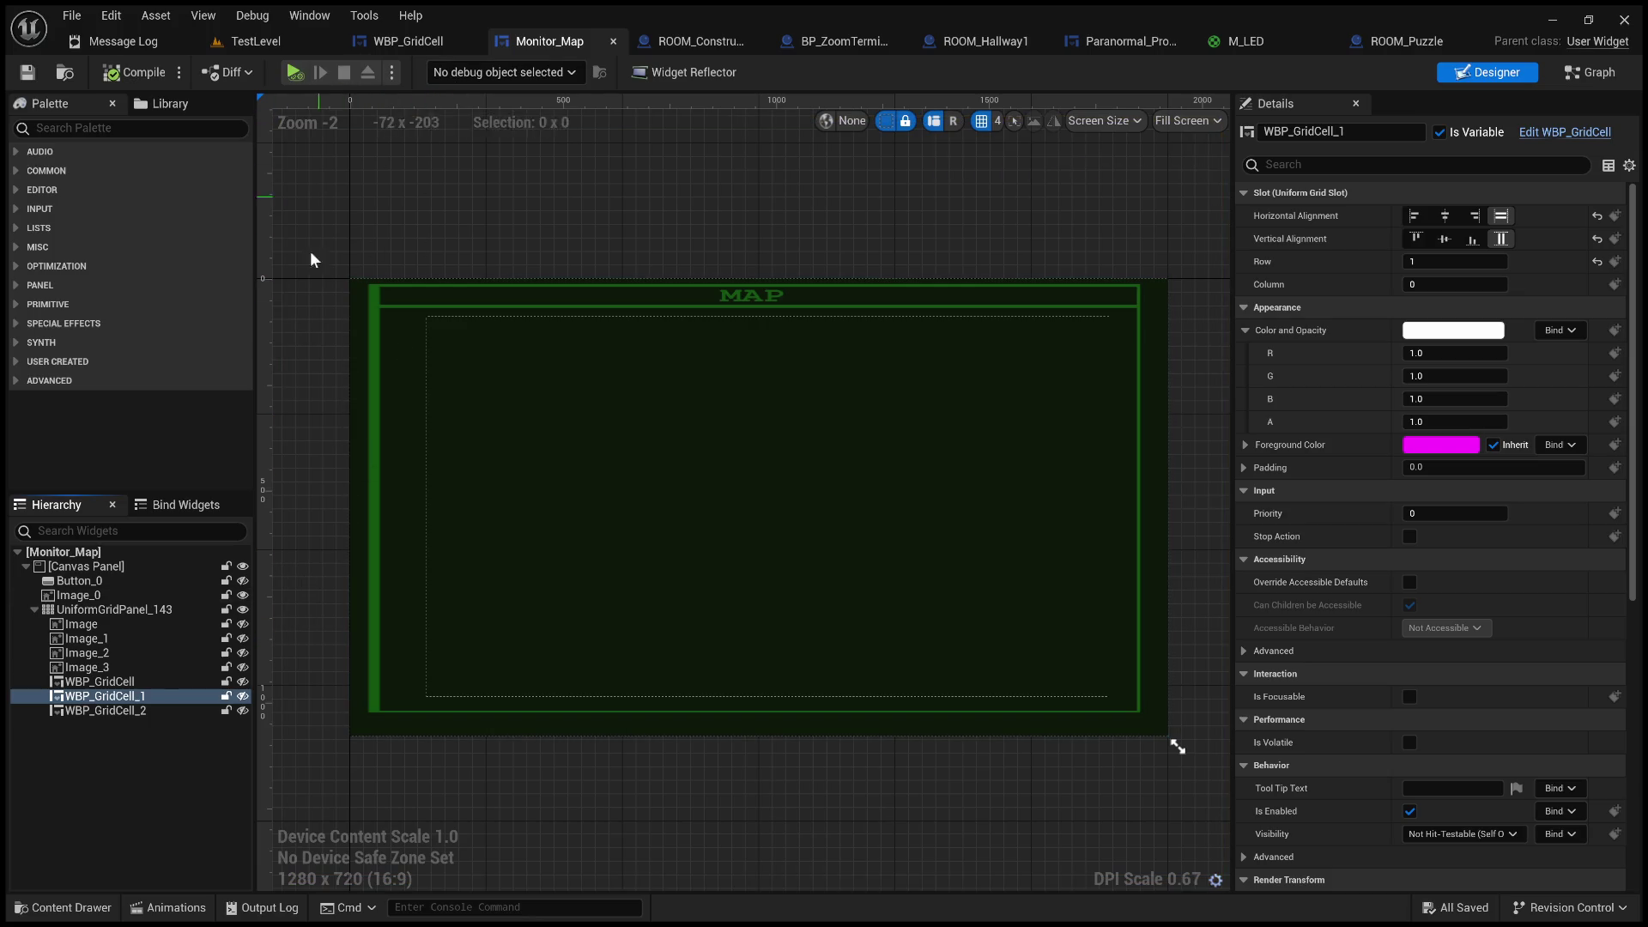
{"action": "left_click", "coordinate": [101, 624]}
{"action": "left_click", "coordinate": [122, 609]}
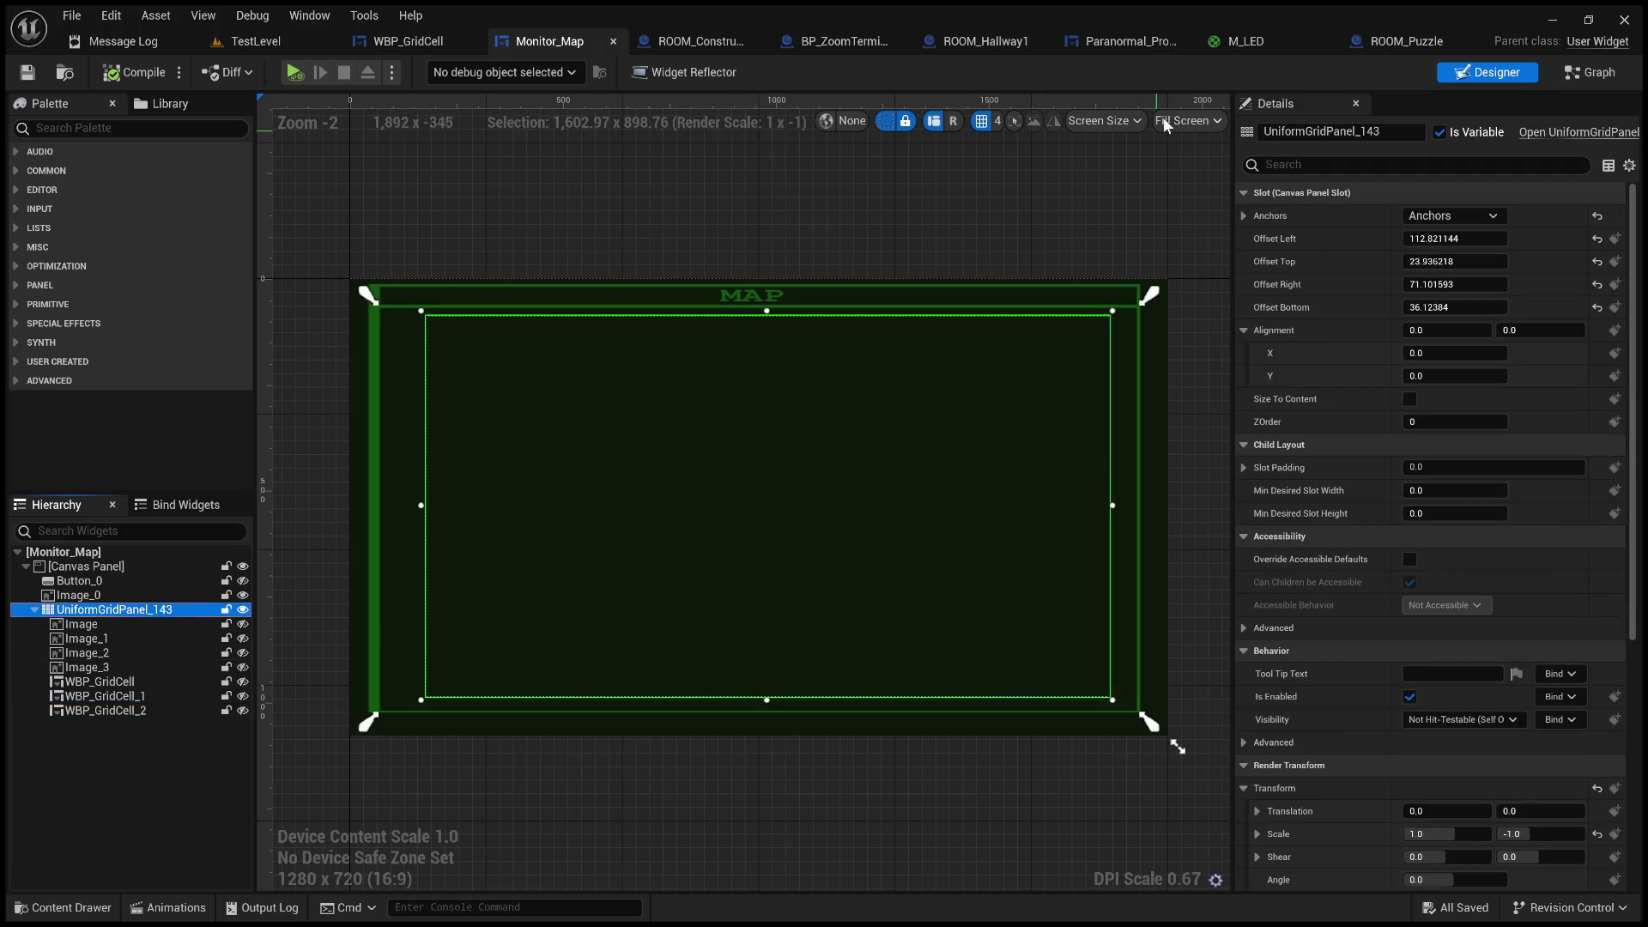
{"action": "left_click", "coordinate": [1588, 75]}
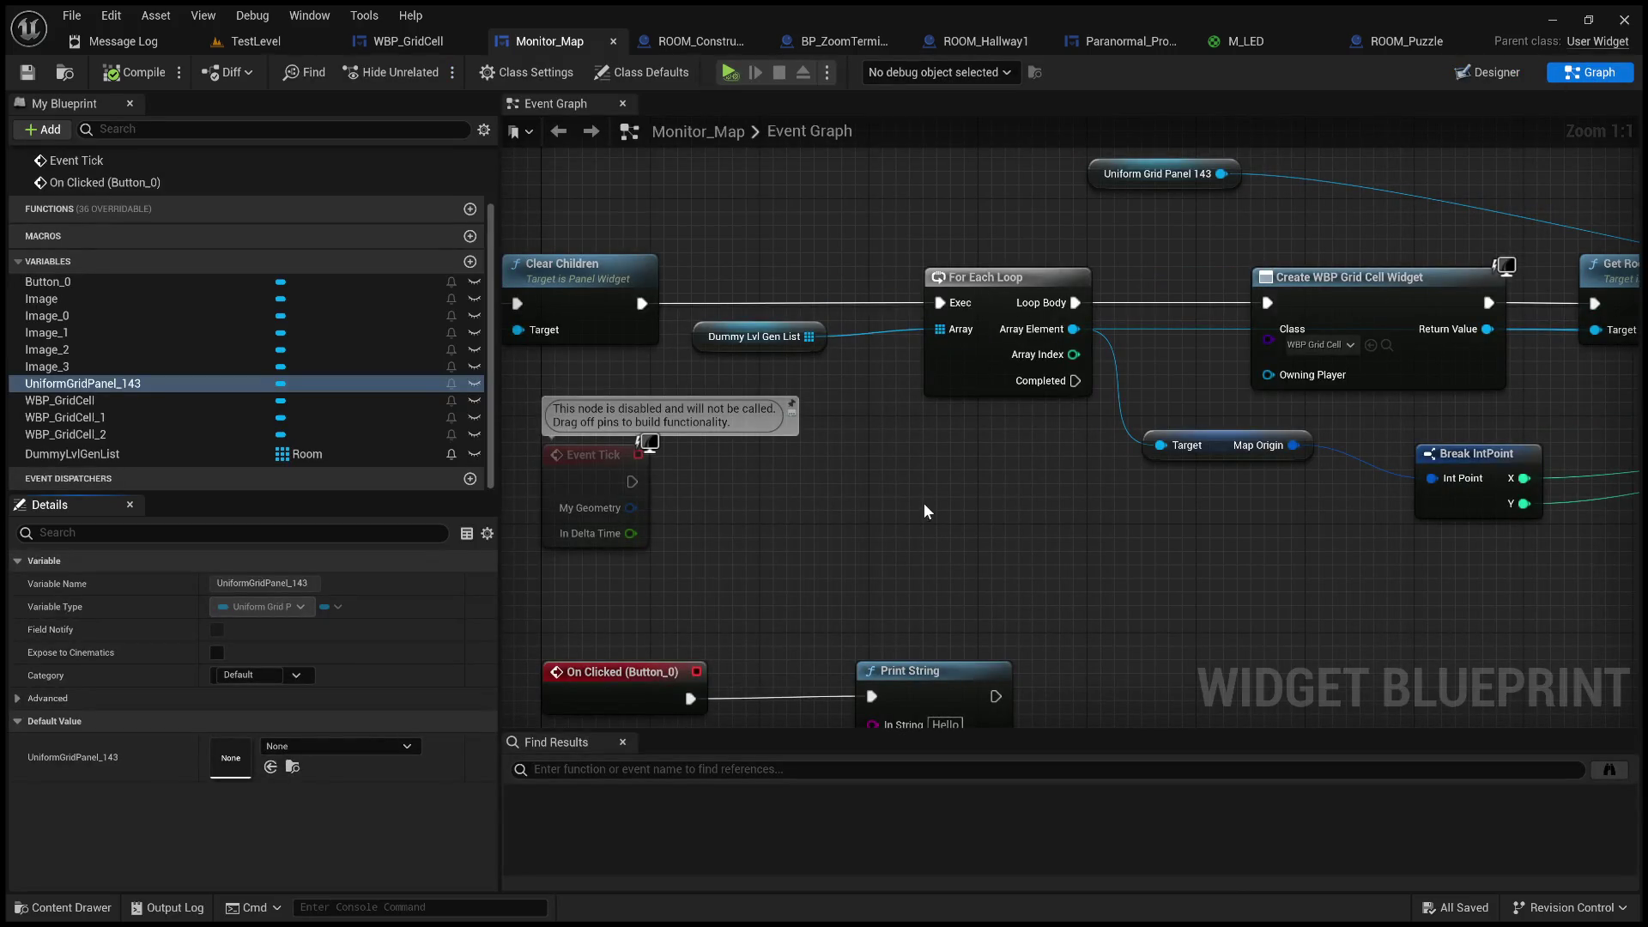
- Inspect the Print String, Set Image and Add Child to Uniform Grid nodes before returning to Designer
{"action": "mouse_move", "coordinate": [927, 501]}
{"action": "left_mouse_down"}
{"action": "mouse_move", "coordinate": [1141, 464]}
{"action": "mouse_move", "coordinate": [899, 445]}
{"action": "mouse_move", "coordinate": [1088, 468]}
{"action": "mouse_move", "coordinate": [1321, 566]}
{"action": "mouse_move", "coordinate": [1342, 612]}
{"action": "mouse_move", "coordinate": [1246, 579]}
{"action": "mouse_move", "coordinate": [829, 562]}
{"action": "left_mouse_up"}
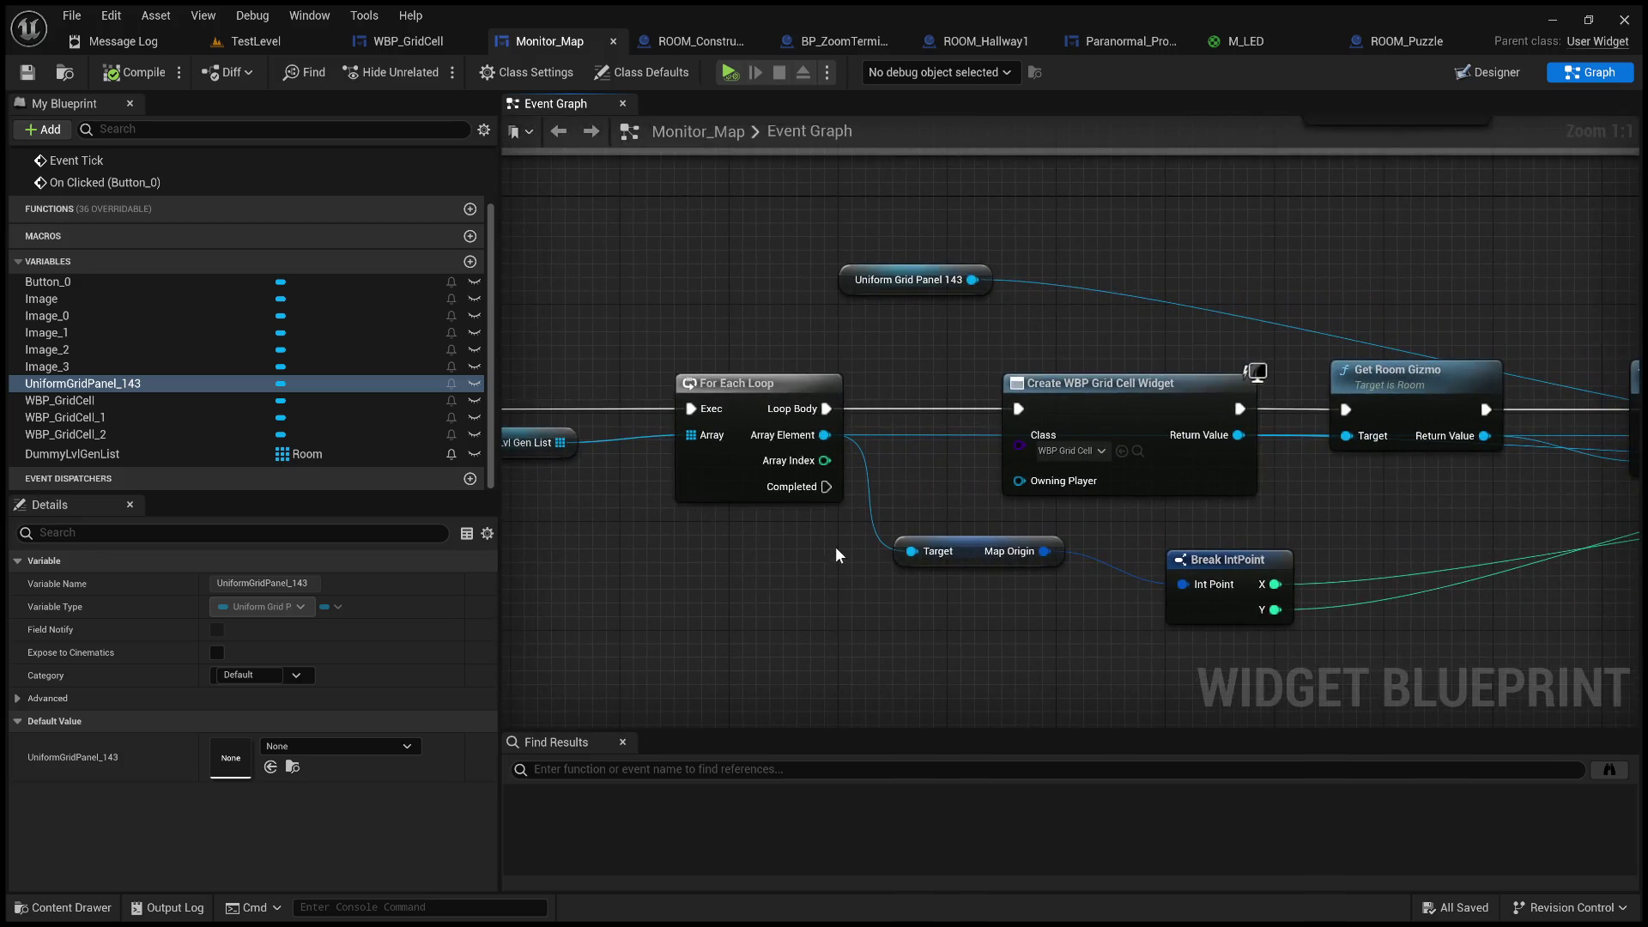
{"action": "mouse_move", "coordinate": [963, 589]}
{"action": "left_mouse_down"}
{"action": "mouse_move", "coordinate": [789, 627]}
{"action": "mouse_move", "coordinate": [738, 592]}
{"action": "mouse_move", "coordinate": [927, 521]}
{"action": "mouse_move", "coordinate": [562, 541]}
{"action": "left_mouse_up"}
{"action": "left_click", "coordinate": [993, 376]}
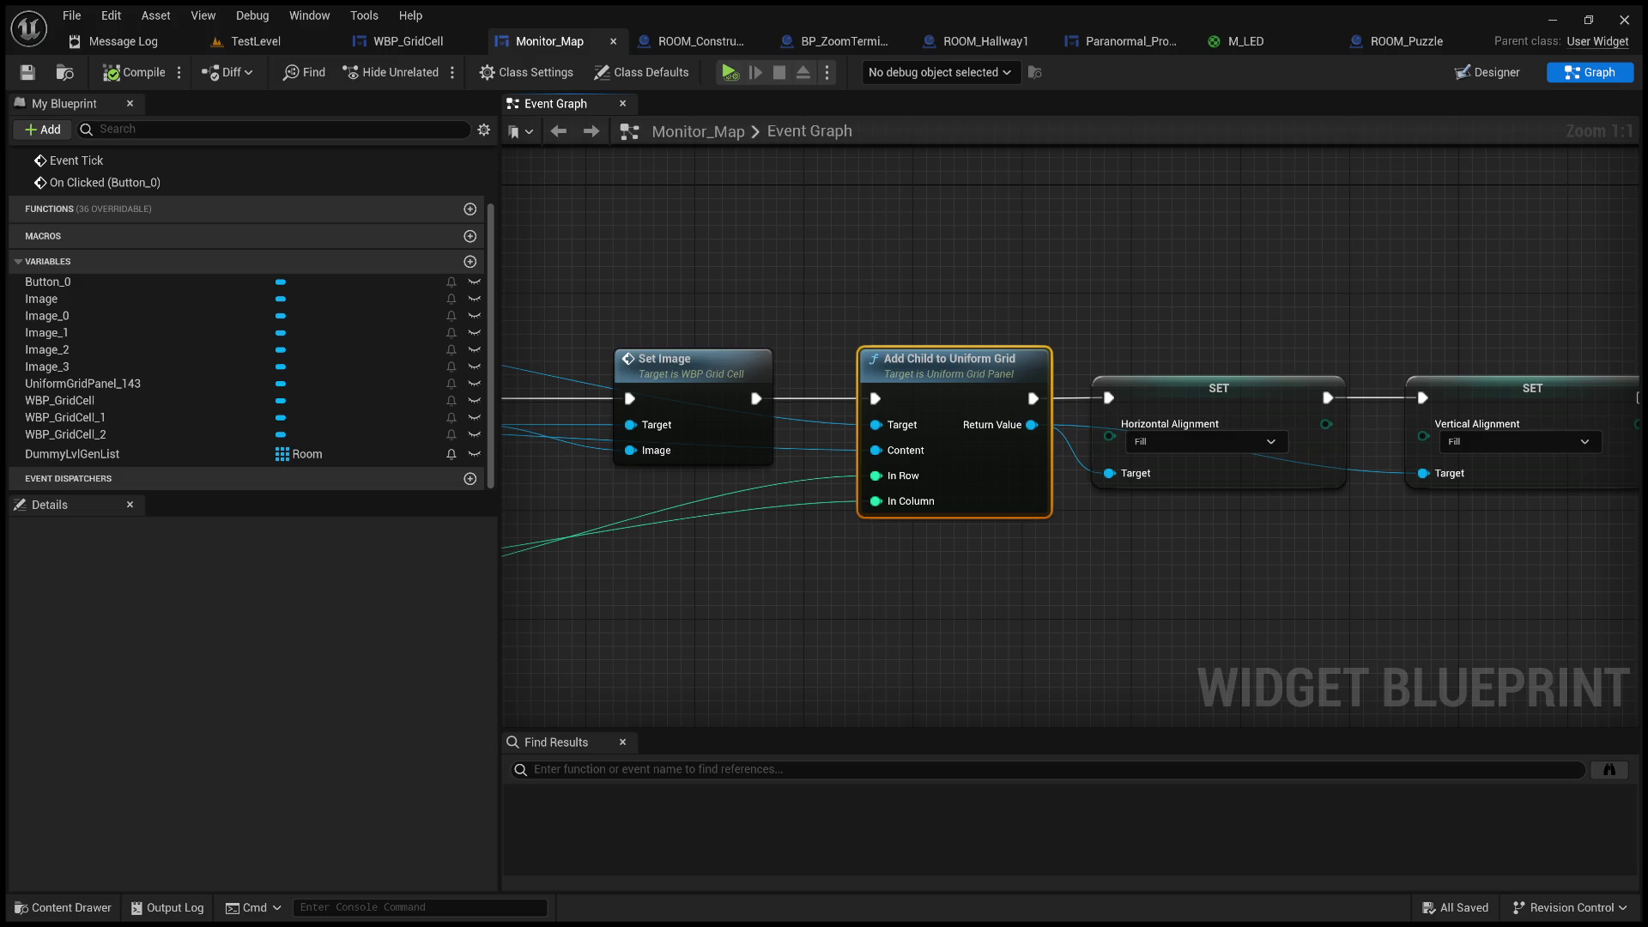
{"action": "left_click", "coordinate": [1514, 71]}
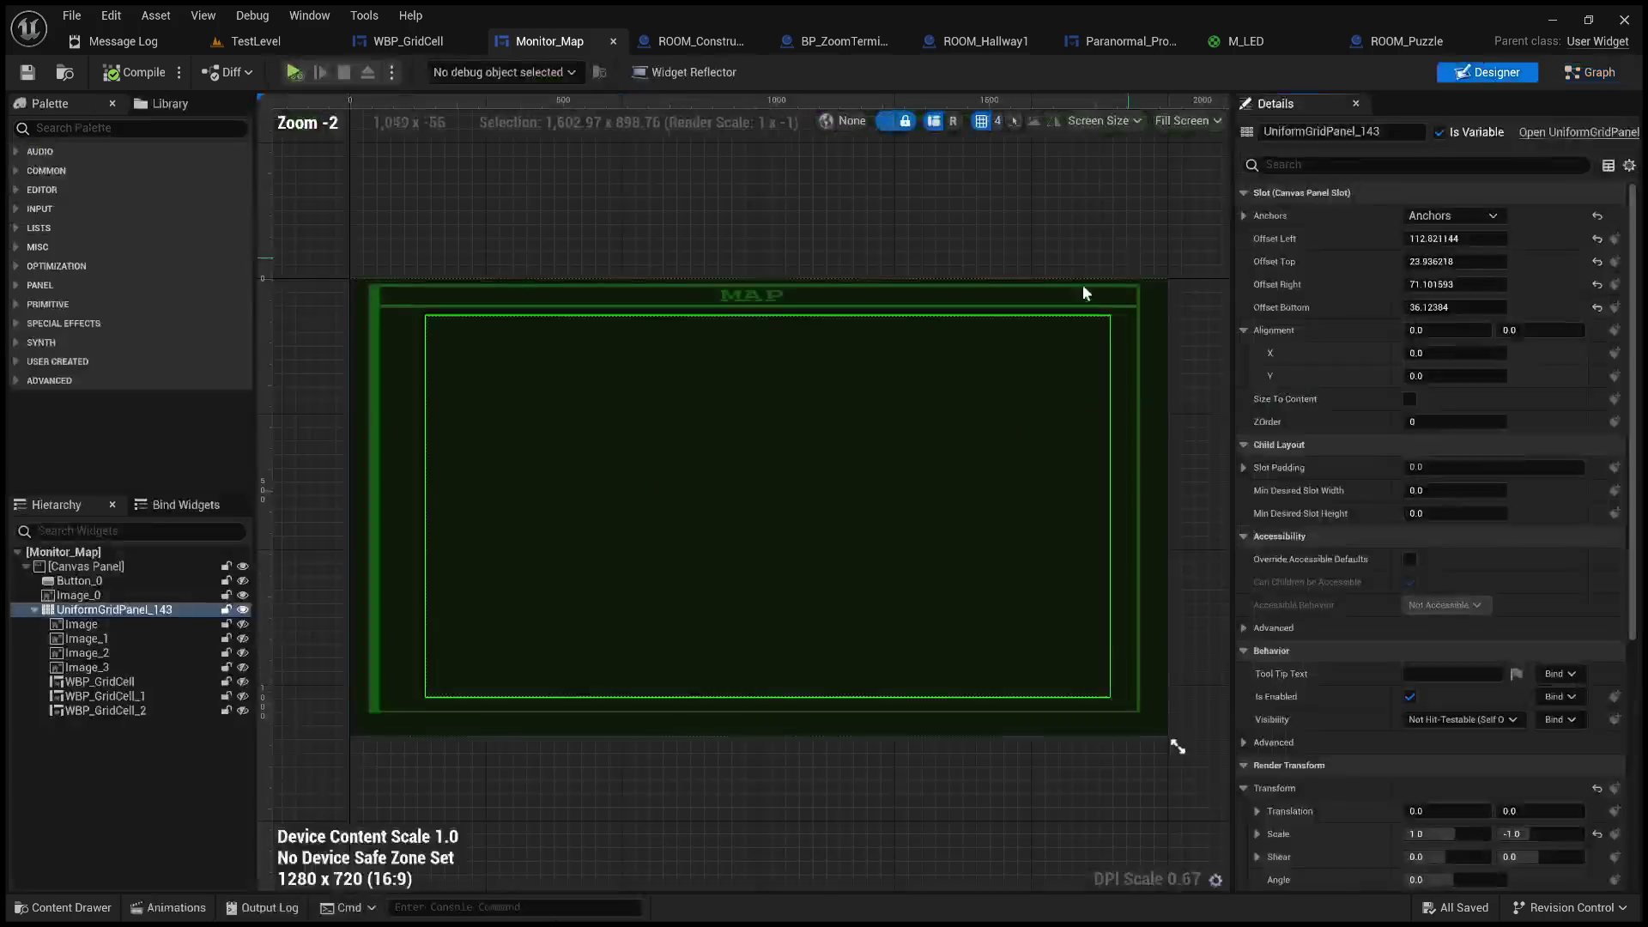
- Unhide WBP_GridCell, WBP_GridCell_1 and WBP_GridCell_2 in the Hierarchy
{"action": "left_click", "coordinate": [242, 682]}
{"action": "left_click", "coordinate": [242, 696]}
{"action": "left_click", "coordinate": [242, 710]}
- Delete the placeholder widgets Image through Image_3 from the grid panel
{"action": "left_click", "coordinate": [83, 624]}
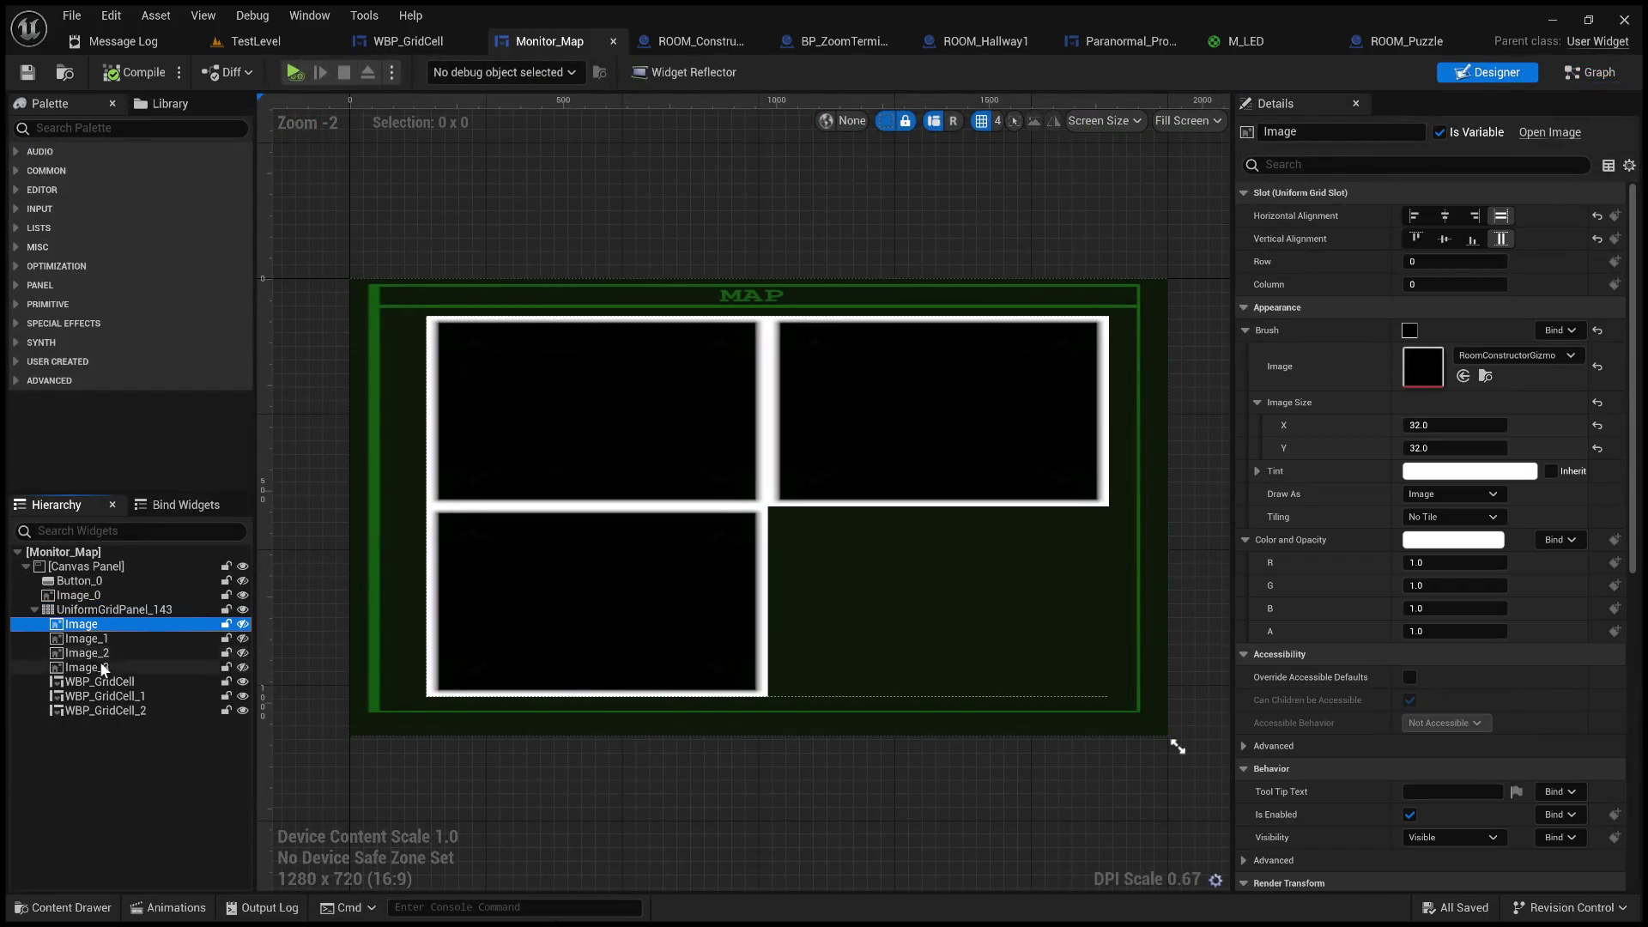
{"action": "left_click", "coordinate": [103, 668], "text": "shift"}
{"action": "key", "text": "Delete"}
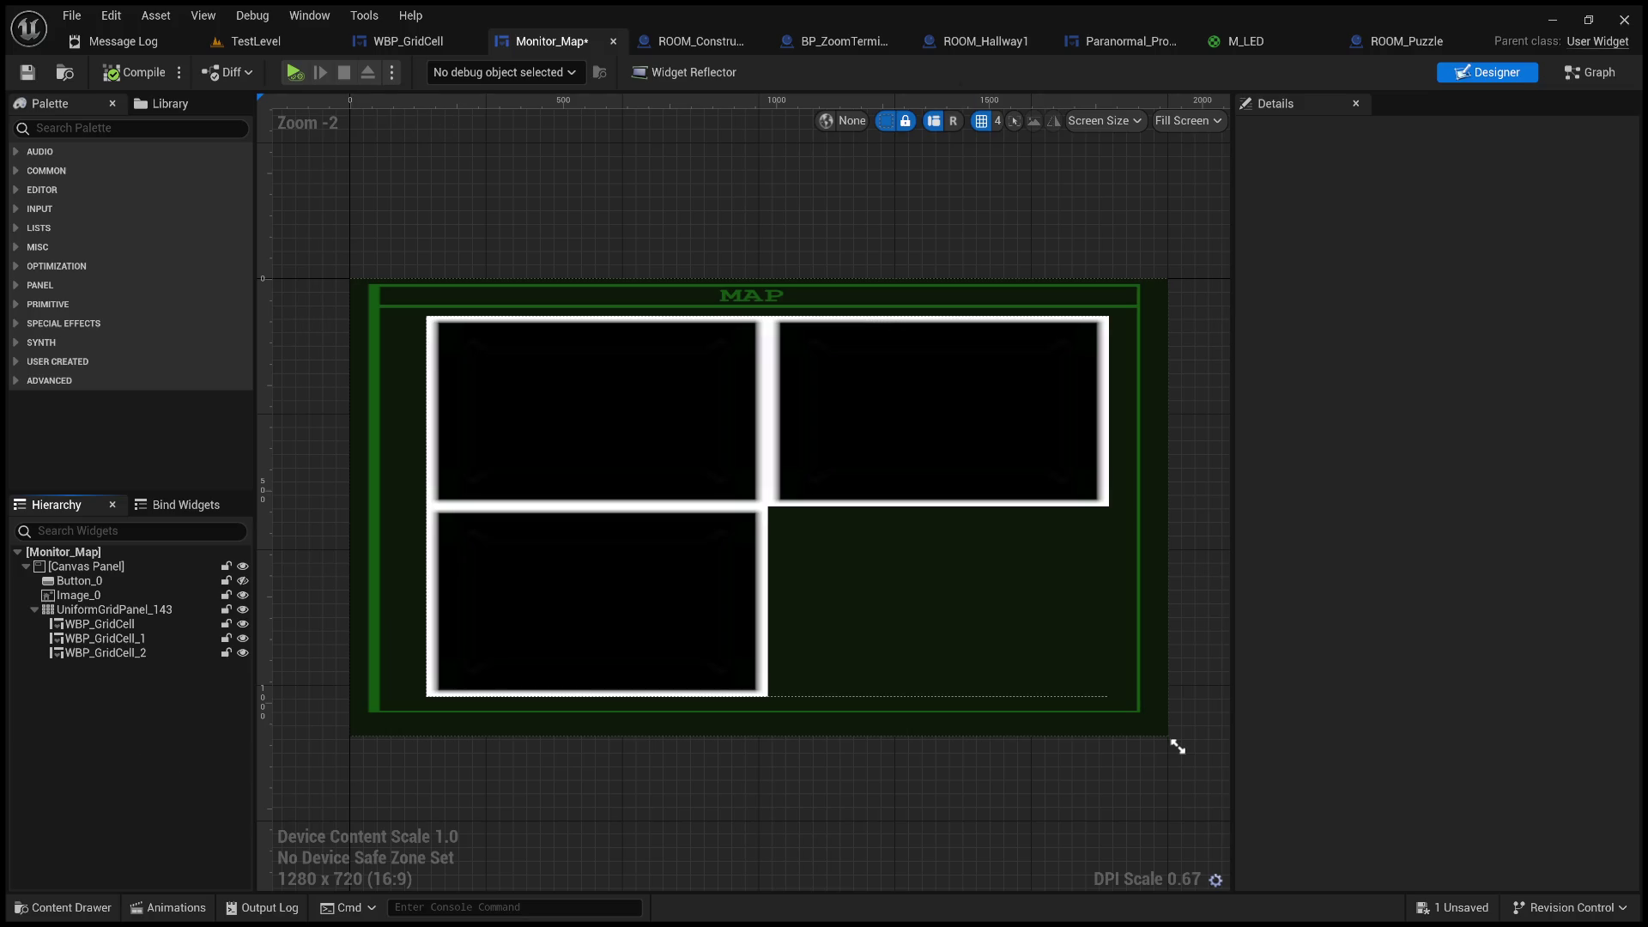
{"action": "left_click", "coordinate": [271, 43]}
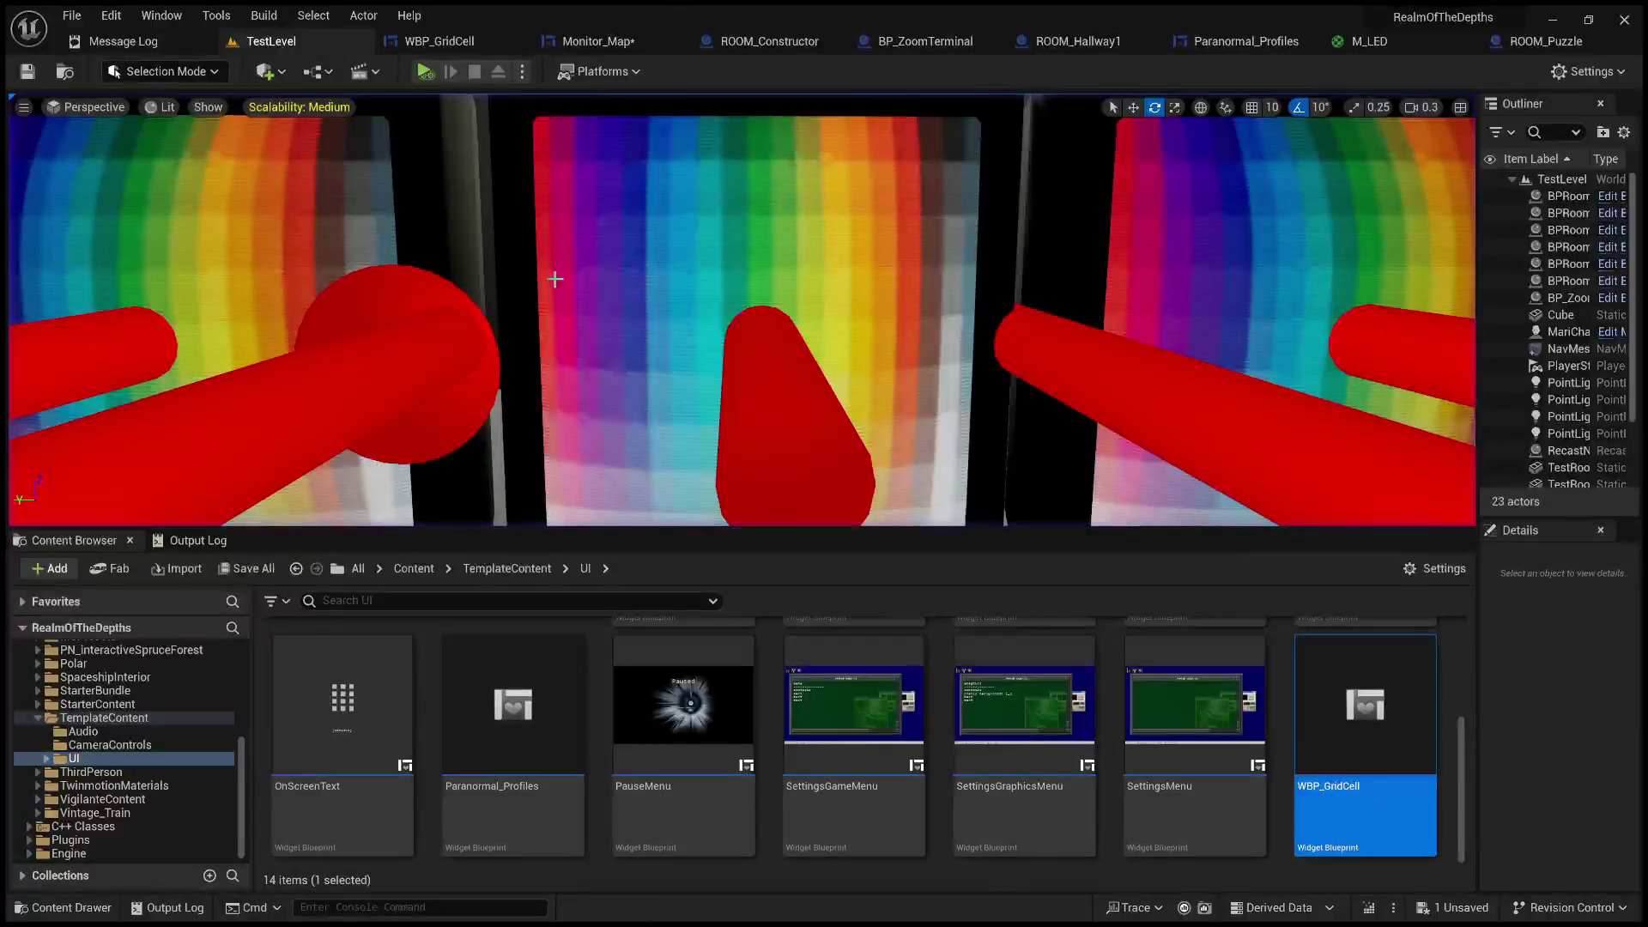
- Play the level and enlarge the viewport to inspect the grid cells on the MAP monitor
{"action": "left_click", "coordinate": [428, 70]}
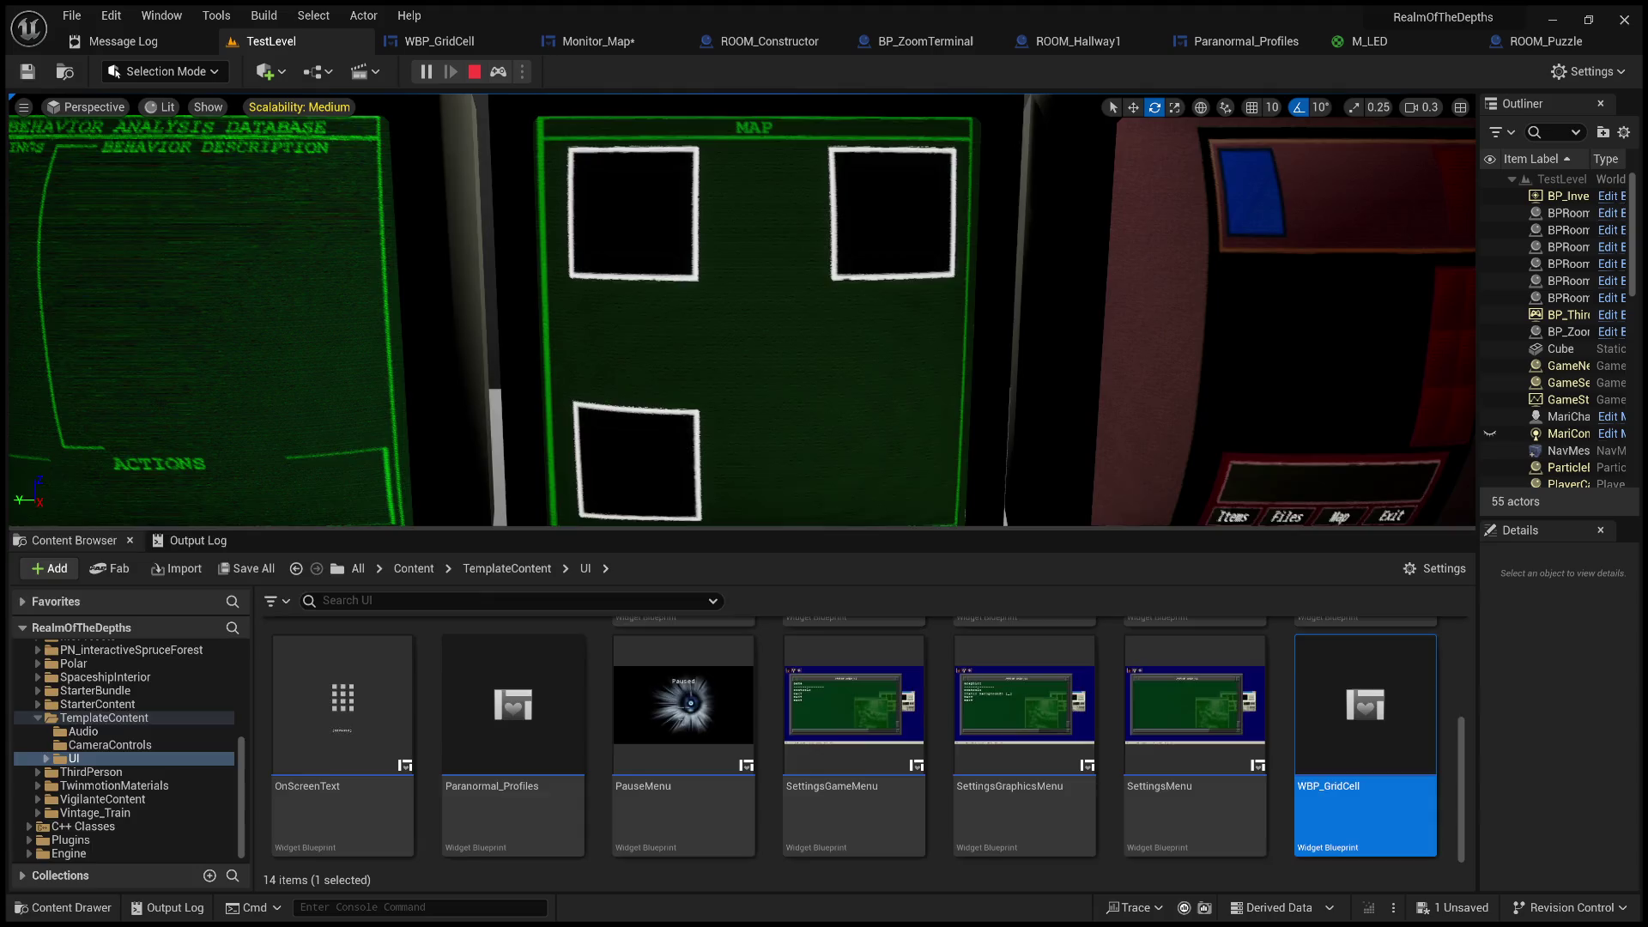
{"action": "left_click_drag", "start_coordinate": [853, 528], "coordinate": [853, 726]}
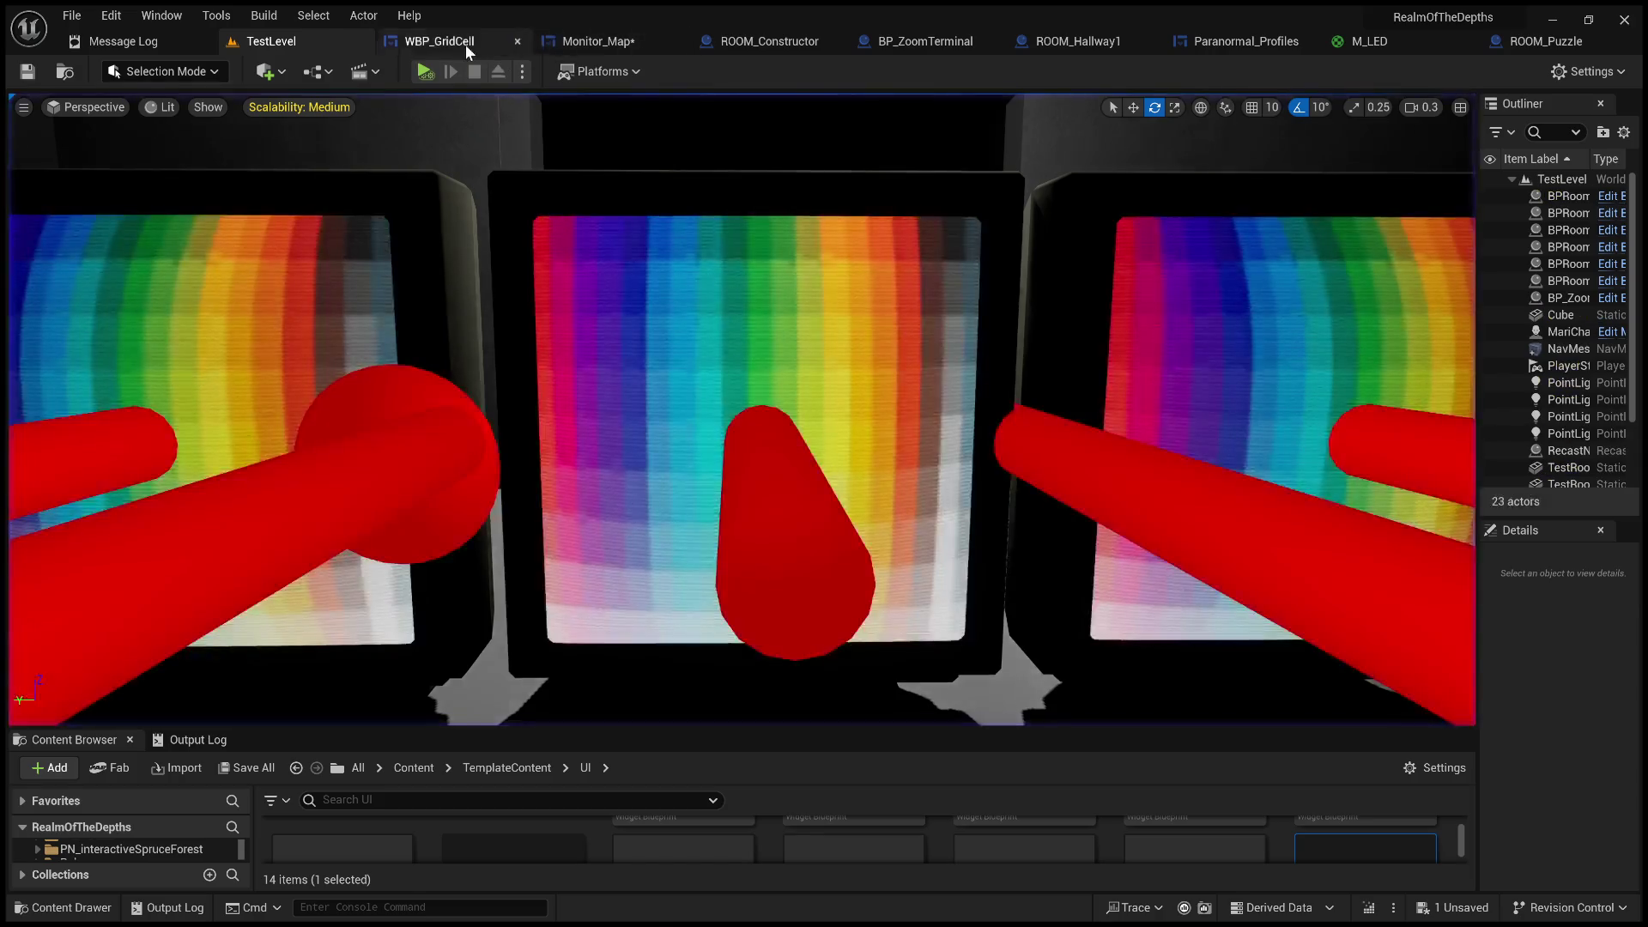
{"action": "left_click", "coordinate": [465, 45]}
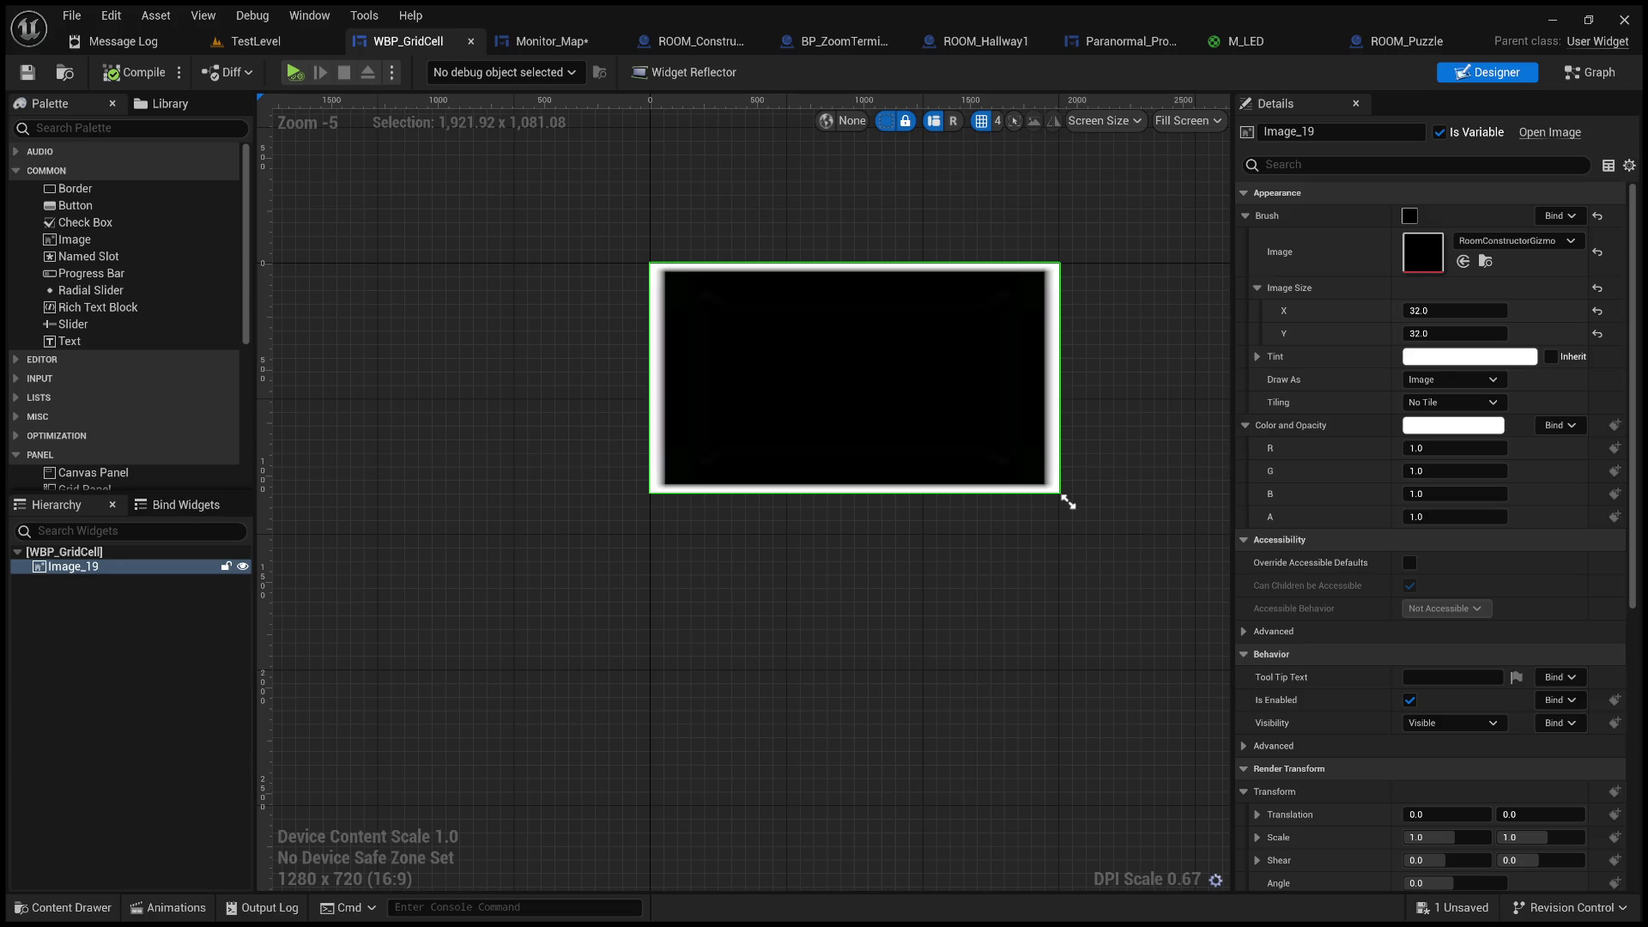
- Bring up Monitor_Map's Event Graph framed on the Event Construct grid-building nodes
{"action": "left_click", "coordinate": [1589, 72]}
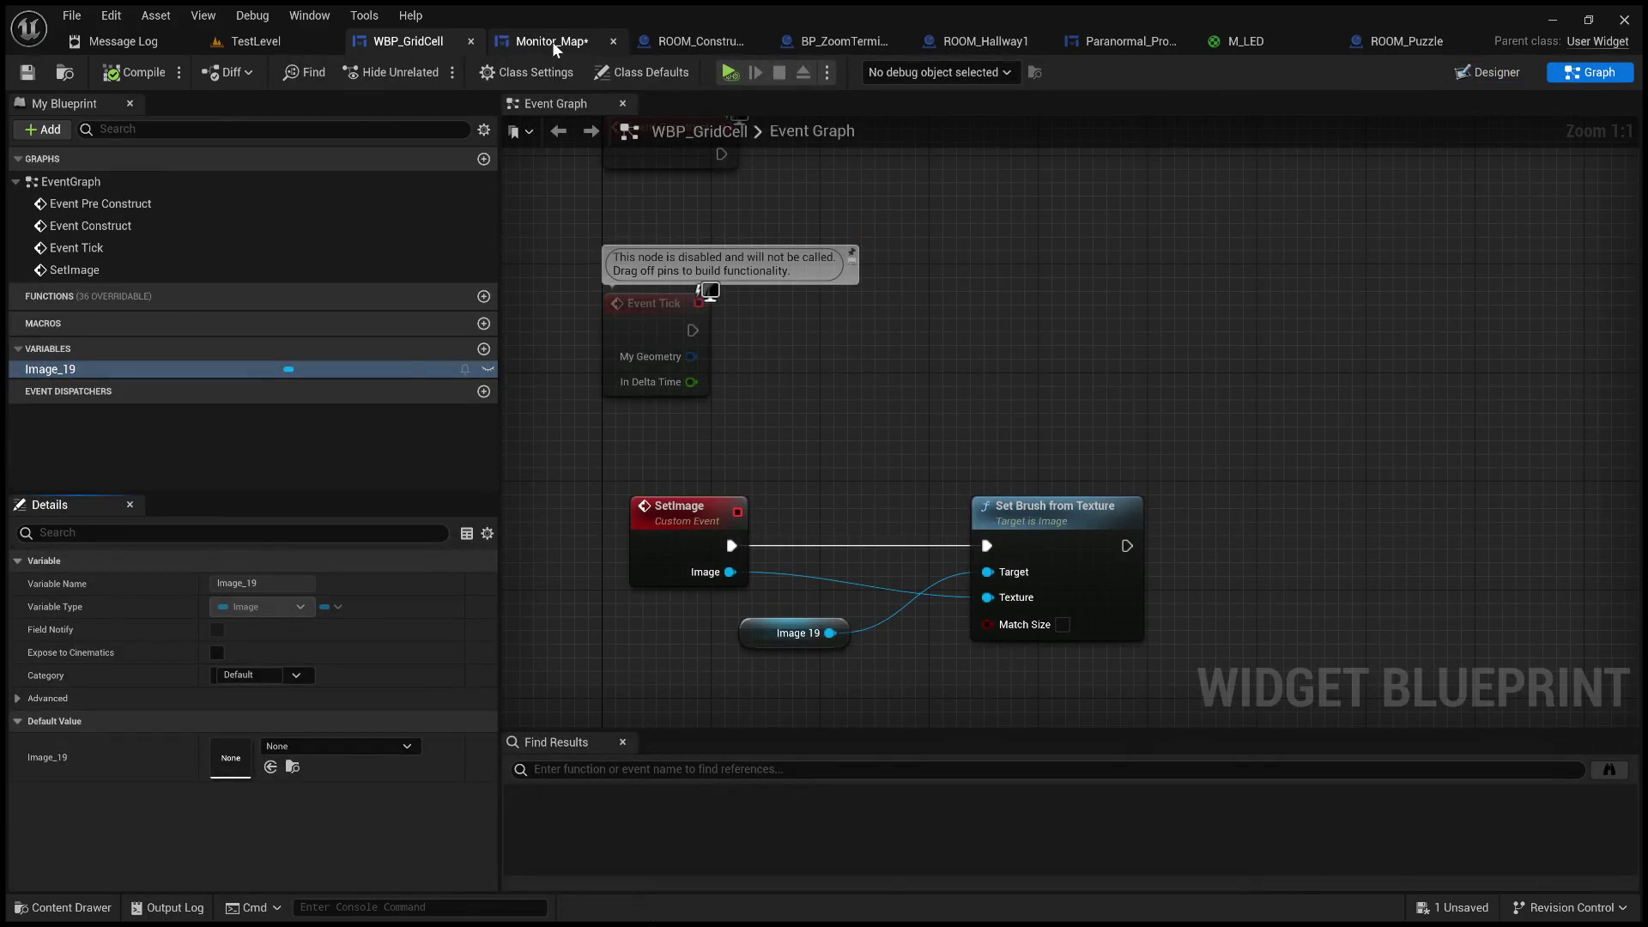
{"action": "left_click", "coordinate": [552, 41]}
{"action": "left_click", "coordinate": [1587, 74]}
{"action": "scroll", "coordinate": [1203, 261], "scroll_direction": "down", "scroll_amount": 2}
{"action": "scroll", "coordinate": [1286, 270], "scroll_direction": "down", "scroll_amount": 2}
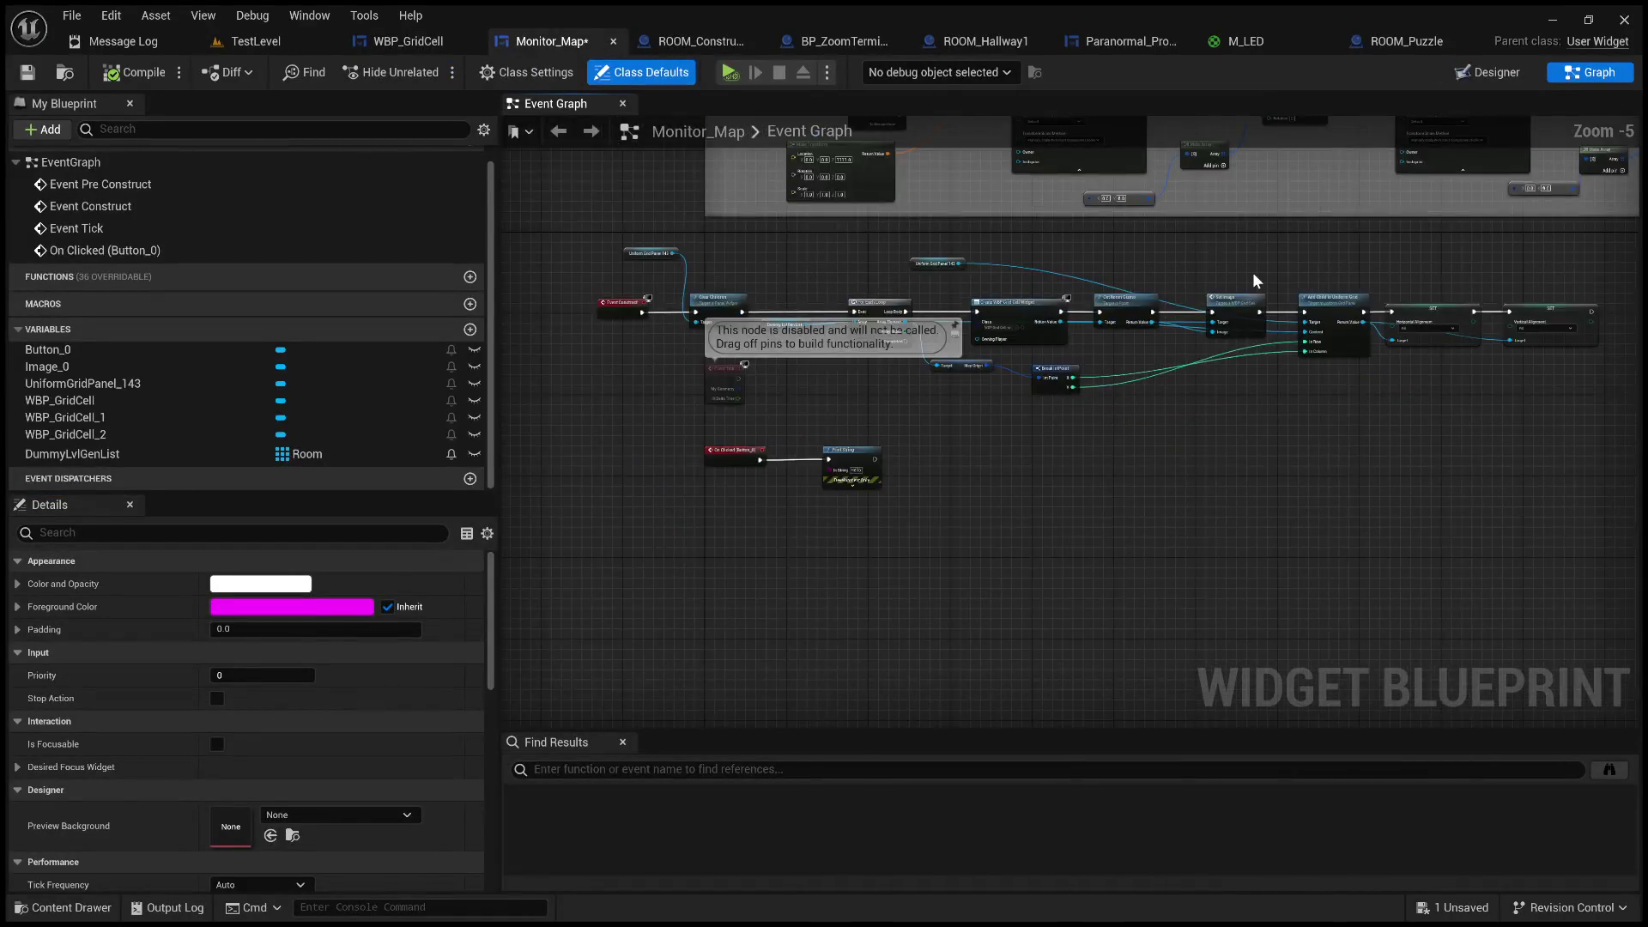
{"action": "left_click_drag", "start_coordinate": [1160, 334], "coordinate": [1559, 313]}
{"action": "mouse_move", "coordinate": [1135, 656]}
{"action": "left_mouse_down"}
{"action": "mouse_move", "coordinate": [793, 480]}
{"action": "mouse_move", "coordinate": [838, 719]}
{"action": "left_mouse_up"}
{"action": "left_click_drag", "start_coordinate": [1029, 532], "coordinate": [844, 633]}
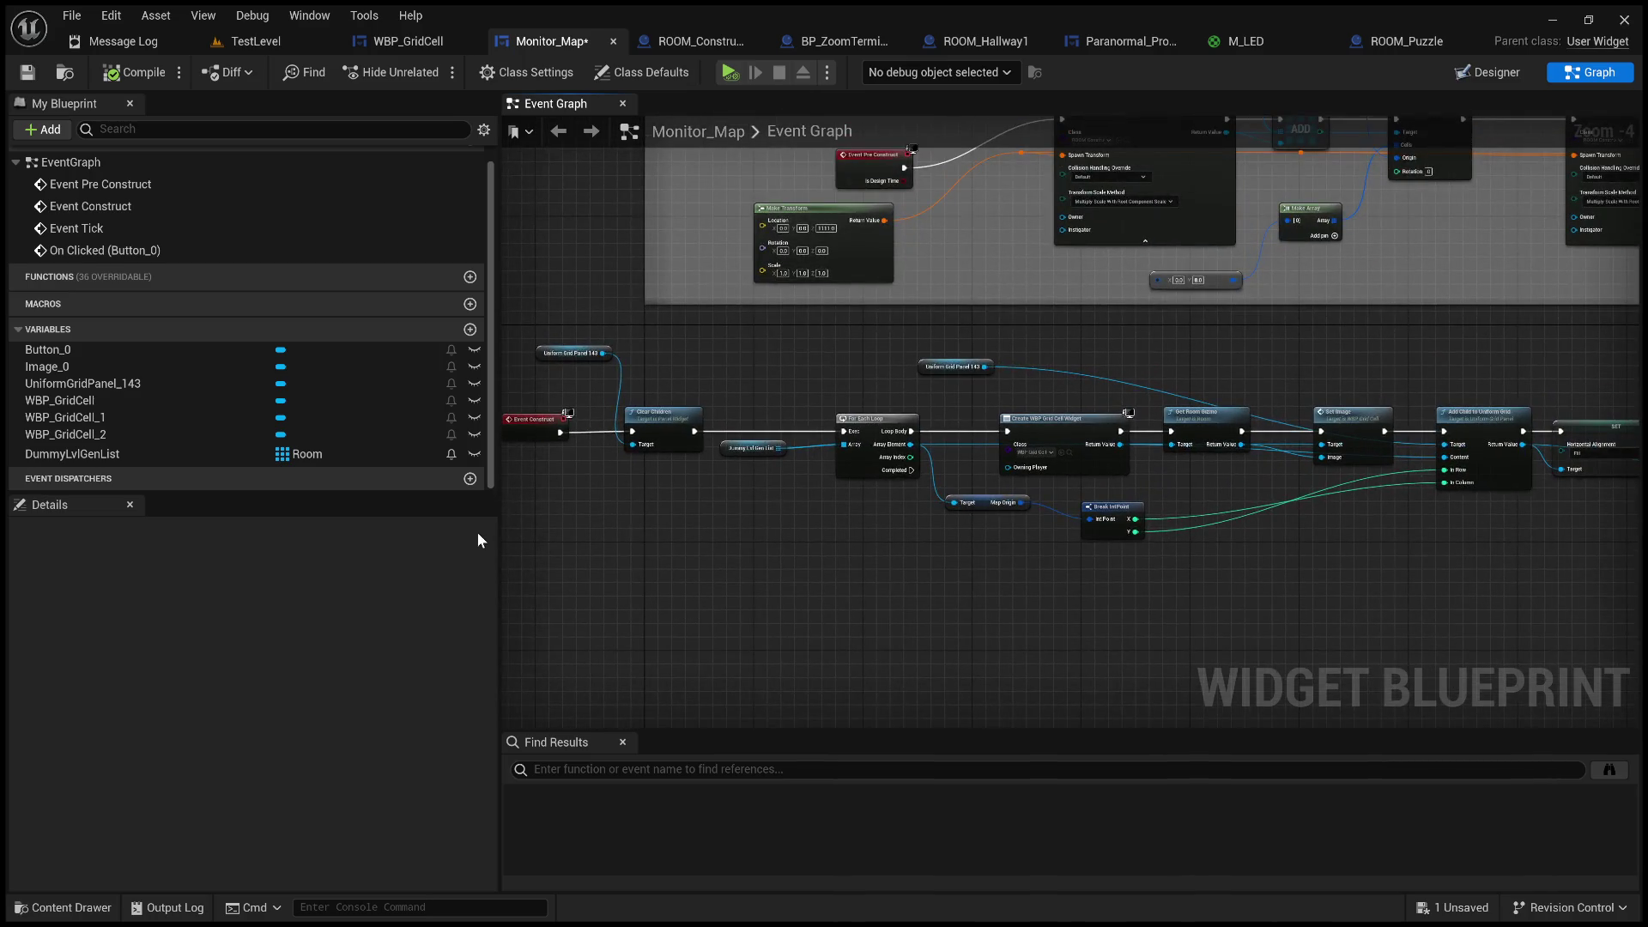
{"action": "left_click_drag", "start_coordinate": [499, 544], "coordinate": [165, 590]}
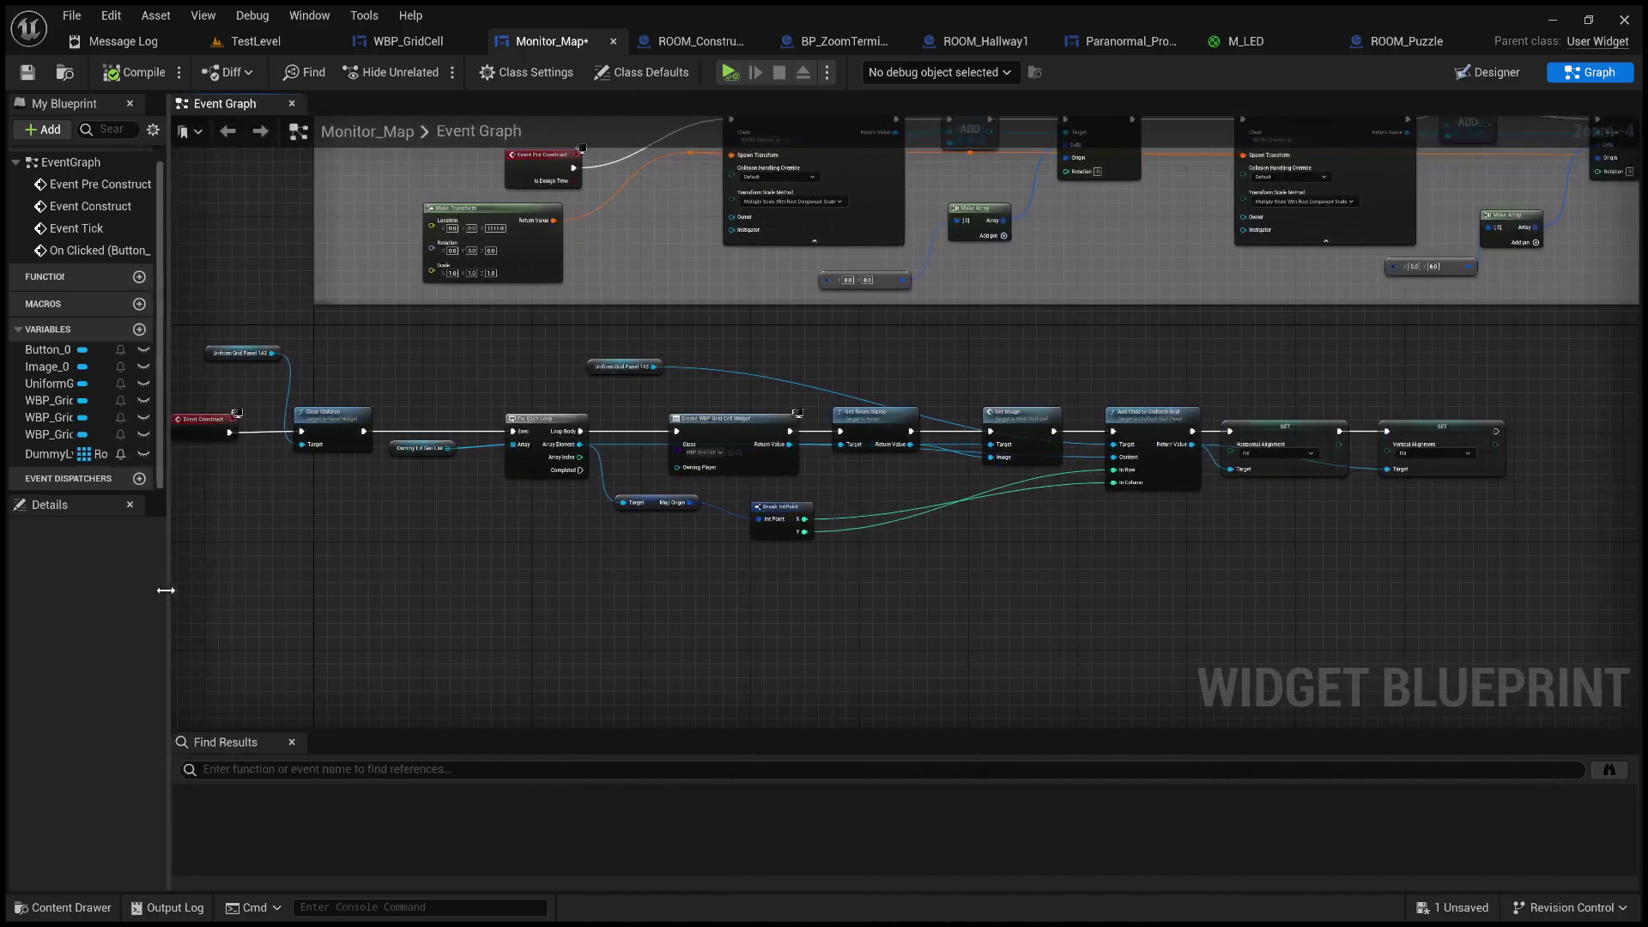
{"action": "mouse_move", "coordinate": [389, 580]}
{"action": "left_mouse_down"}
{"action": "mouse_move", "coordinate": [607, 610]}
{"action": "mouse_move", "coordinate": [617, 630]}
{"action": "mouse_move", "coordinate": [596, 631]}
{"action": "left_mouse_up"}
{"action": "scroll", "coordinate": [606, 611], "scroll_direction": "up", "scroll_amount": 1}
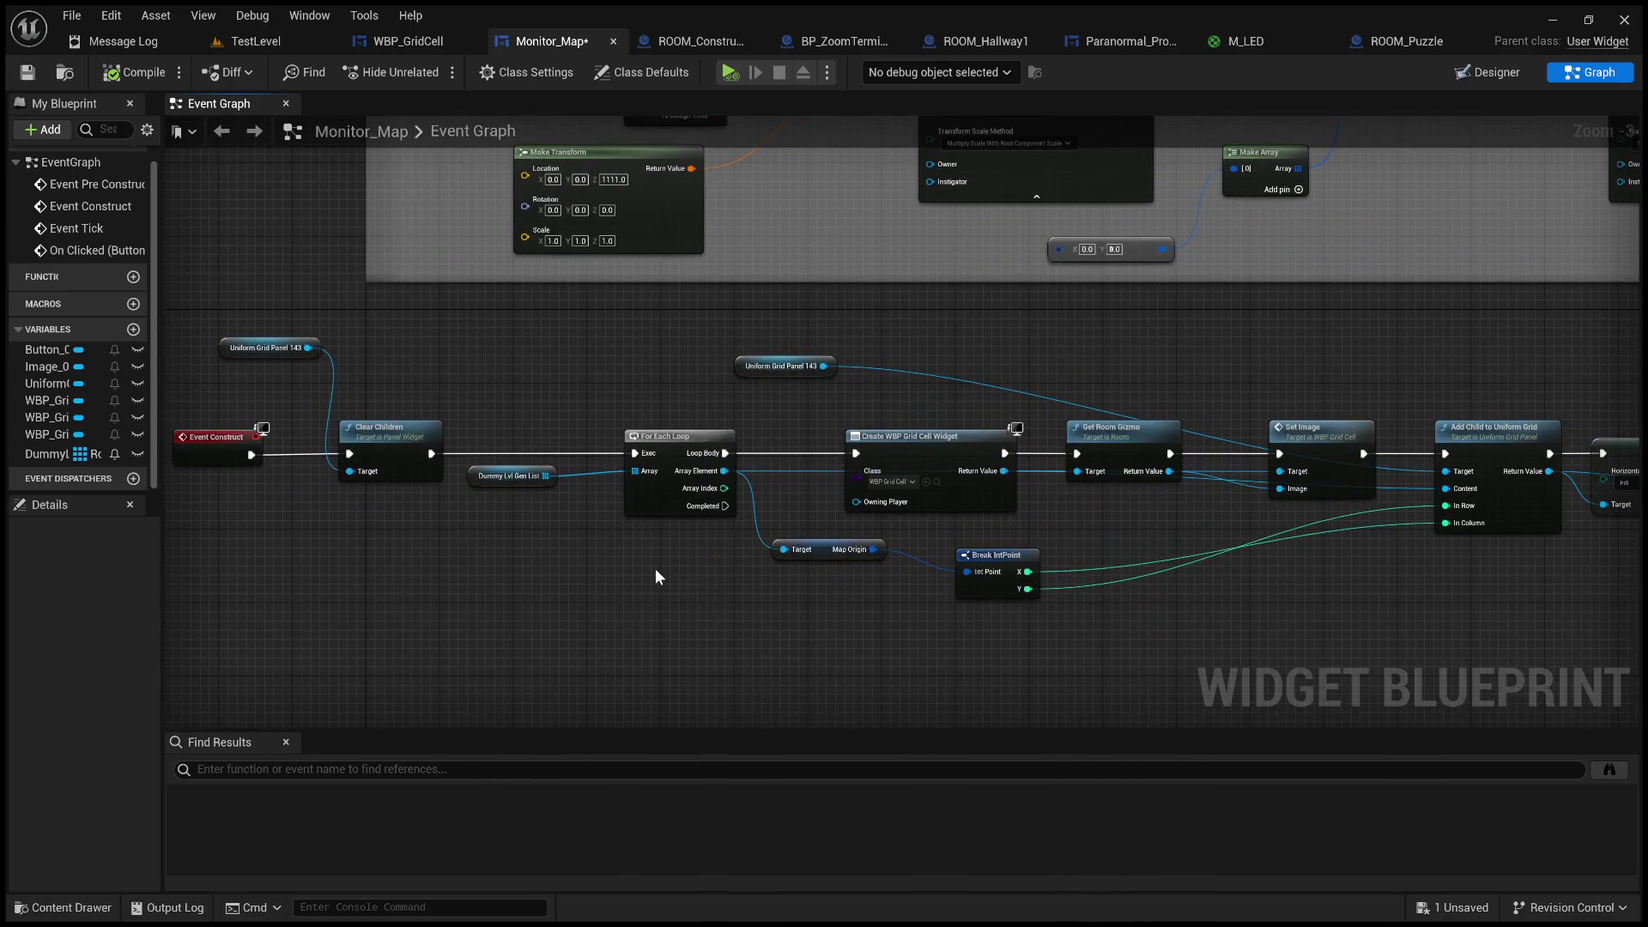
{"action": "left_click_drag", "start_coordinate": [655, 577], "coordinate": [769, 583]}
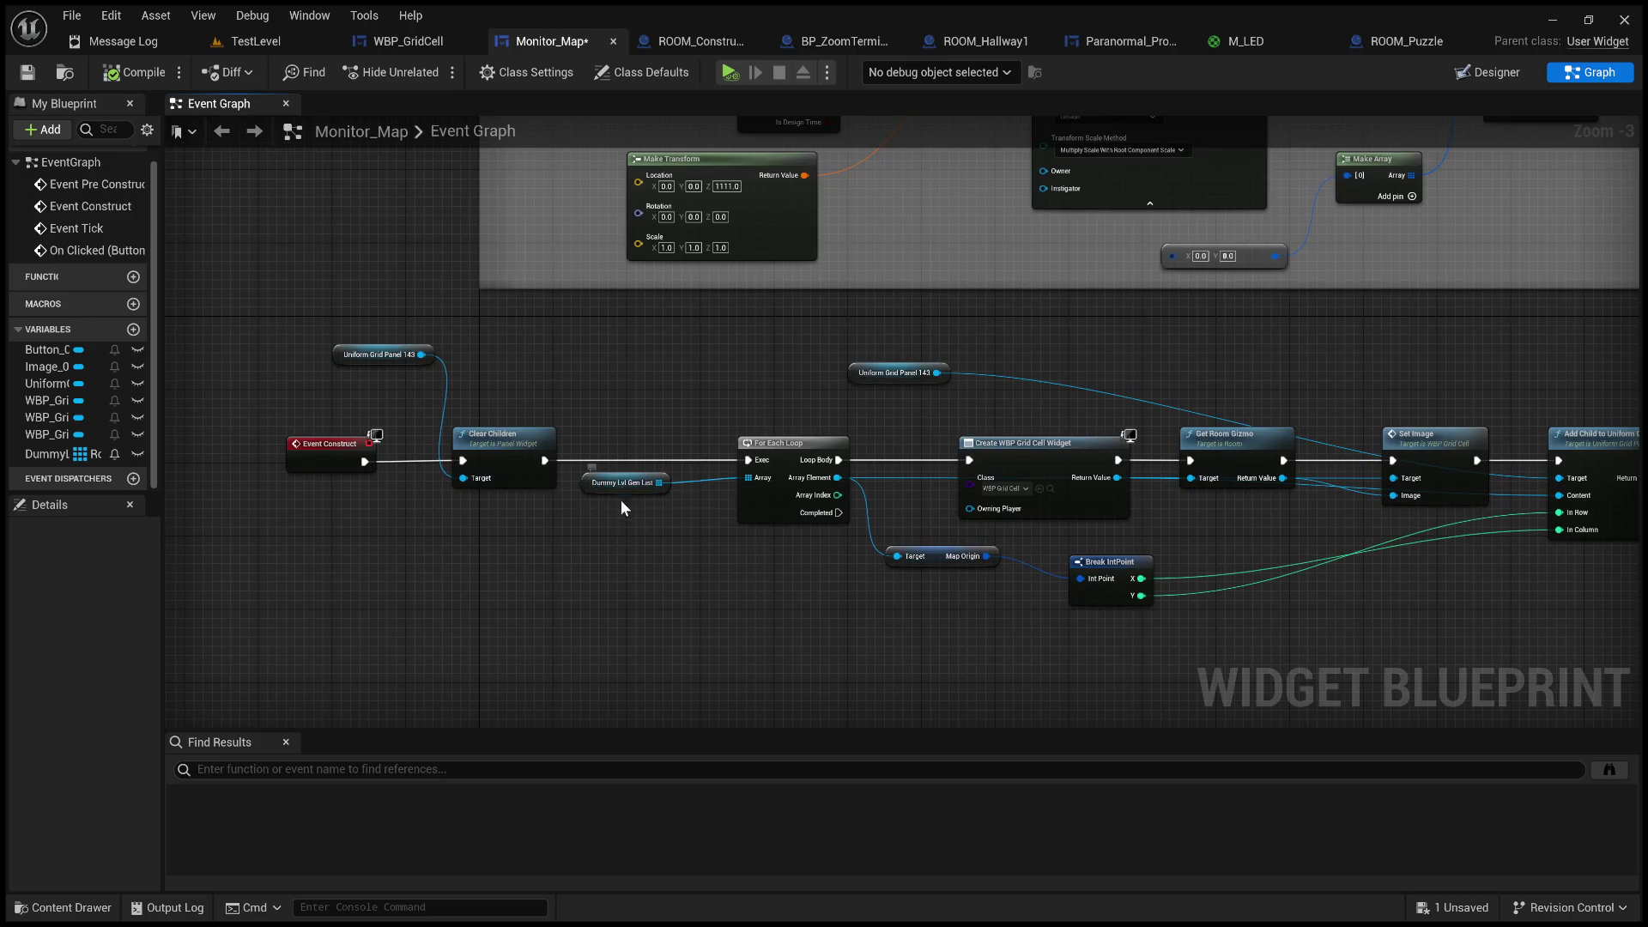
- Pack Dummy Lvl Gen List, Clear Children, Event Construct, Uniform Grid Panel and Map Origin tightly around the loop
{"action": "left_click_drag", "start_coordinate": [624, 487], "coordinate": [681, 560]}
{"action": "left_click_drag", "start_coordinate": [508, 445], "coordinate": [672, 445]}
{"action": "left_click_drag", "start_coordinate": [311, 445], "coordinate": [523, 443]}
{"action": "mouse_move", "coordinate": [386, 352]}
{"action": "left_mouse_down"}
{"action": "mouse_move", "coordinate": [611, 354]}
{"action": "mouse_move", "coordinate": [568, 390]}
{"action": "left_mouse_up"}
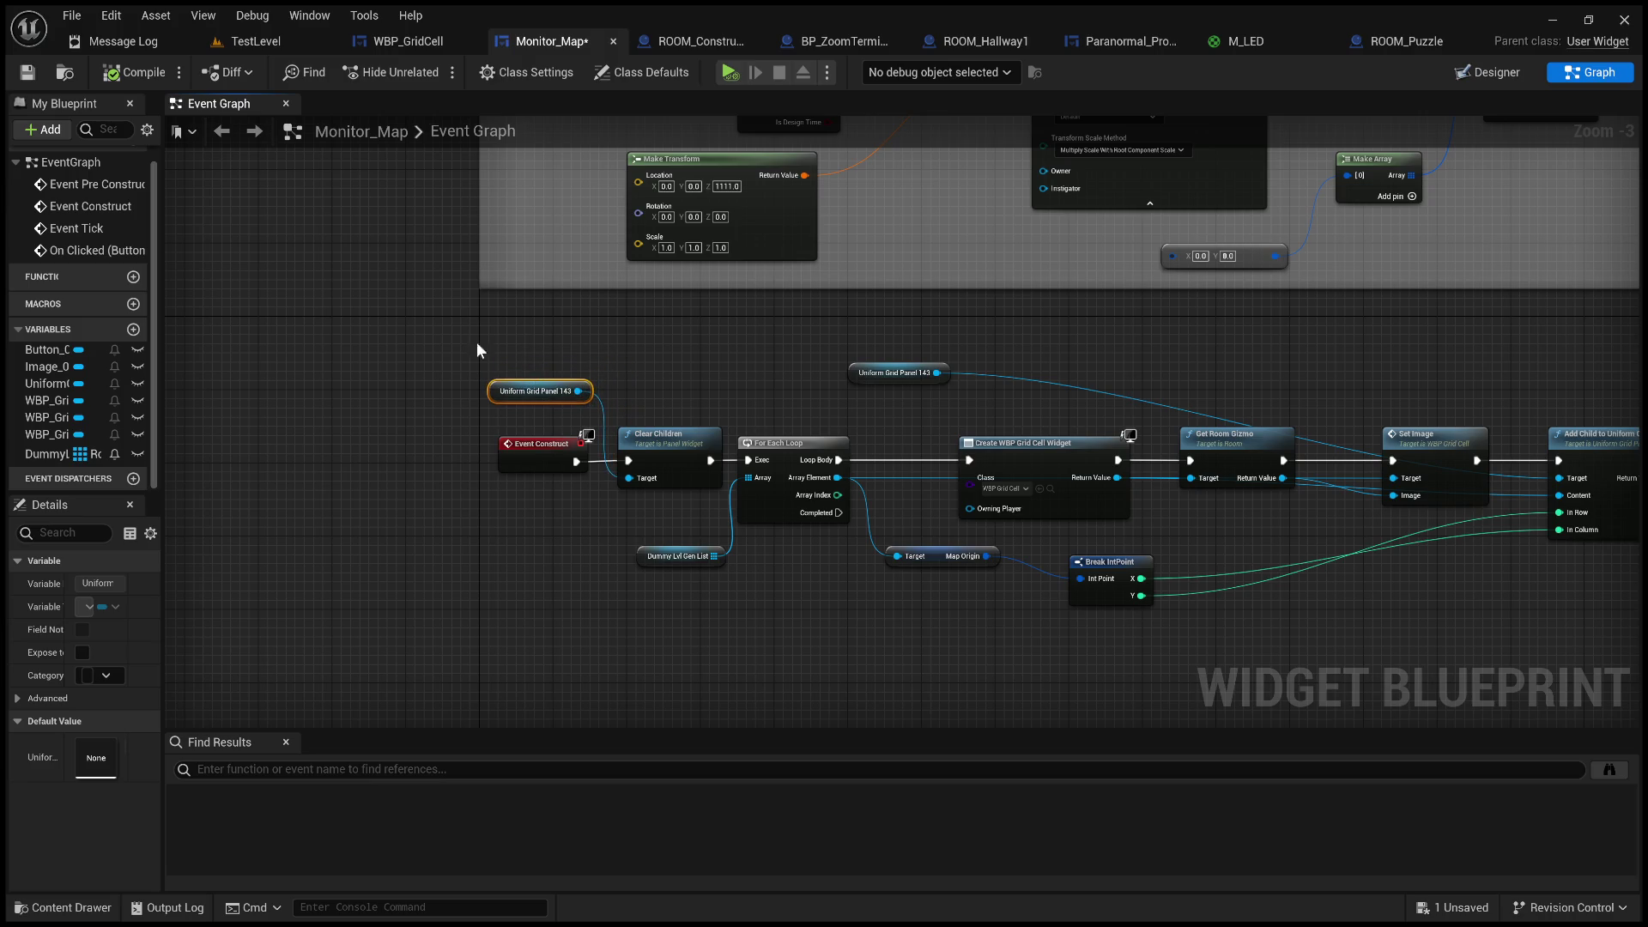
{"action": "left_click_drag", "start_coordinate": [746, 324], "coordinate": [527, 332]}
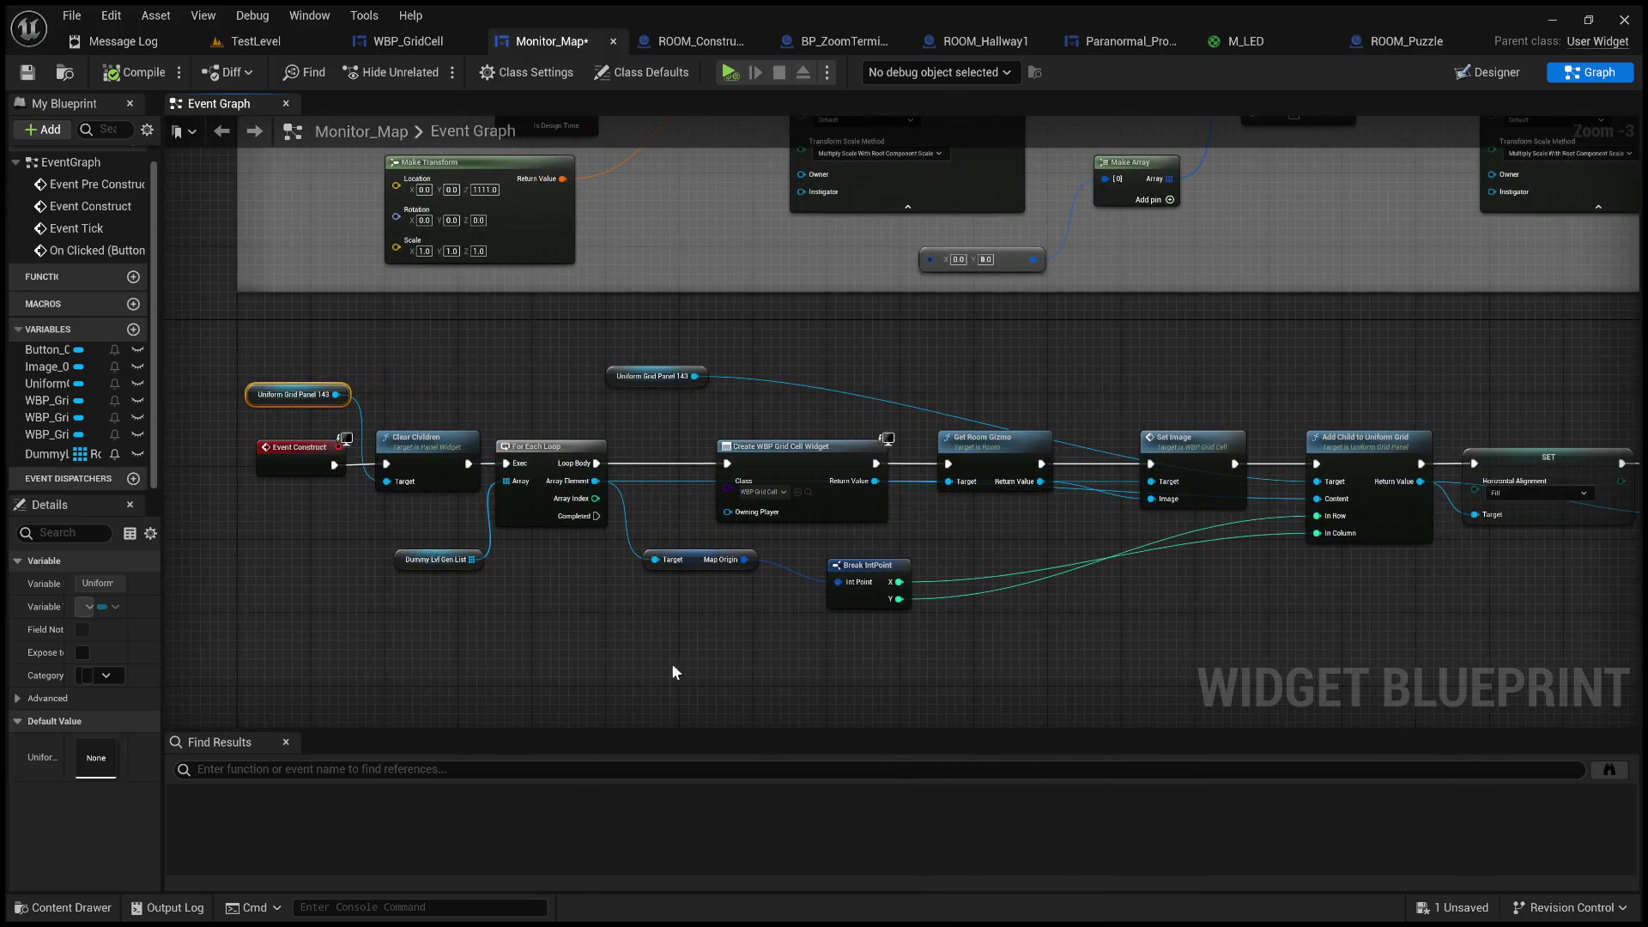
{"action": "left_click_drag", "start_coordinate": [705, 558], "coordinate": [768, 576]}
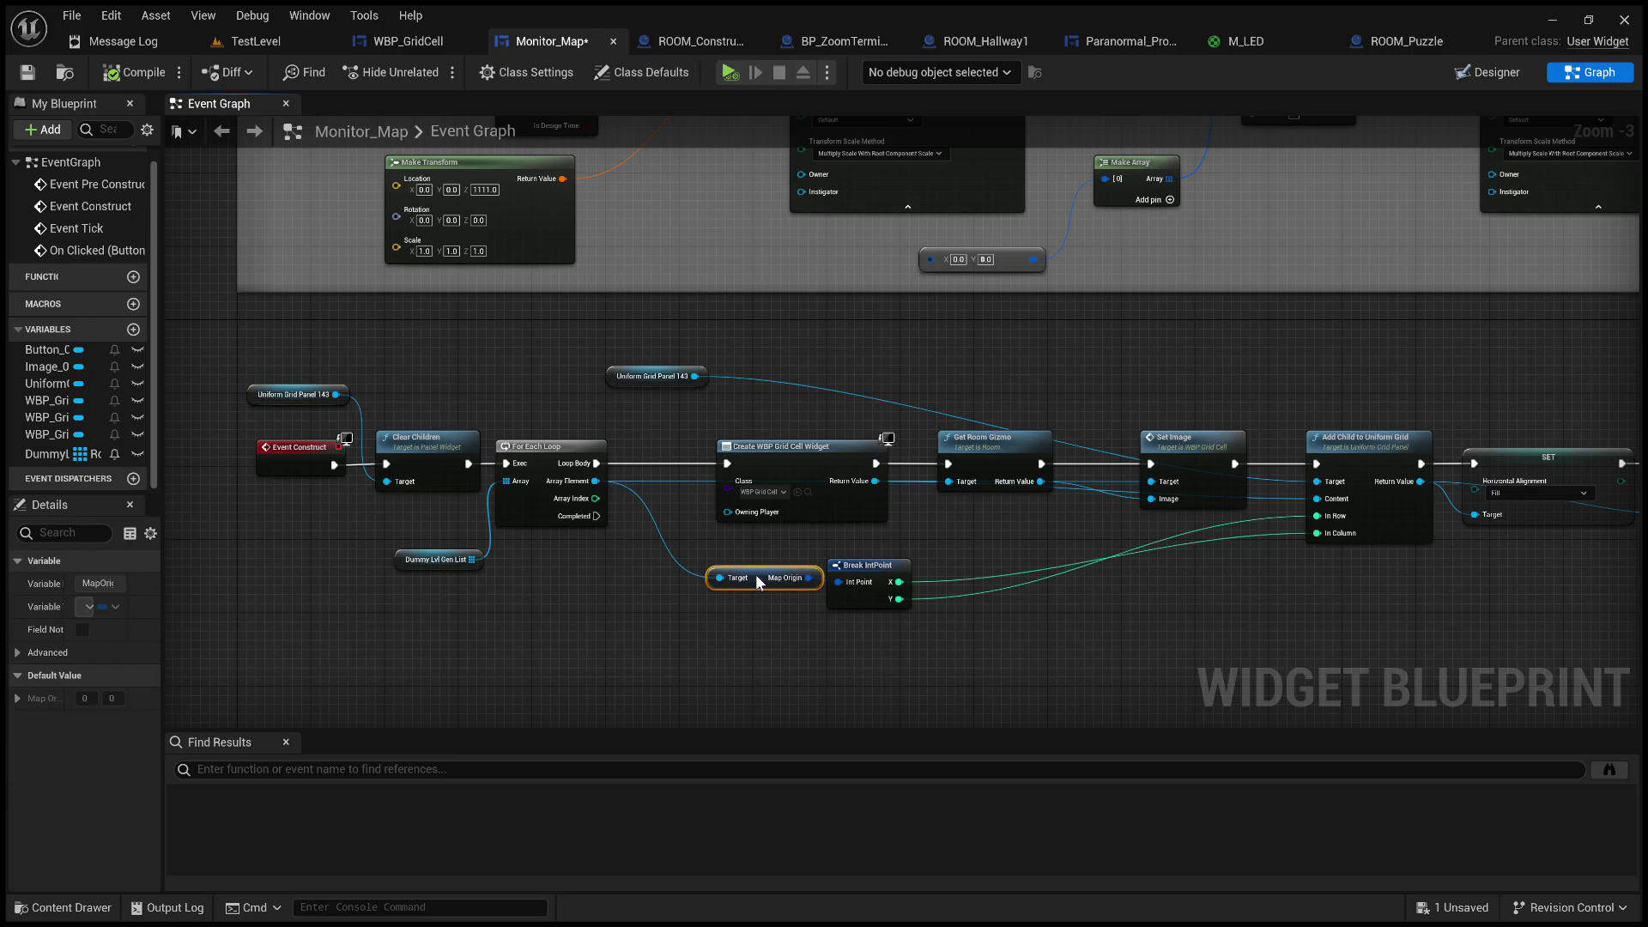
{"action": "left_click_drag", "start_coordinate": [590, 678], "coordinate": [256, 391]}
{"action": "left_click_drag", "start_coordinate": [300, 456], "coordinate": [383, 457]}
- Slide the Get Room Gizmo, Set Image, Add Child and SET nodes left to close gaps
{"action": "left_click_drag", "start_coordinate": [653, 573], "coordinate": [388, 554]}
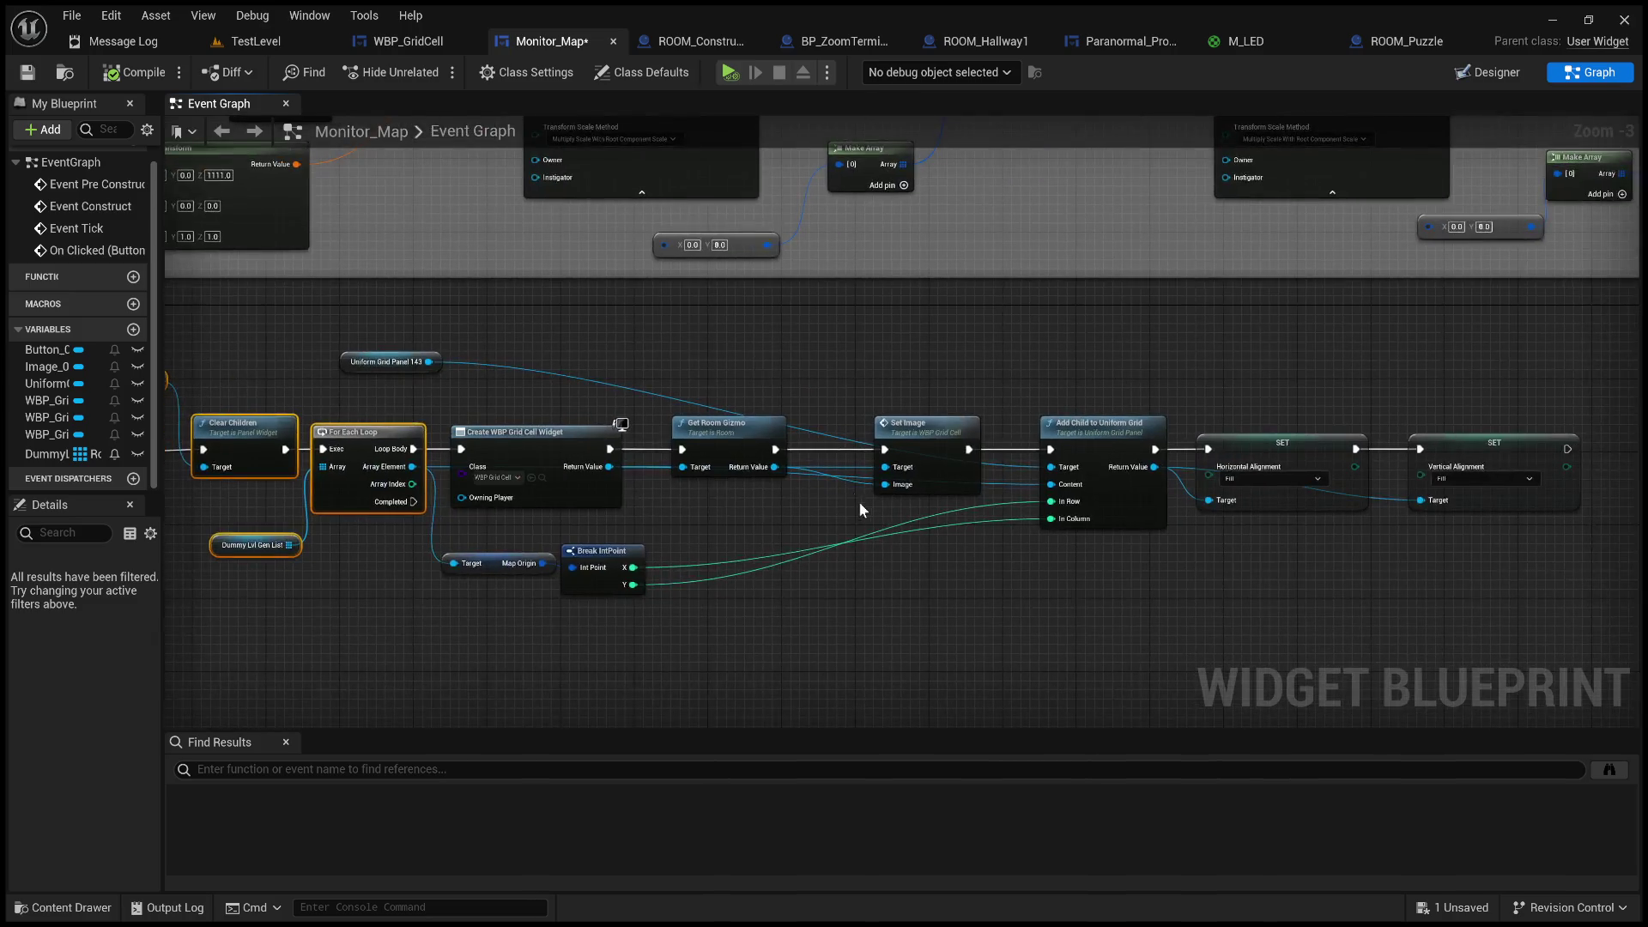
{"action": "left_click_drag", "start_coordinate": [733, 433], "coordinate": [703, 432]}
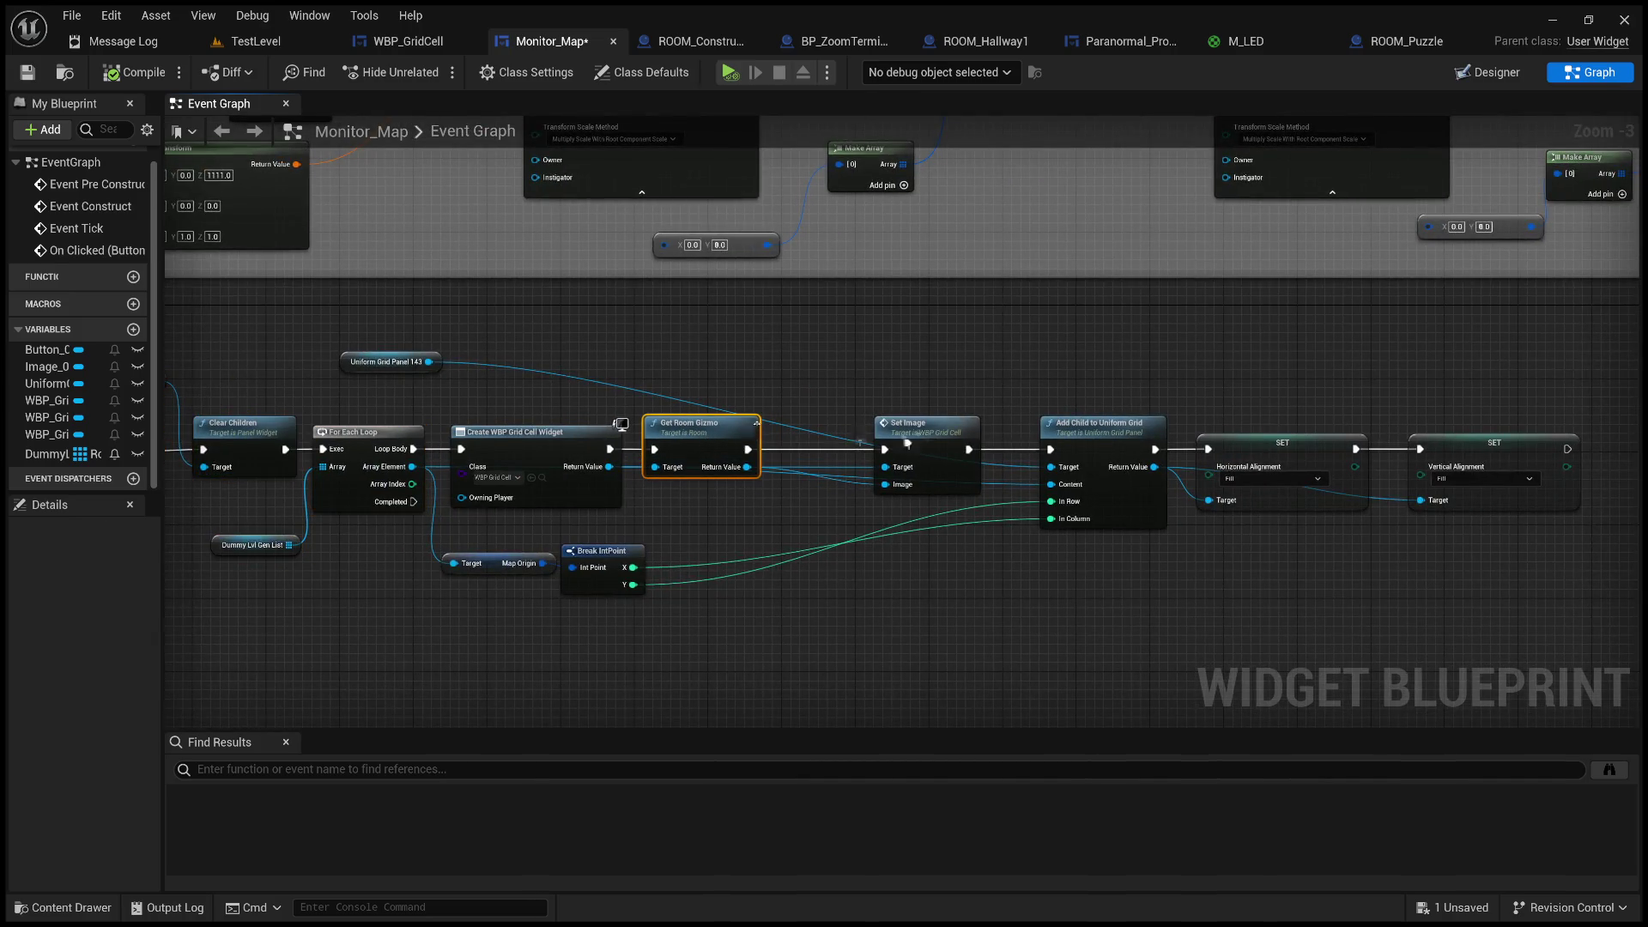
{"action": "left_click_drag", "start_coordinate": [931, 431], "coordinate": [847, 426]}
{"action": "mouse_move", "coordinate": [1358, 546]}
{"action": "left_mouse_down"}
{"action": "mouse_move", "coordinate": [1111, 490]}
{"action": "mouse_move", "coordinate": [788, 355]}
{"action": "mouse_move", "coordinate": [712, 350]}
{"action": "left_mouse_up"}
{"action": "left_click", "coordinate": [711, 350]}
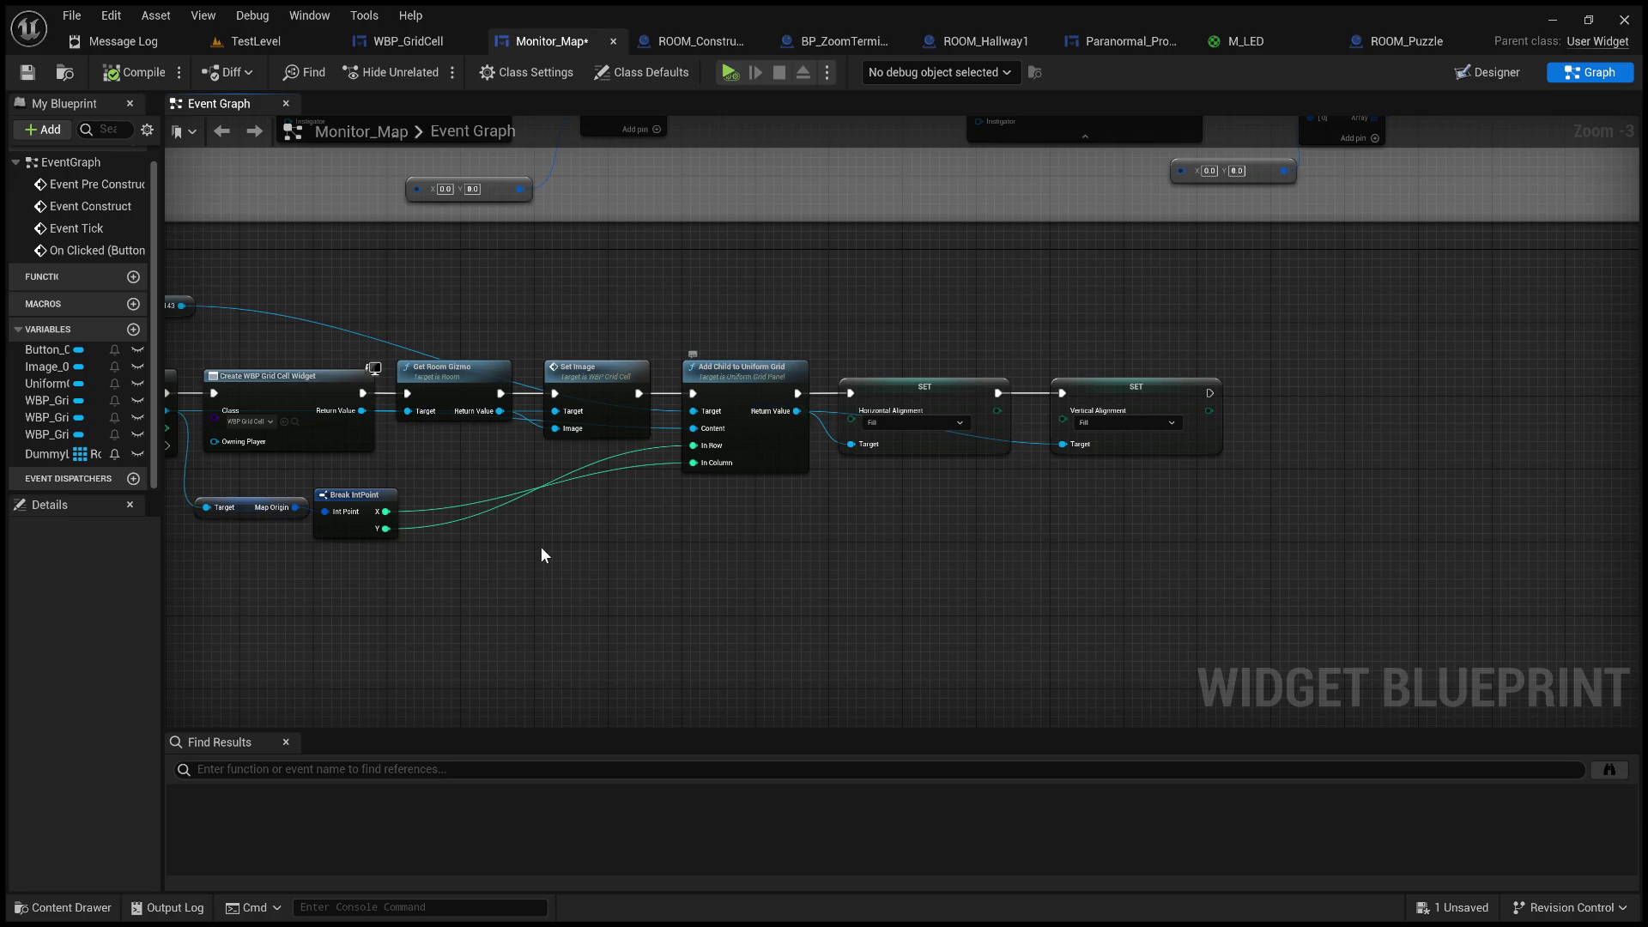
- Compile and save the Monitor_Map blueprint with the compacted spawning chain
{"action": "left_click_drag", "start_coordinate": [545, 552], "coordinate": [758, 515]}
{"action": "scroll", "coordinate": [758, 516], "scroll_direction": "up", "scroll_amount": 1}
{"action": "scroll", "coordinate": [759, 510], "scroll_direction": "up", "scroll_amount": 2}
{"action": "left_click_drag", "start_coordinate": [598, 312], "coordinate": [791, 519]}
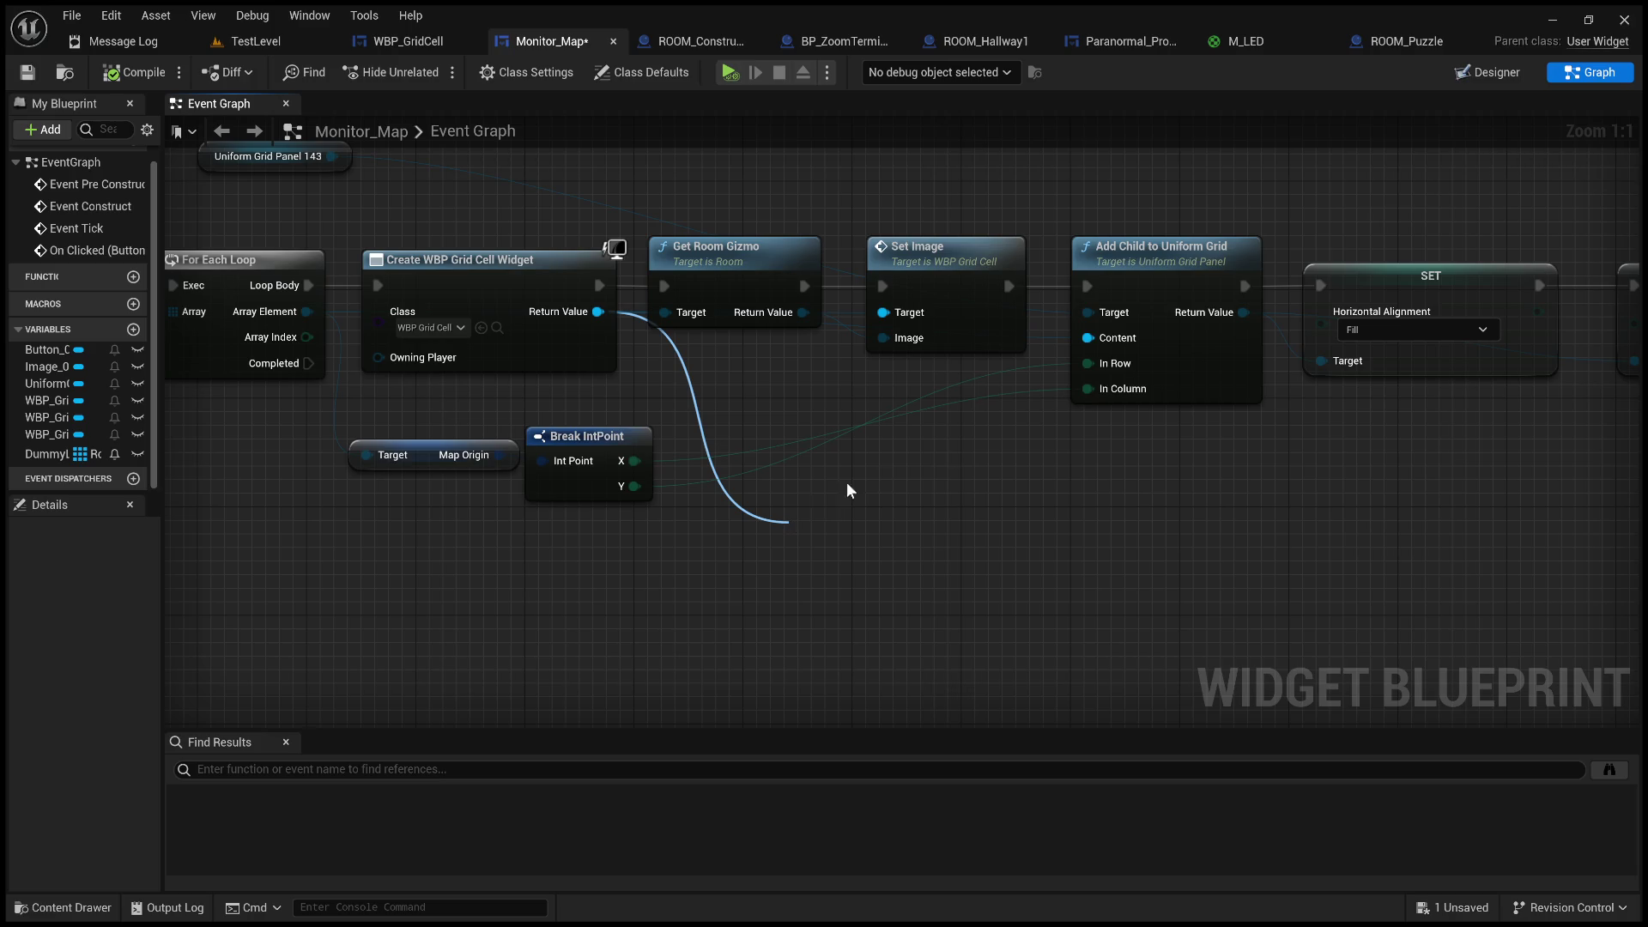
{"action": "key", "text": "Escape"}
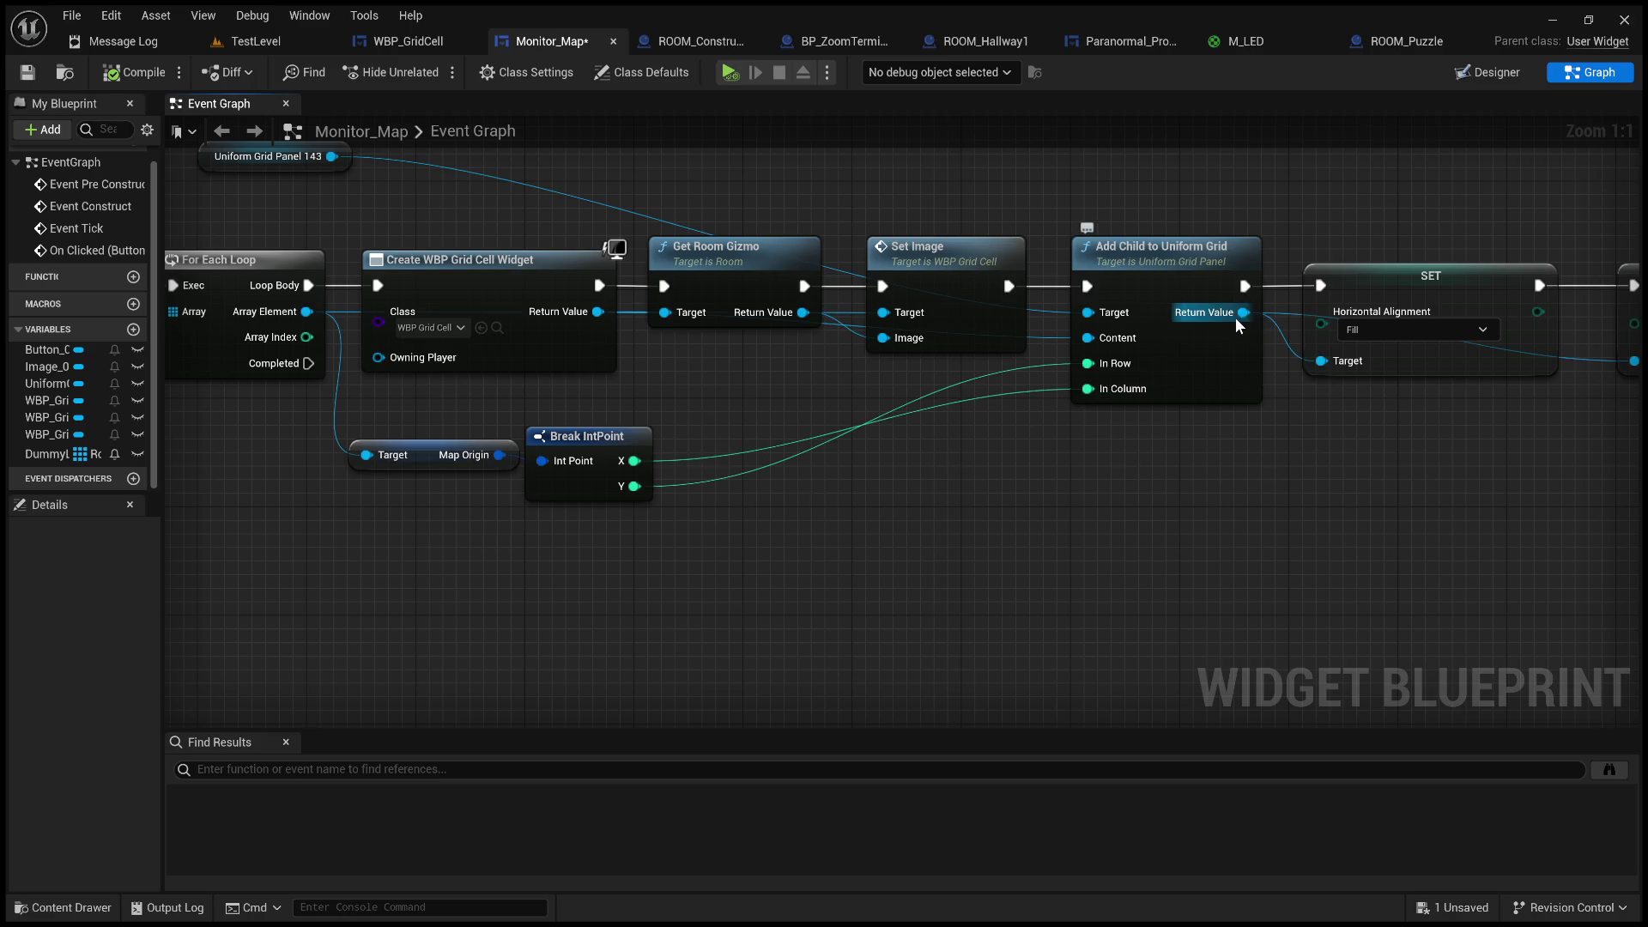
{"action": "left_click", "coordinate": [108, 75]}
{"action": "key", "text": "ctrl+s"}
{"action": "scroll", "coordinate": [929, 502], "scroll_direction": "down", "scroll_amount": 3}
{"action": "left_click_drag", "start_coordinate": [930, 502], "coordinate": [886, 507]}
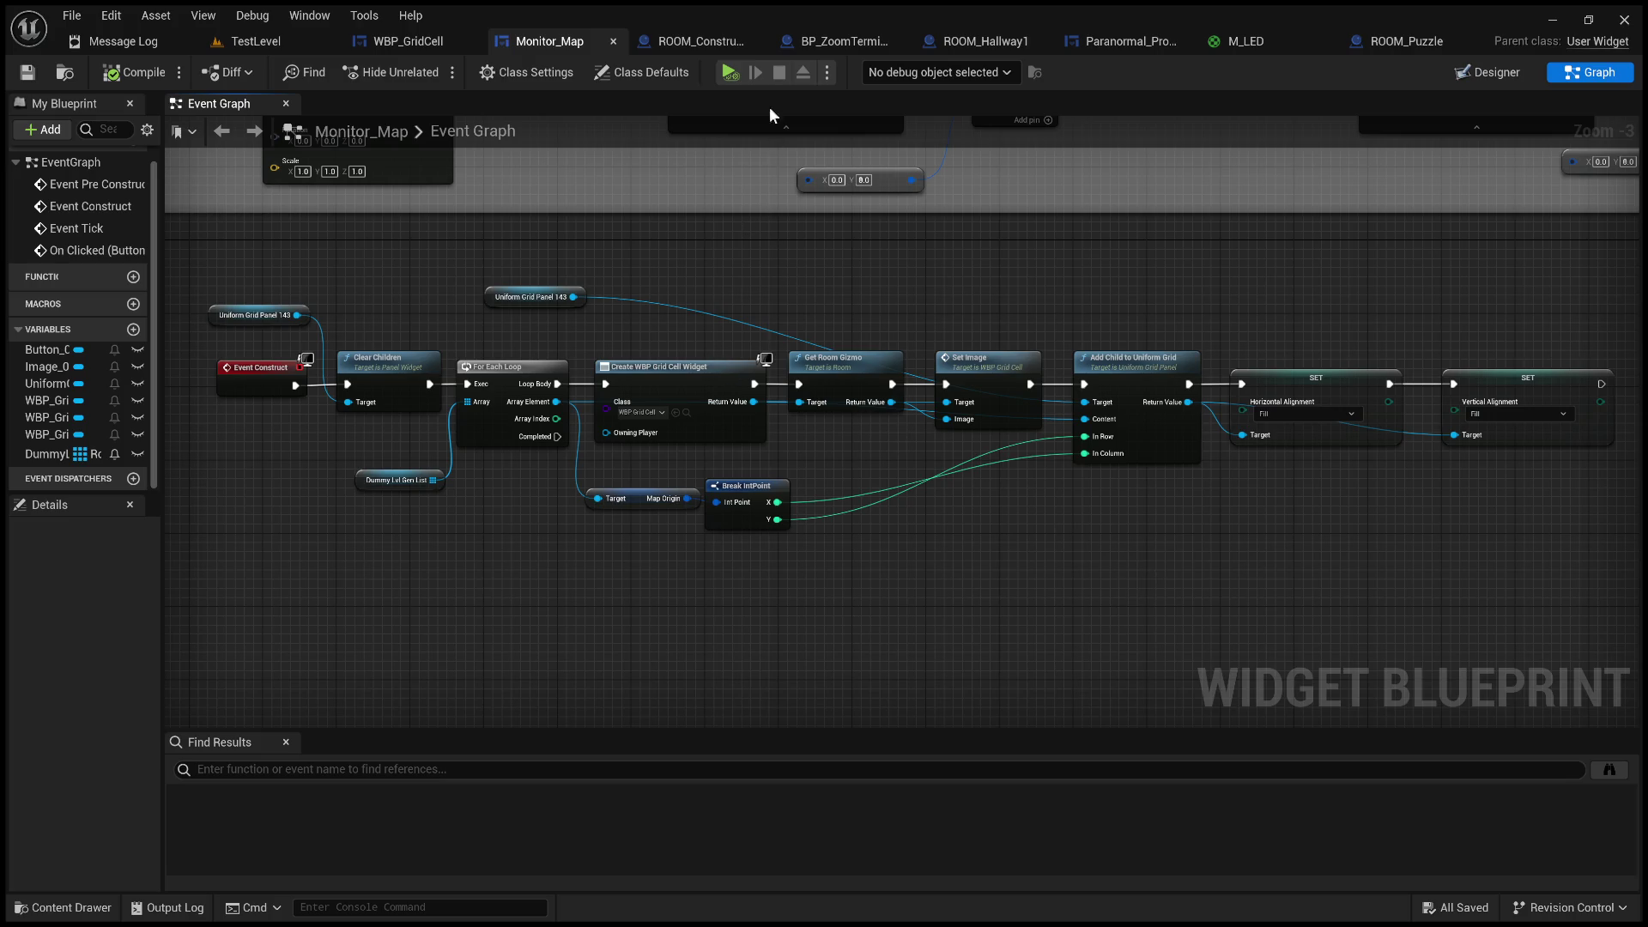
- Resize Image_19 in WBP_GridCell's Designer from 32 × 32 to 64 × 64
{"action": "left_click", "coordinate": [409, 41]}
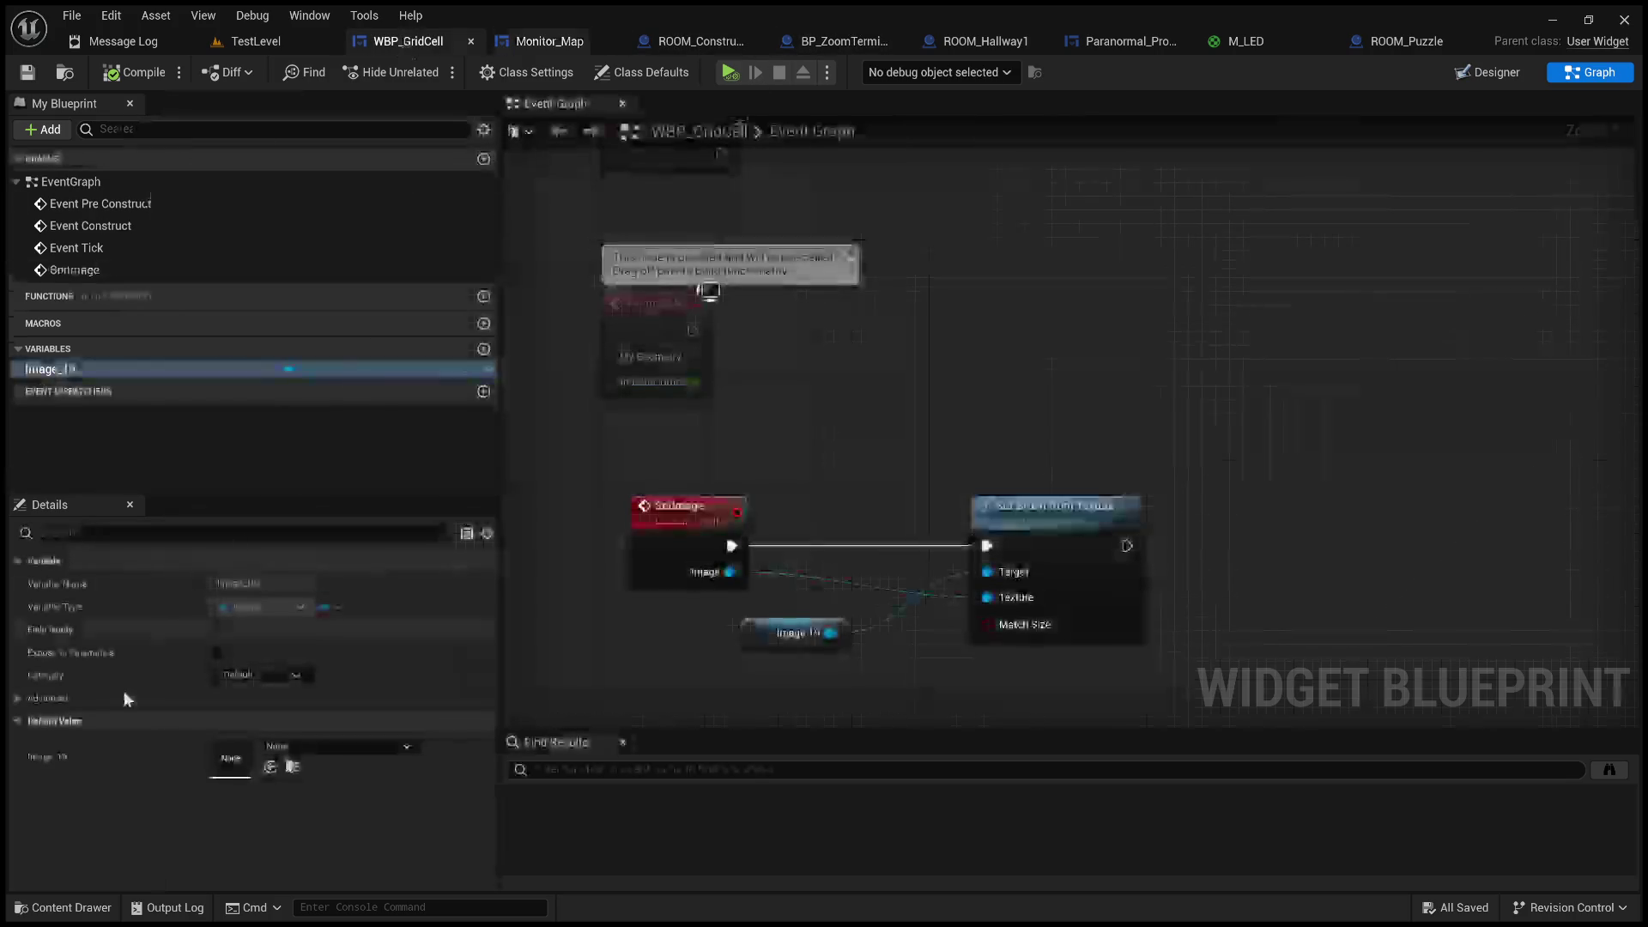
{"action": "left_click", "coordinate": [1456, 76]}
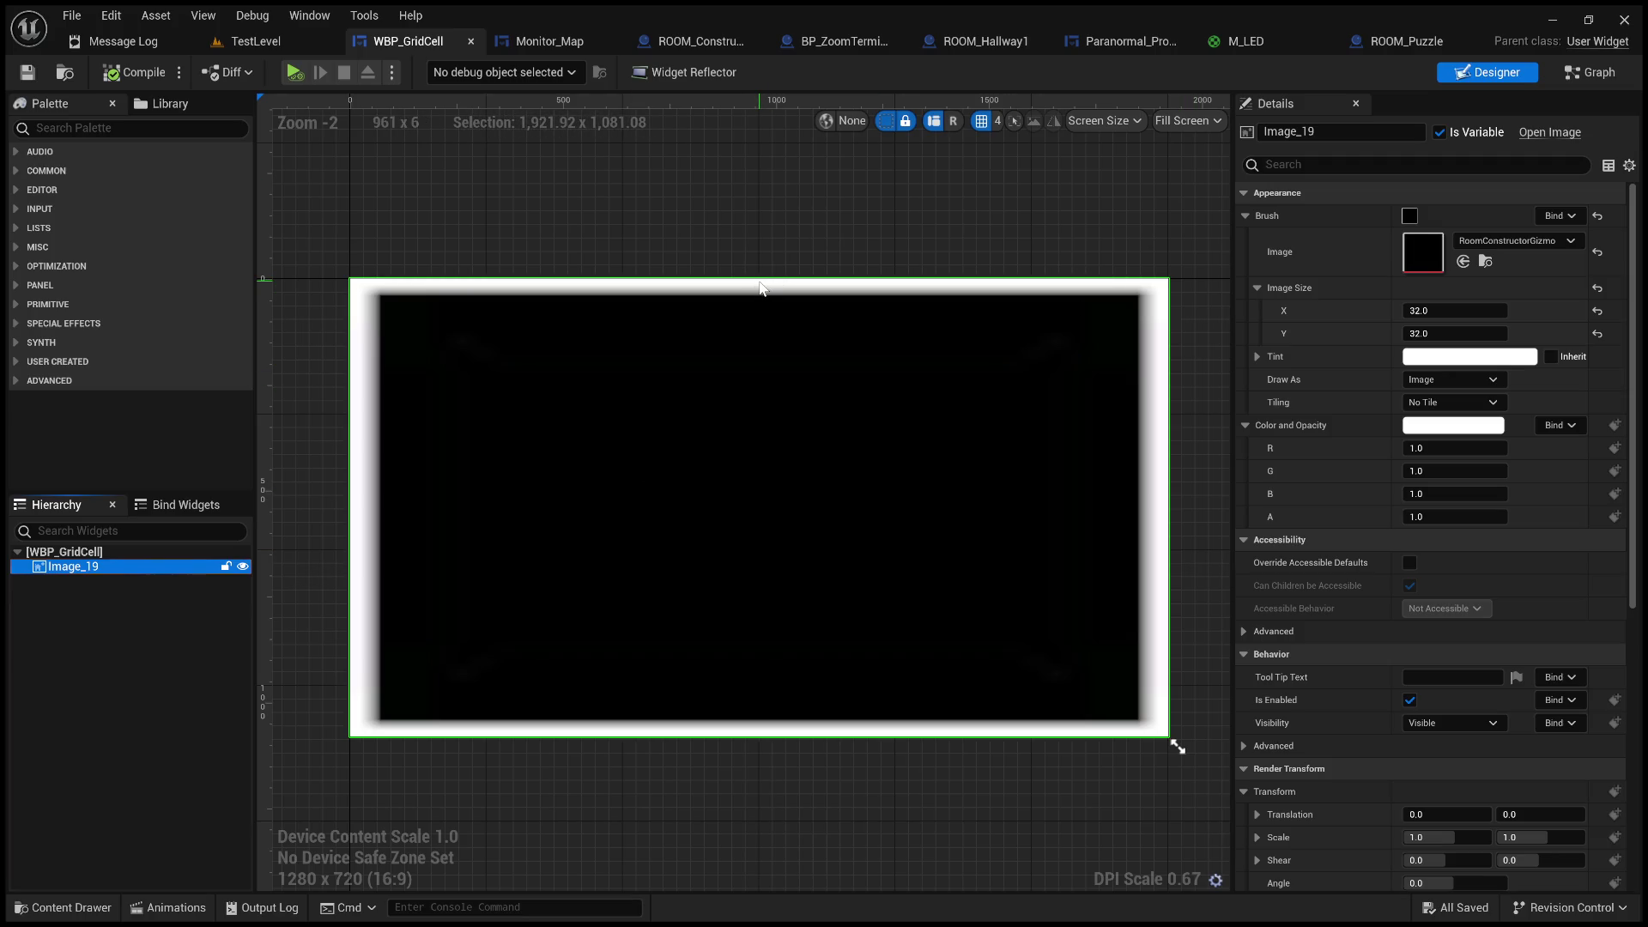
{"action": "left_click", "coordinate": [1449, 316]}
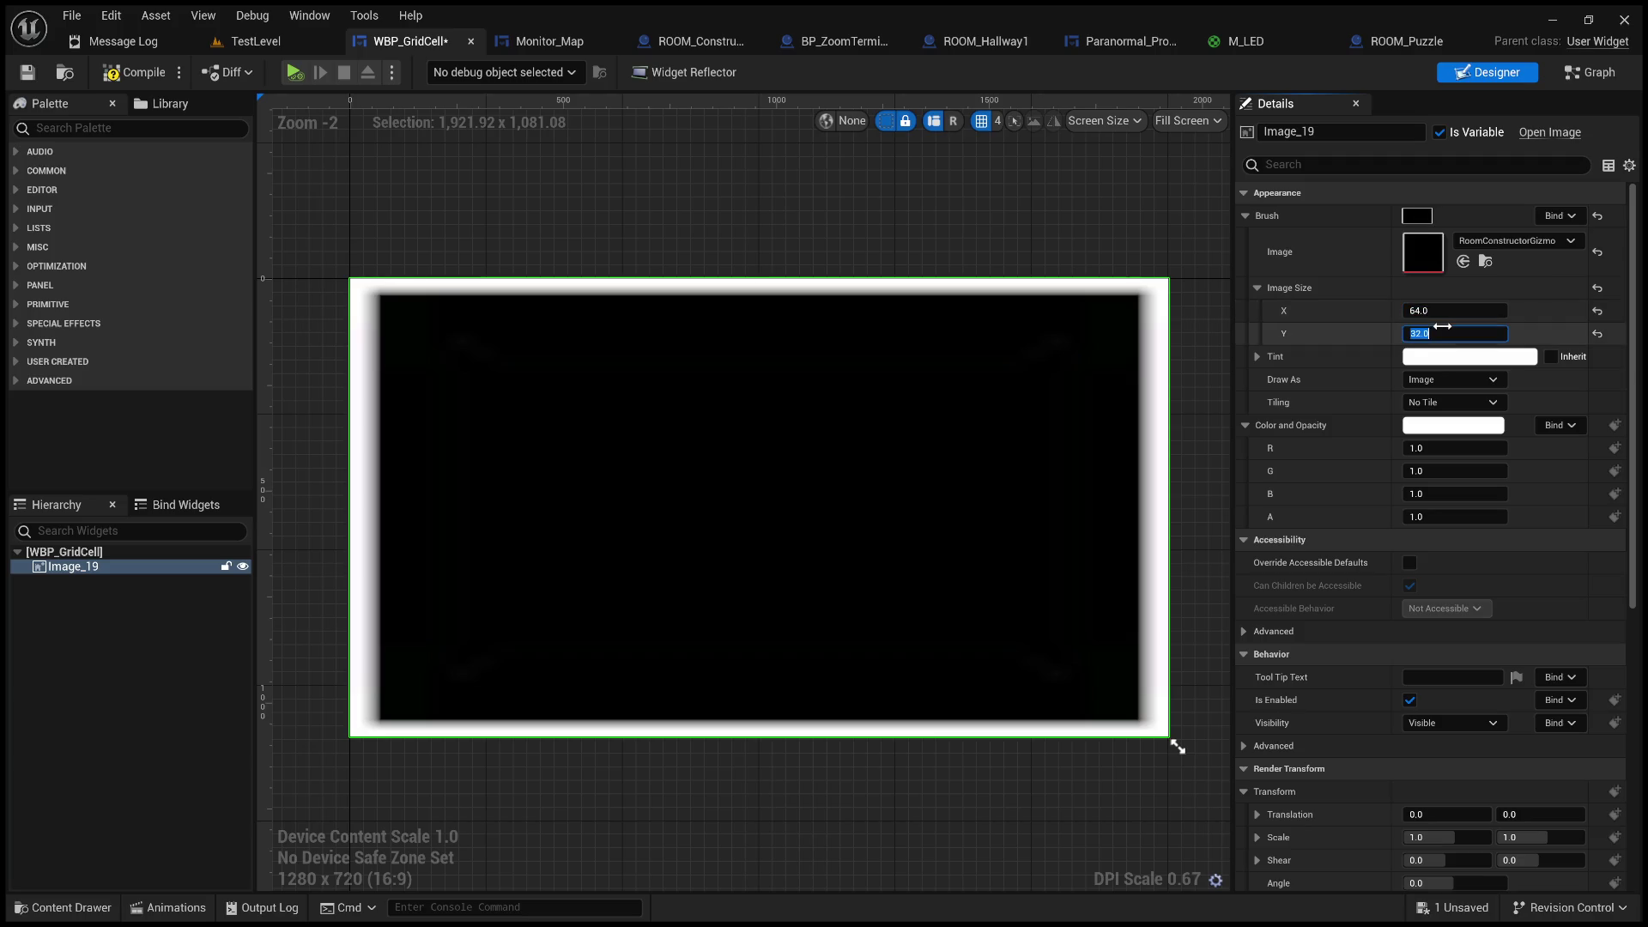
{"action": "type", "text": "64"}
{"action": "left_click", "coordinate": [1093, 192]}
{"action": "left_click", "coordinate": [1084, 312]}
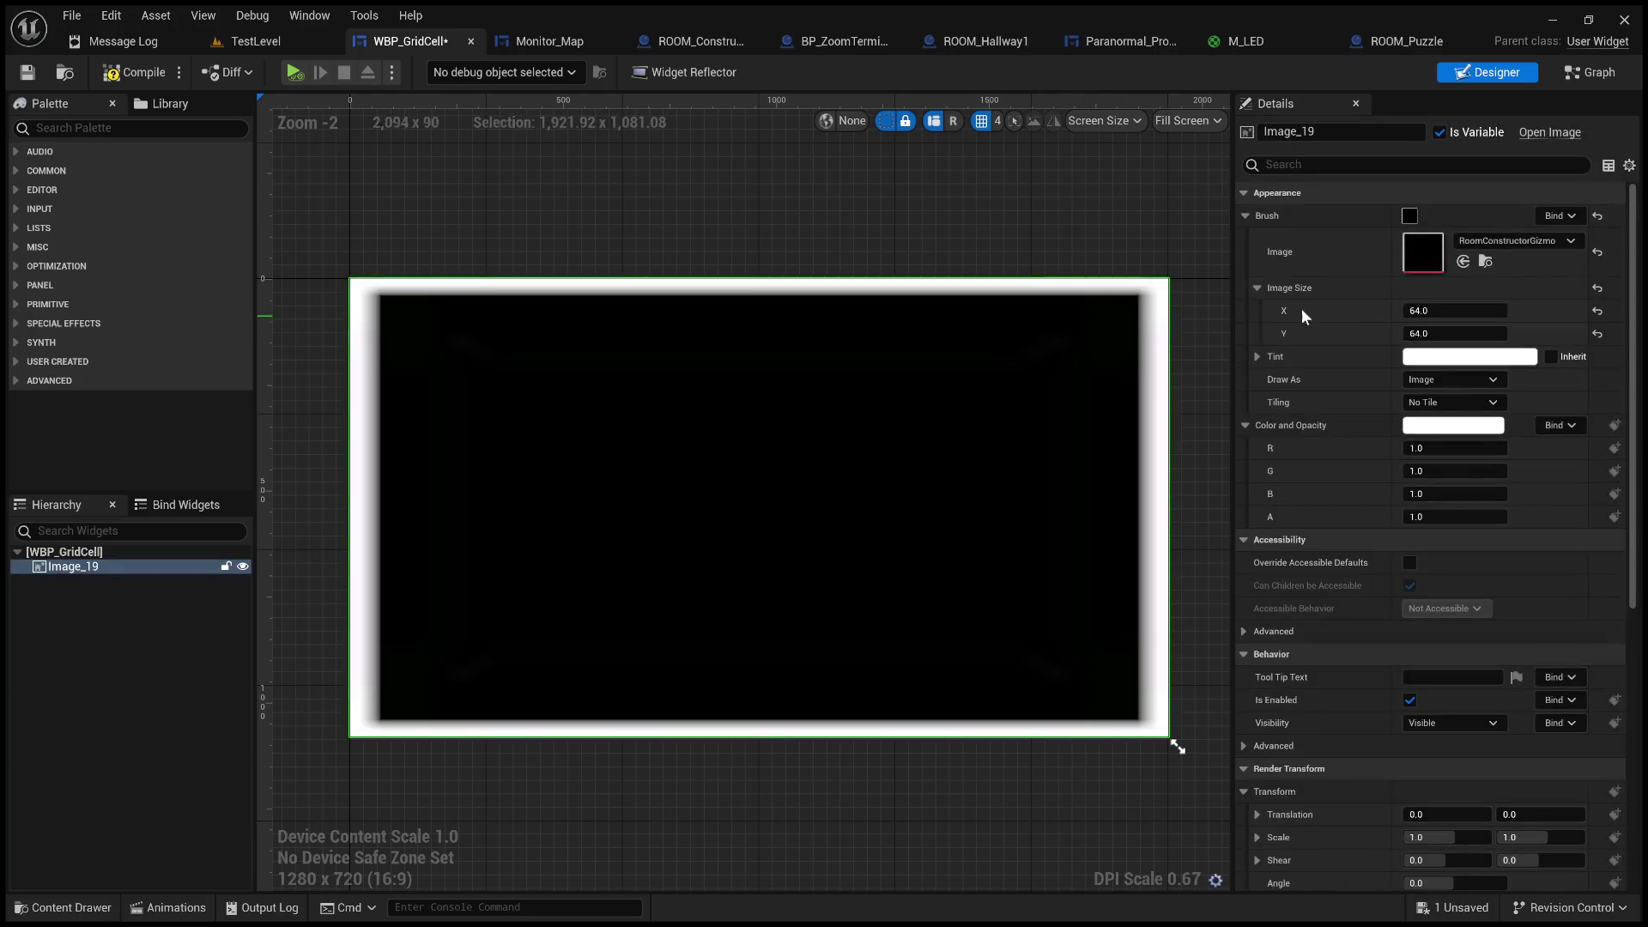
- Playtest TestLevel, then compile and save WBP_GridCell
{"action": "left_click", "coordinate": [244, 39]}
{"action": "left_click", "coordinate": [414, 72]}
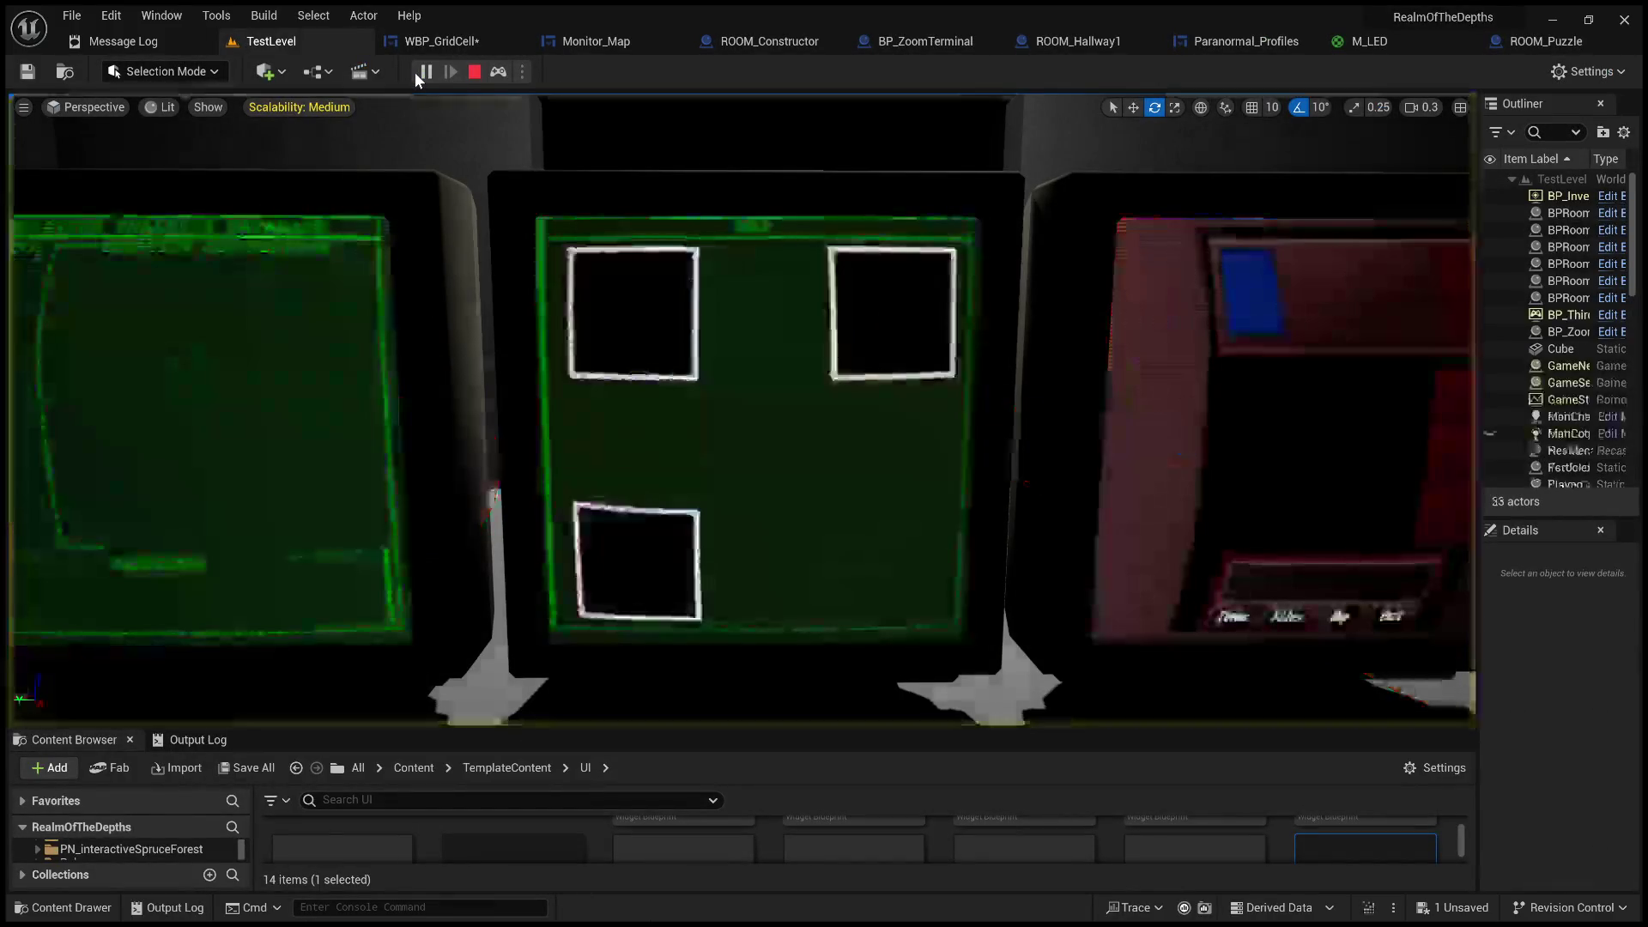
{"action": "left_click", "coordinate": [477, 76]}
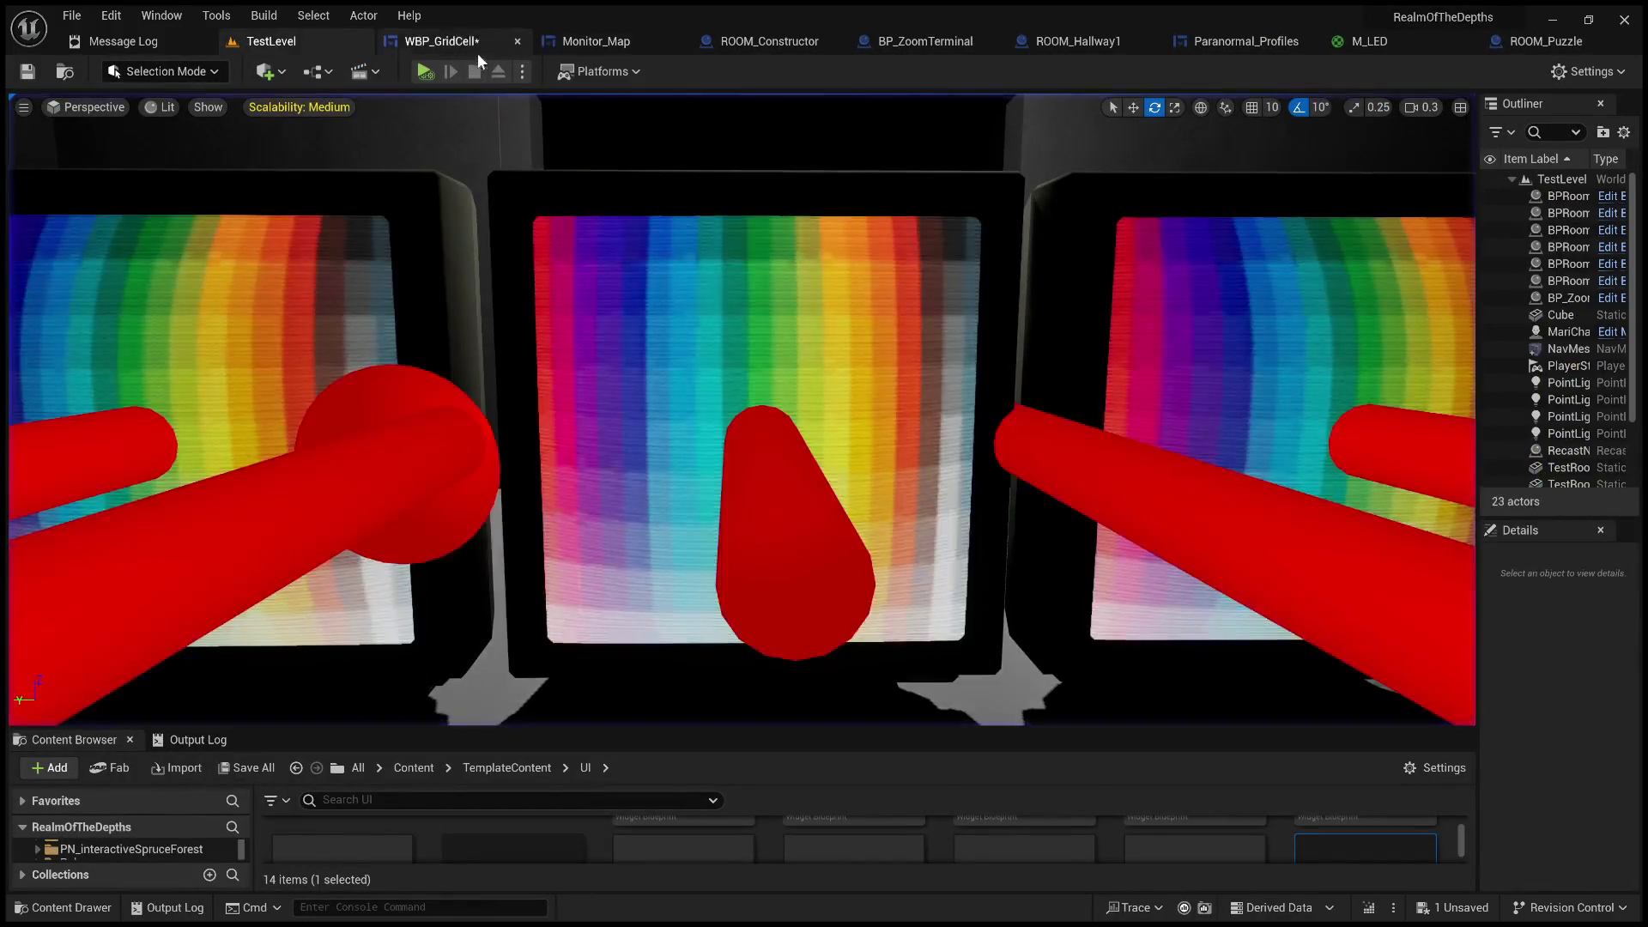
{"action": "left_click", "coordinate": [455, 41]}
{"action": "left_click", "coordinate": [25, 74]}
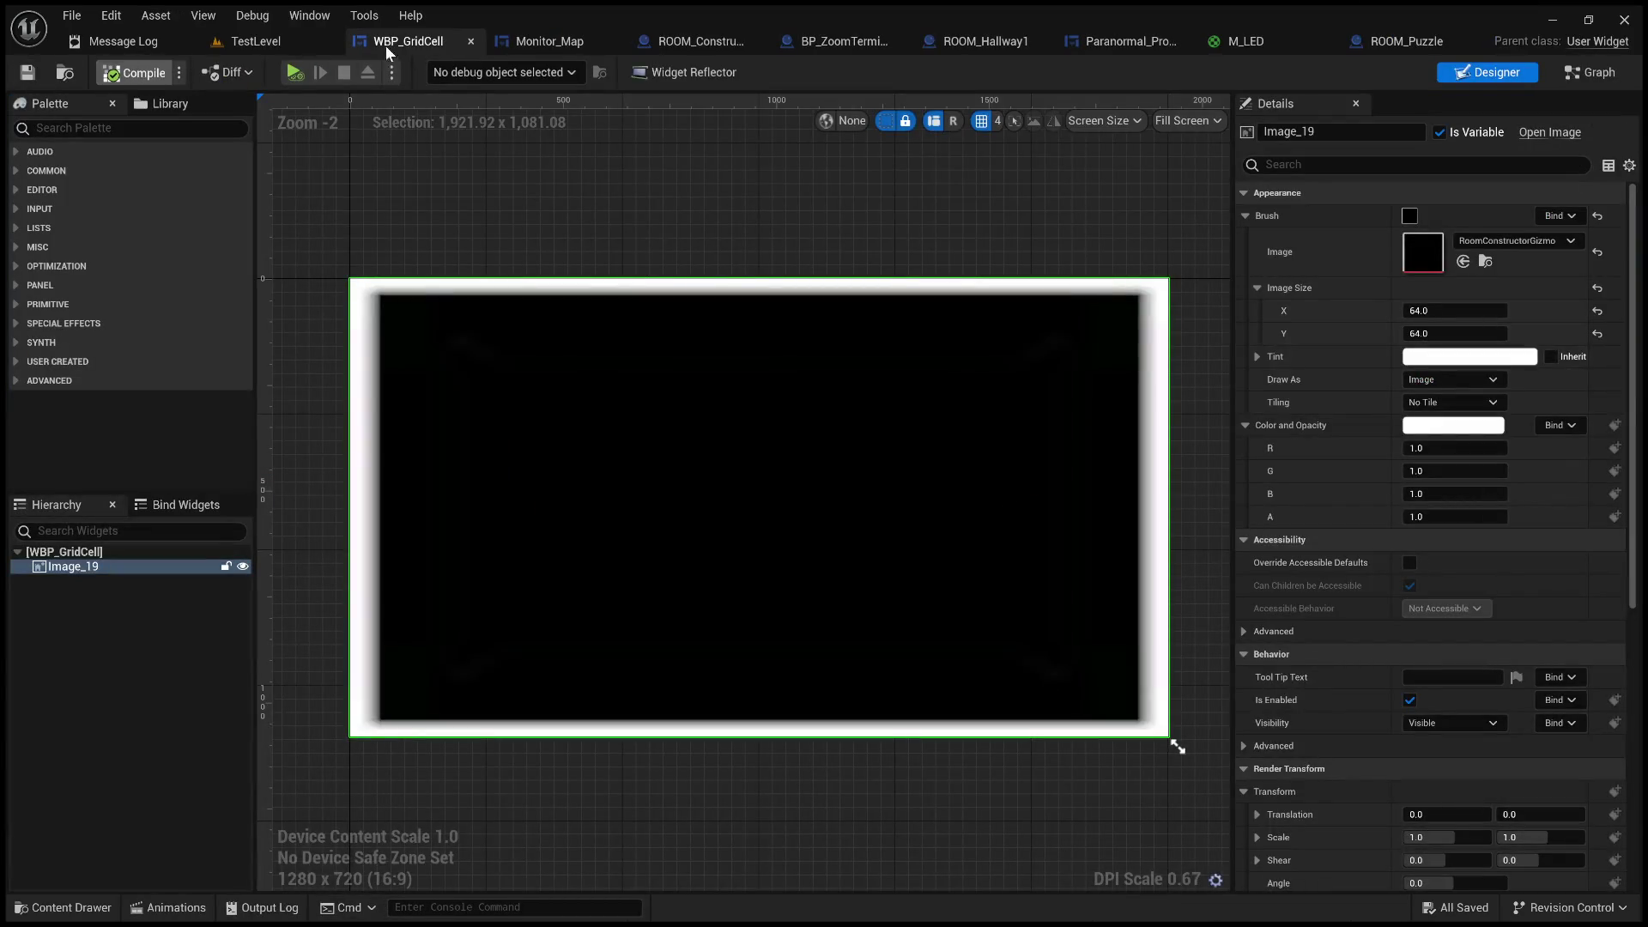
- Playtest TestLevel again and check the Monitor_Map event graph
{"action": "left_click", "coordinate": [249, 42]}
{"action": "left_click", "coordinate": [415, 70]}
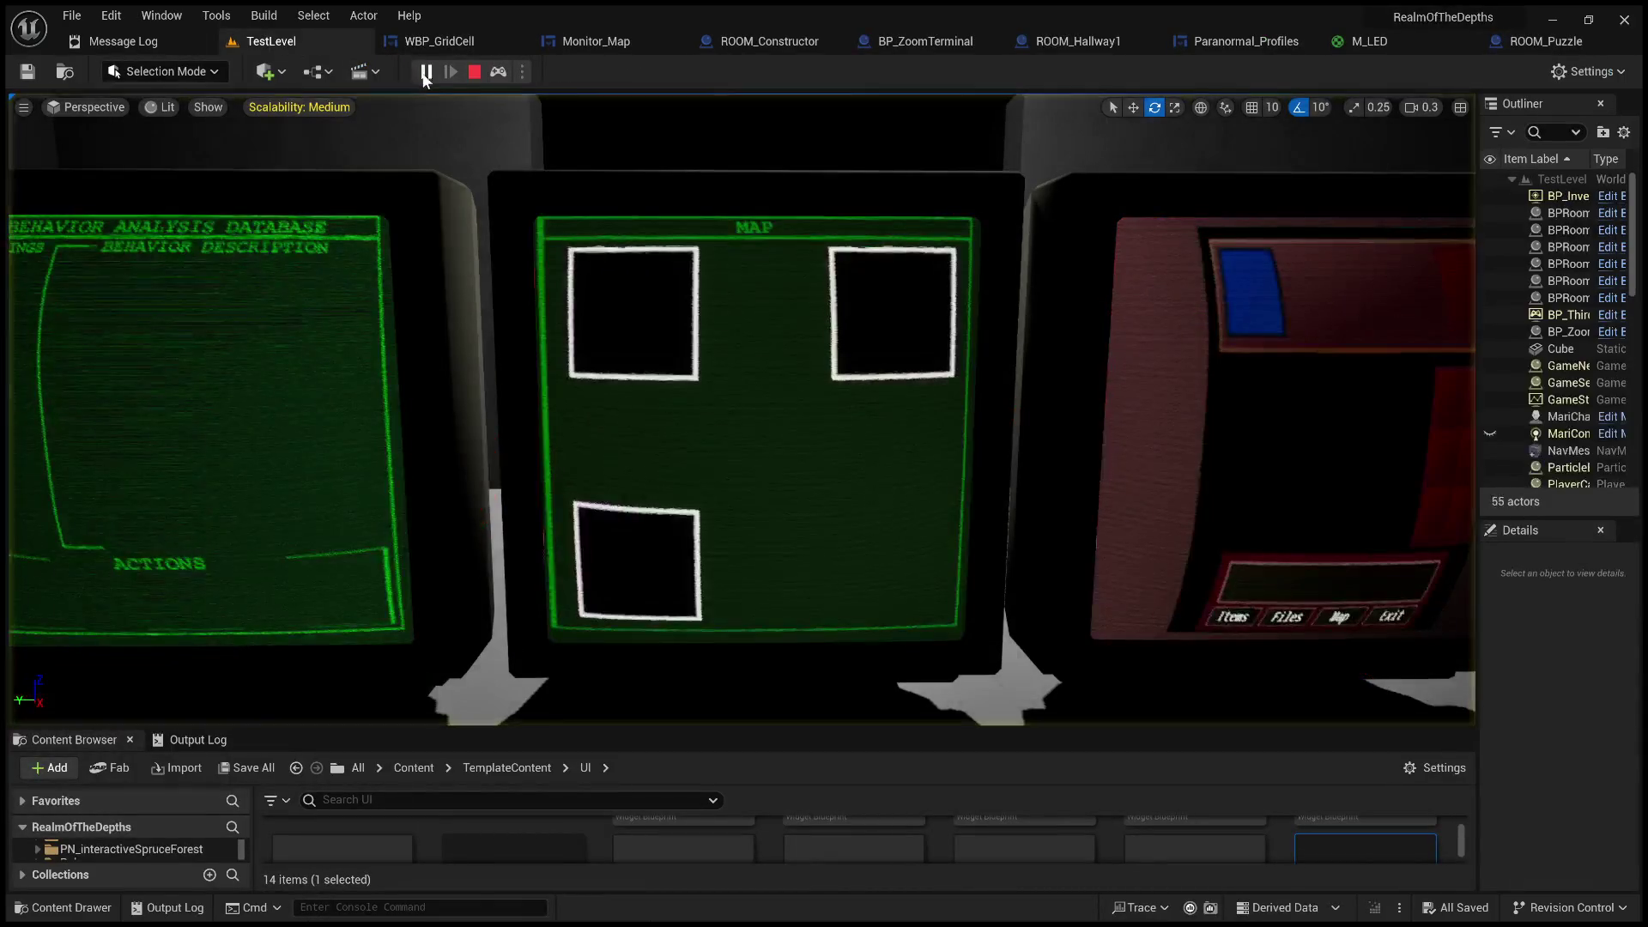
{"action": "left_click", "coordinate": [475, 74]}
{"action": "left_click", "coordinate": [625, 36]}
{"action": "scroll", "coordinate": [849, 268], "scroll_direction": "up", "scroll_amount": 3}
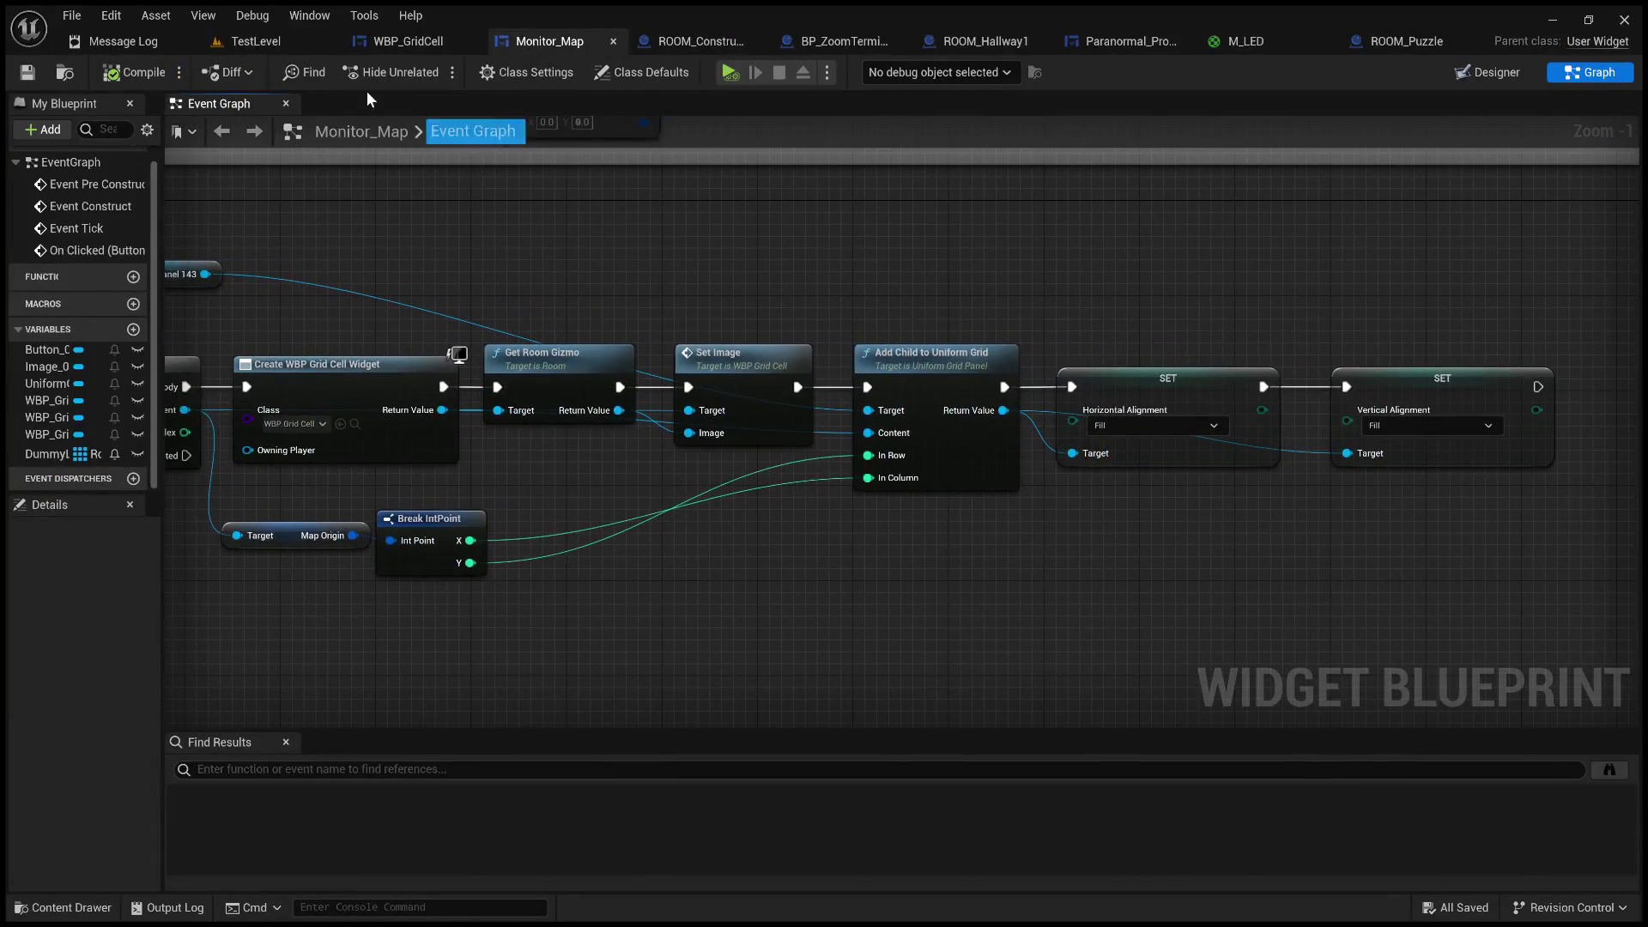
- Set Image_19's size back to 32 × 32 and compile and save WBP_GridCell
{"action": "left_click", "coordinate": [404, 41]}
{"action": "left_click", "coordinate": [1430, 310]}
{"action": "type", "text": "32"}
{"action": "left_click", "coordinate": [1440, 335]}
{"action": "type", "text": "32"}
{"action": "key", "text": "Return"}
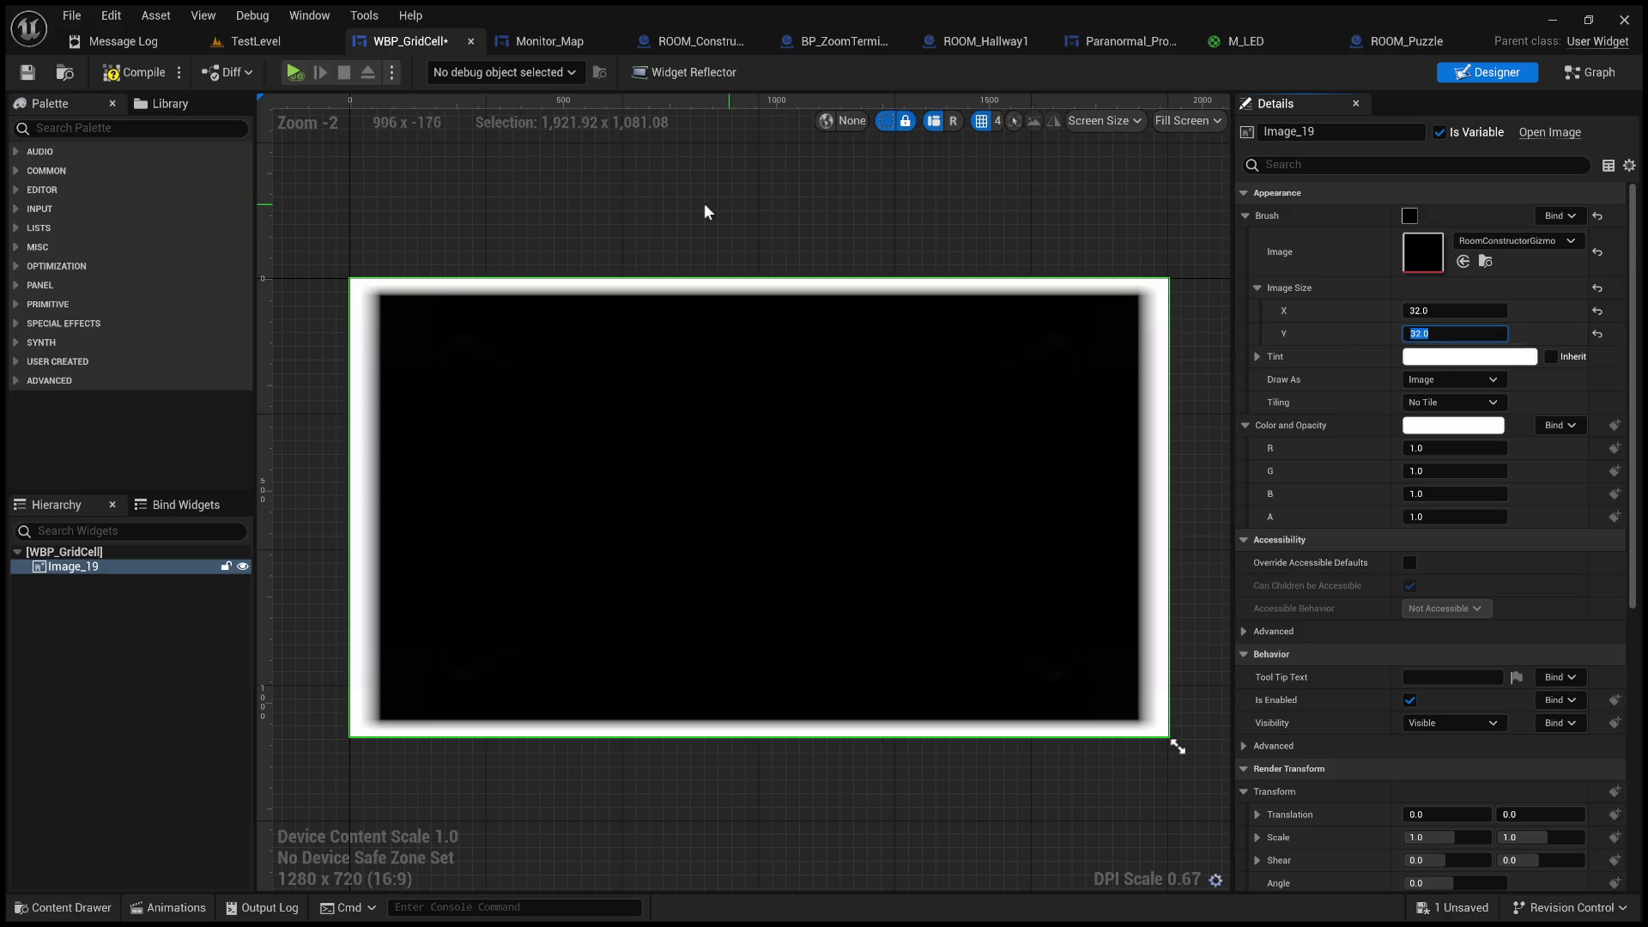
{"action": "left_click", "coordinate": [129, 73]}
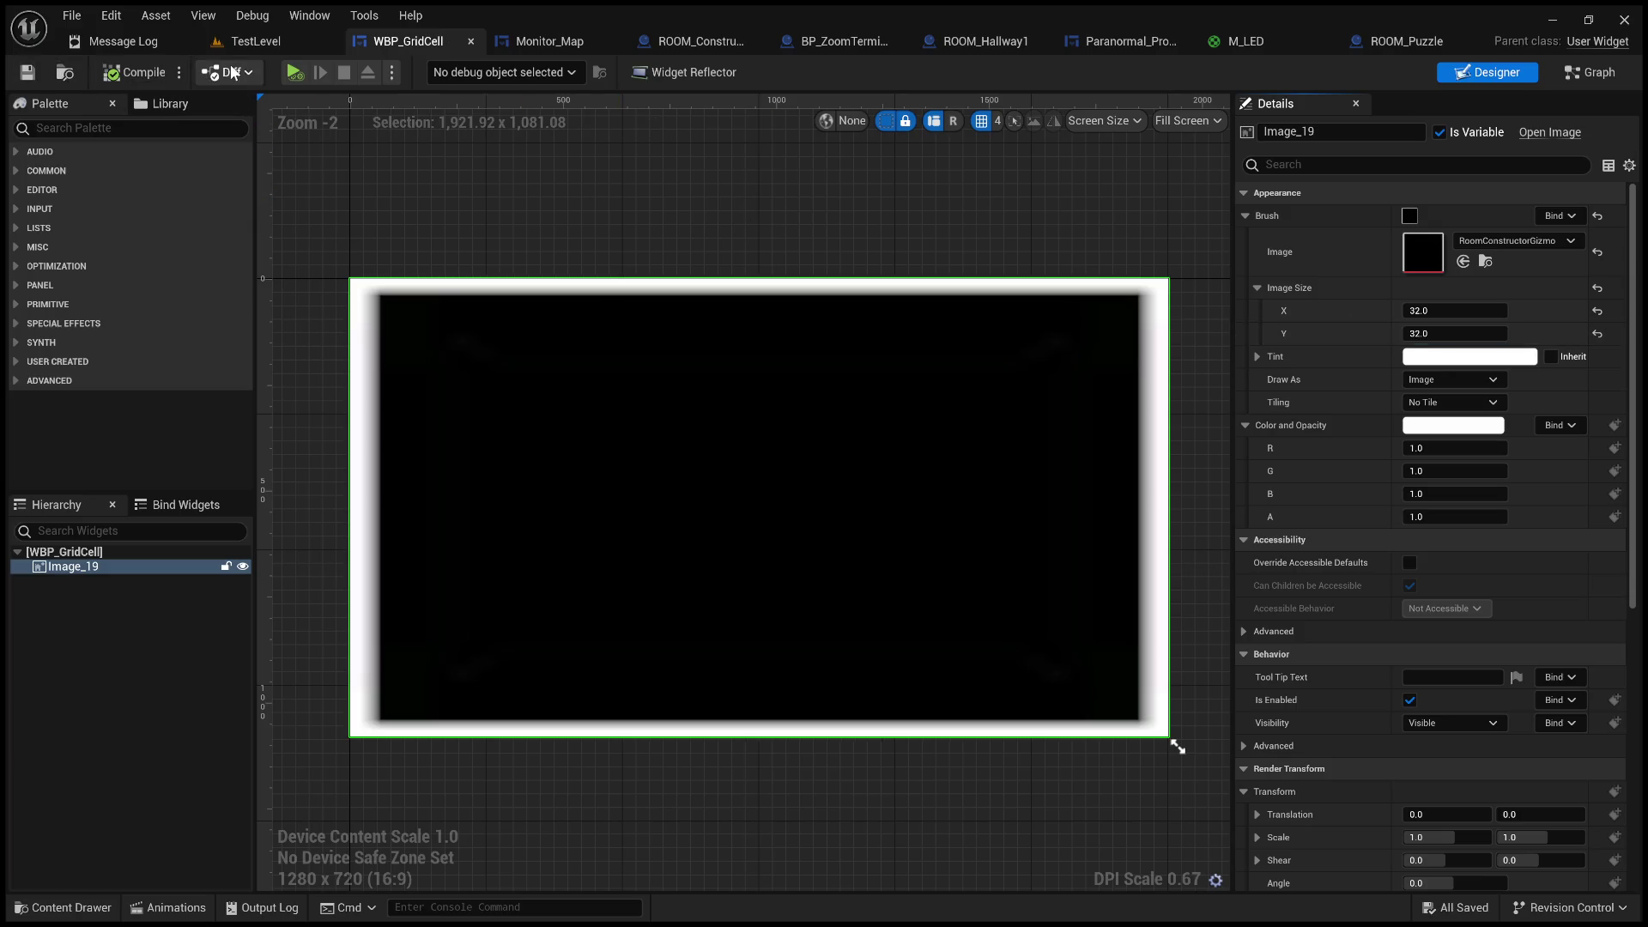
{"action": "left_click", "coordinate": [549, 43]}
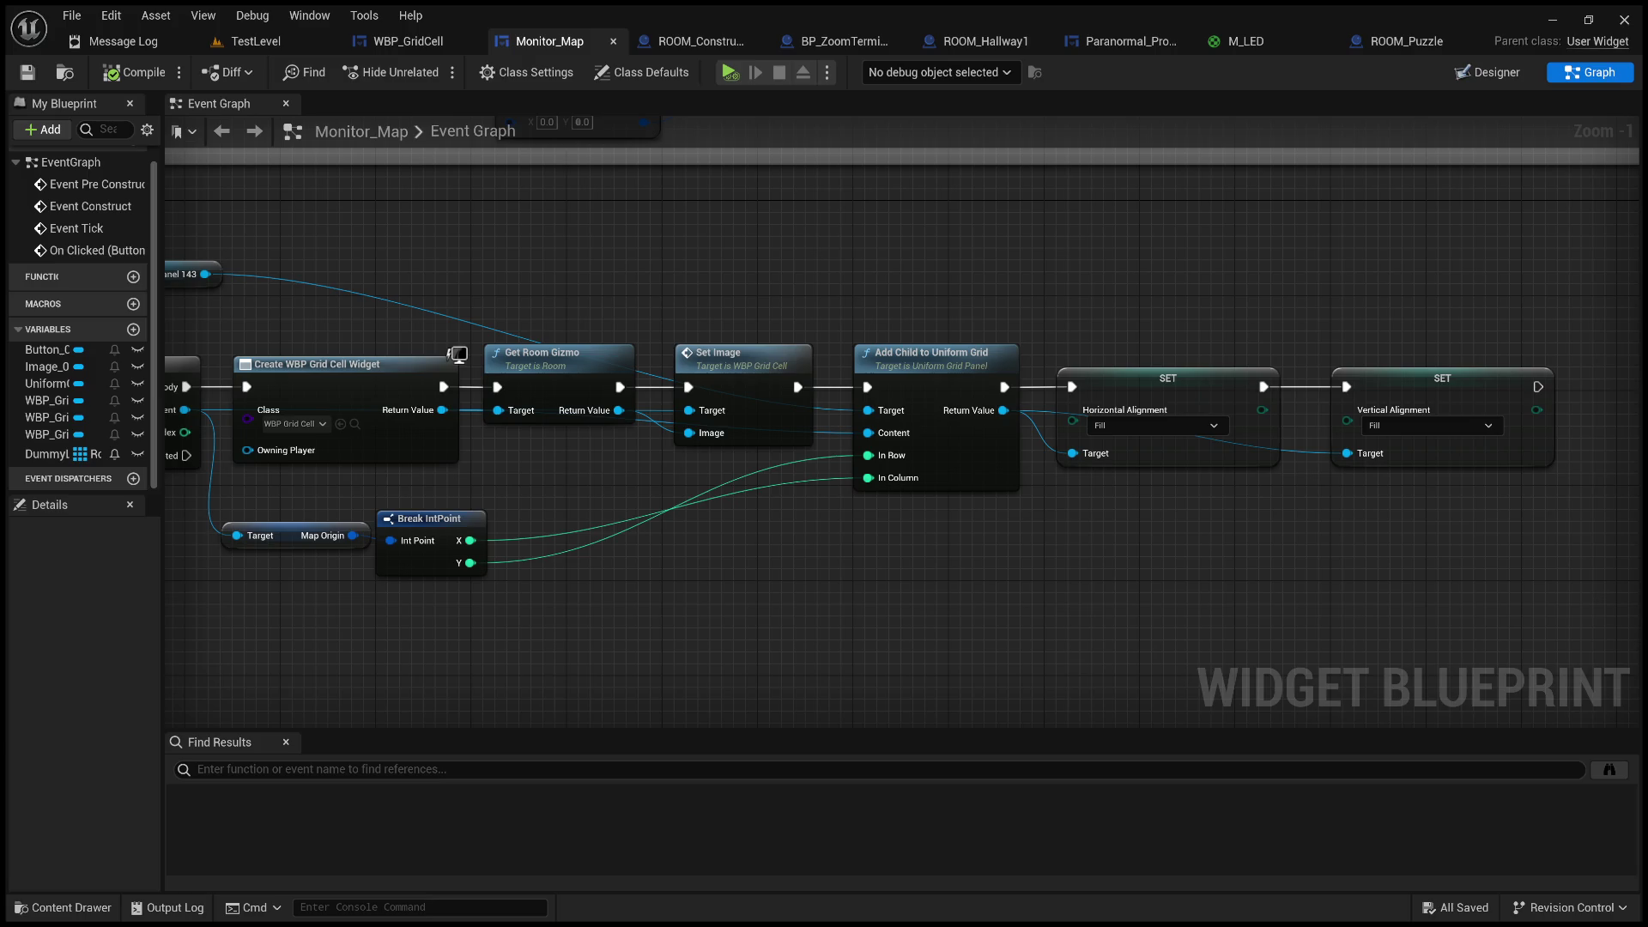
- Show Monitor_Map's Designer layout with its three-cell map grid preview
{"action": "left_click", "coordinate": [1487, 72]}
- Inspect the third grid cell's padding values in the Monitor_Map designer
{"action": "left_click", "coordinate": [120, 654]}
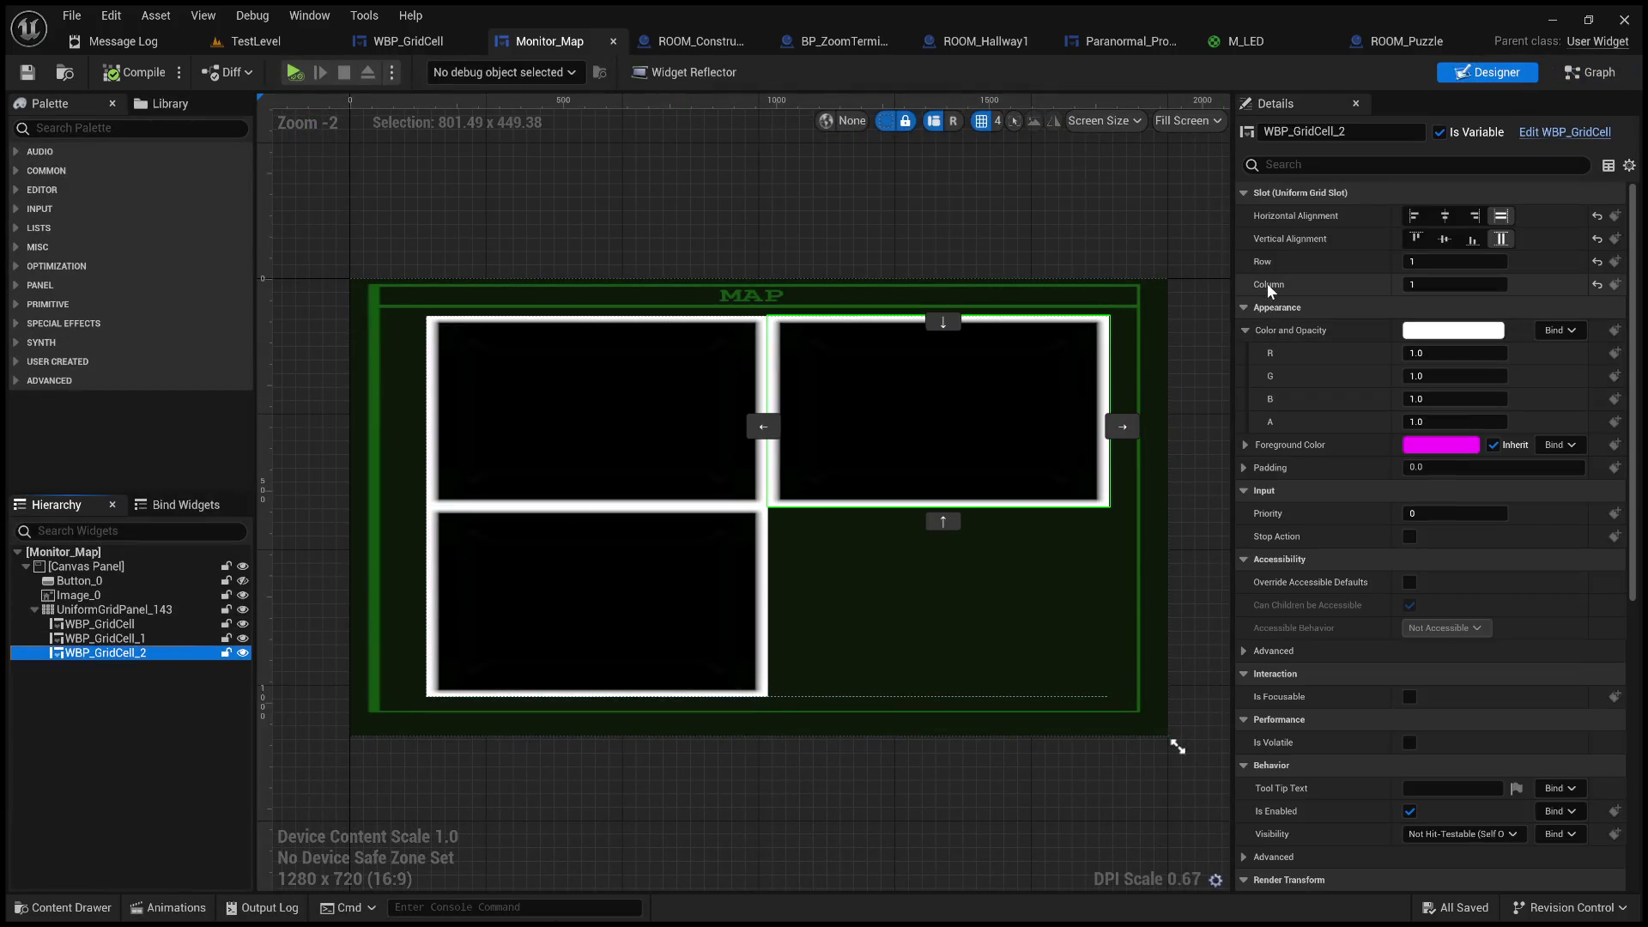
{"action": "left_click", "coordinate": [1248, 468]}
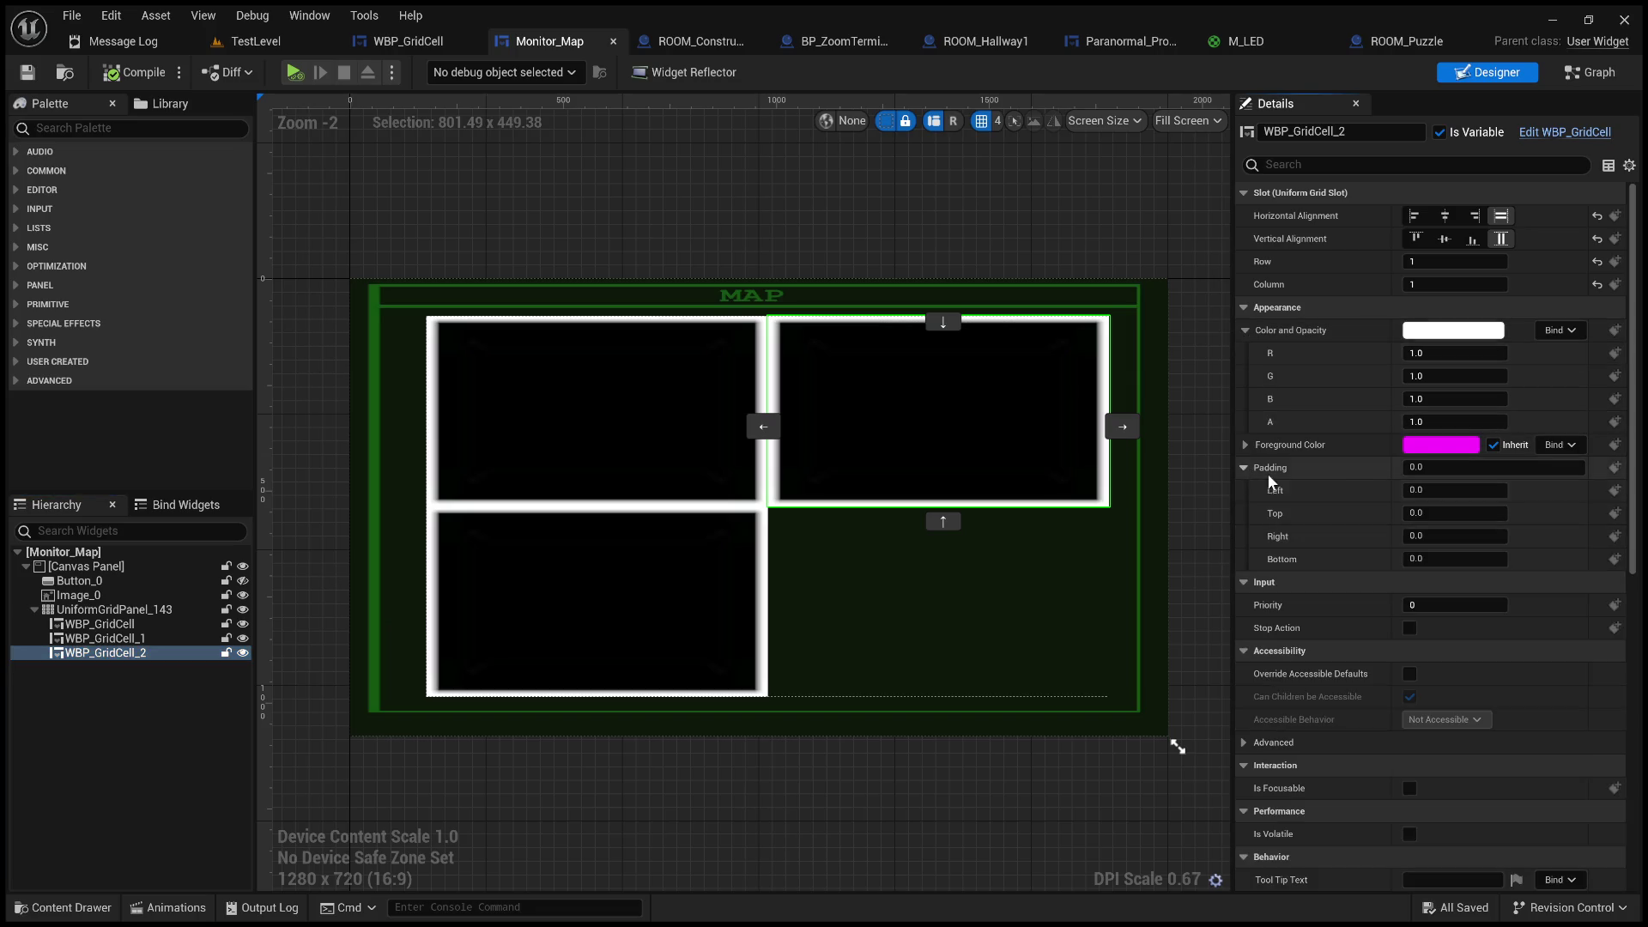
{"action": "left_click", "coordinate": [1592, 74]}
- Add a Set Padding node fed by Create WBP Grid Cell Widget's Return Value
{"action": "mouse_move", "coordinate": [744, 400]}
{"action": "left_mouse_down"}
{"action": "mouse_move", "coordinate": [831, 301]}
{"action": "mouse_move", "coordinate": [838, 267]}
{"action": "left_mouse_up"}
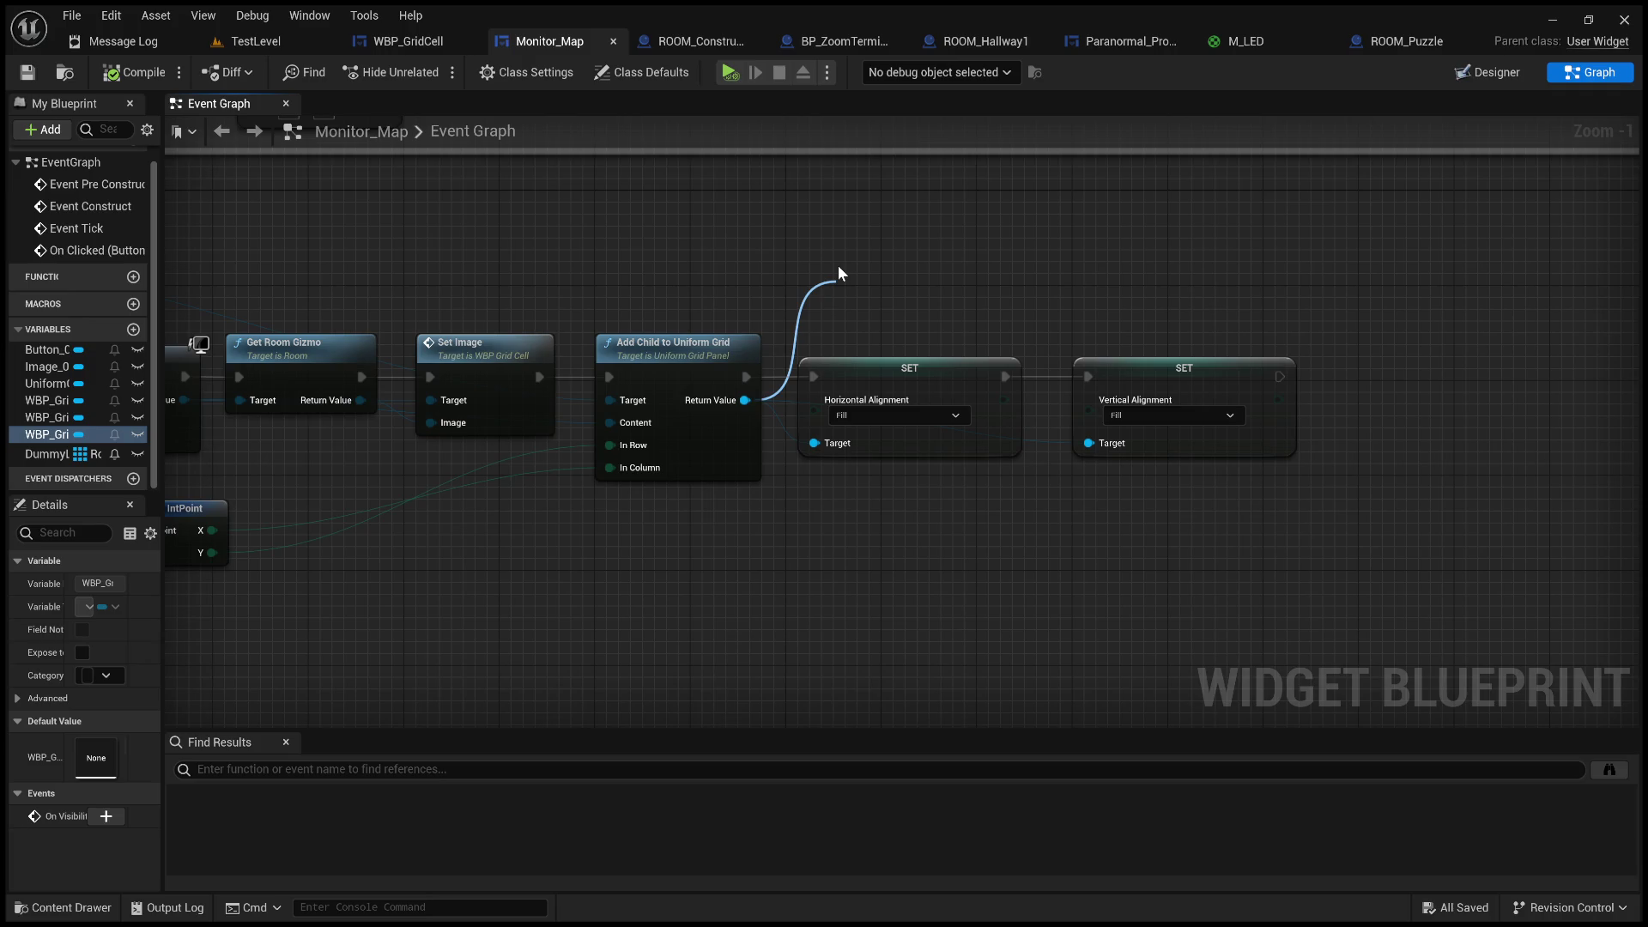
{"action": "mouse_move", "coordinate": [837, 273]}
{"action": "left_mouse_down"}
{"action": "mouse_move", "coordinate": [697, 276]}
{"action": "mouse_move", "coordinate": [1048, 249]}
{"action": "left_mouse_up"}
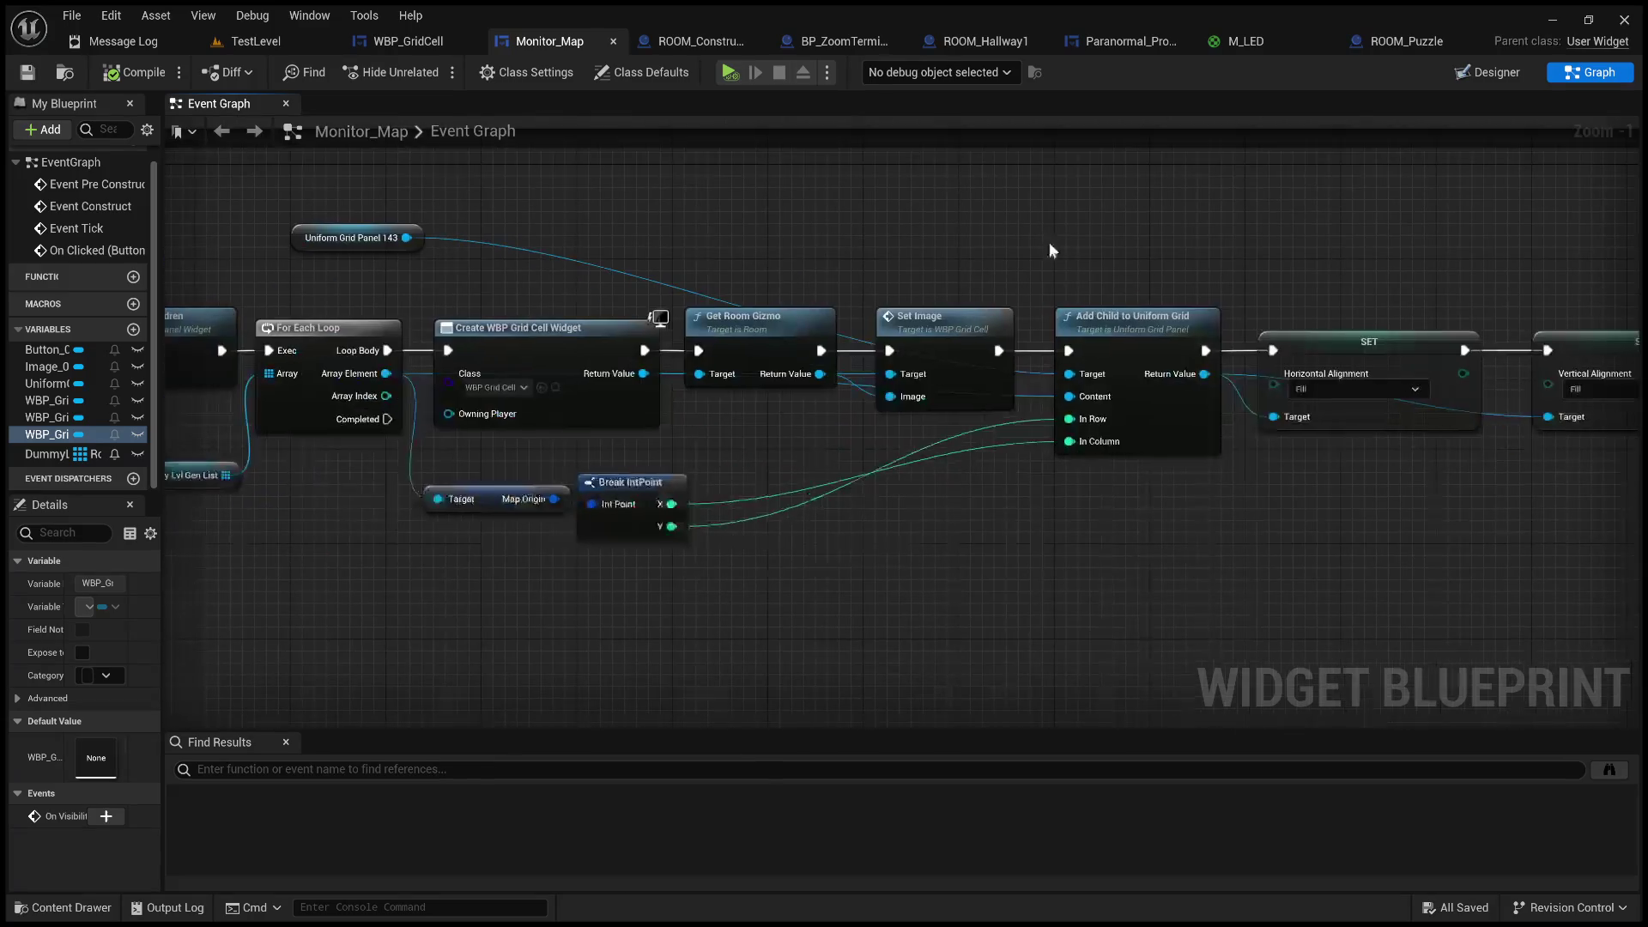
{"action": "double_click", "coordinate": [481, 131]}
{"action": "left_click", "coordinate": [599, 129]}
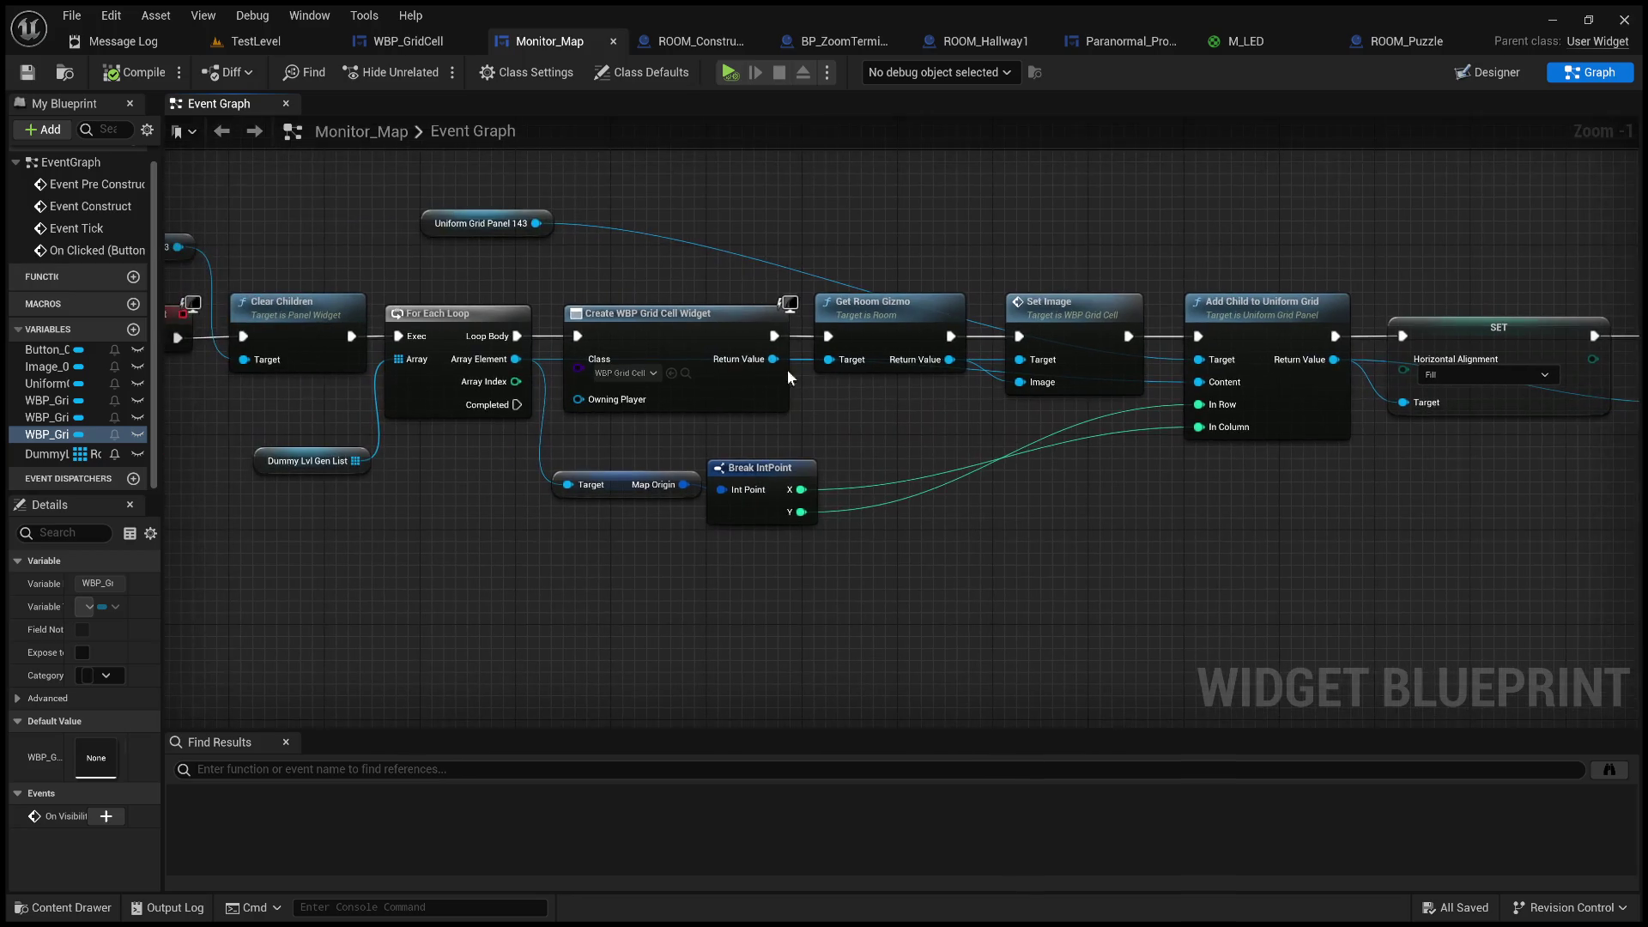
{"action": "left_click_drag", "start_coordinate": [773, 359], "coordinate": [962, 185]}
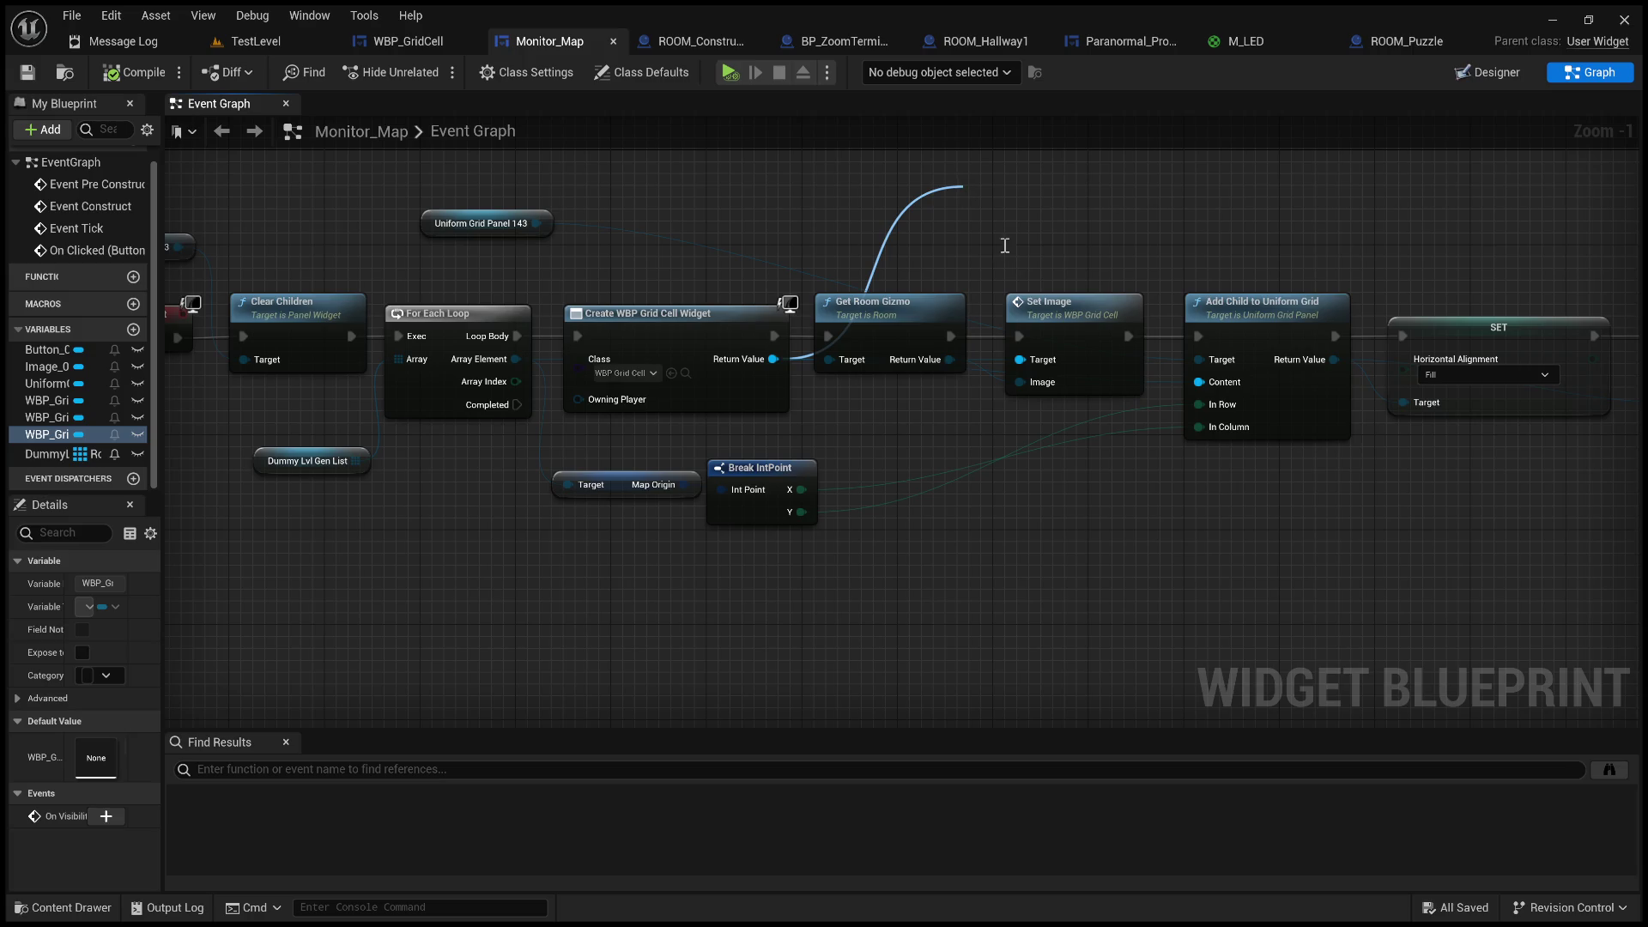
{"action": "left_click", "coordinate": [1037, 281]}
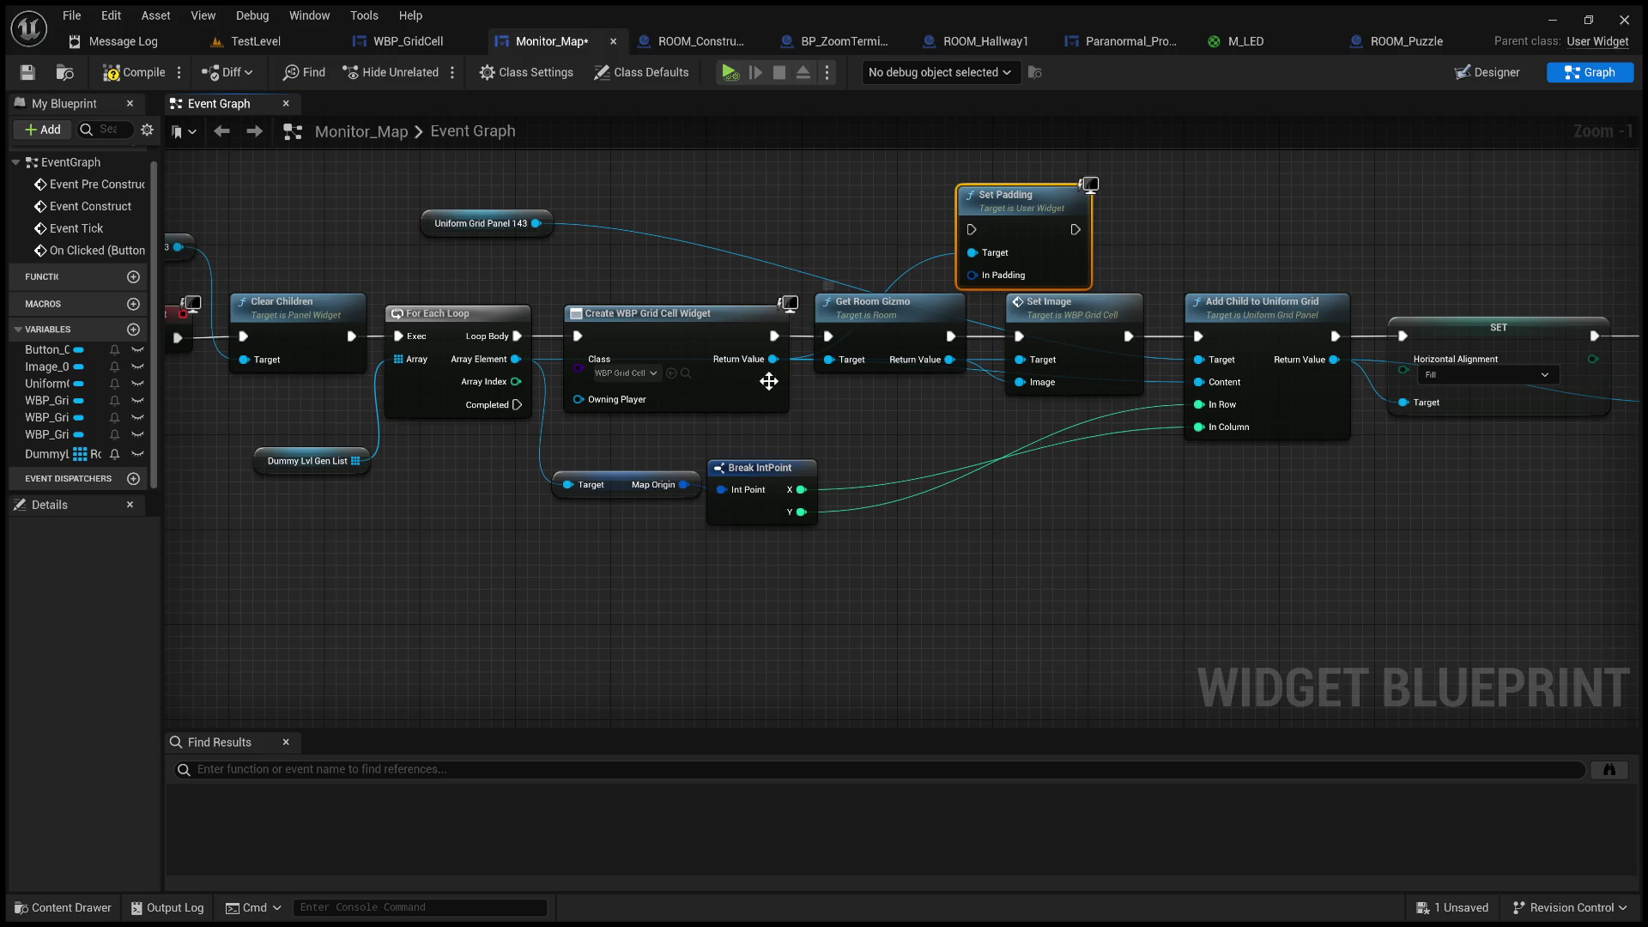
- Add a SET Padding node from the same cell widget output
{"action": "mouse_move", "coordinate": [772, 359]}
{"action": "left_mouse_down"}
{"action": "mouse_move", "coordinate": [820, 201]}
{"action": "mouse_move", "coordinate": [861, 352]}
{"action": "left_mouse_up"}
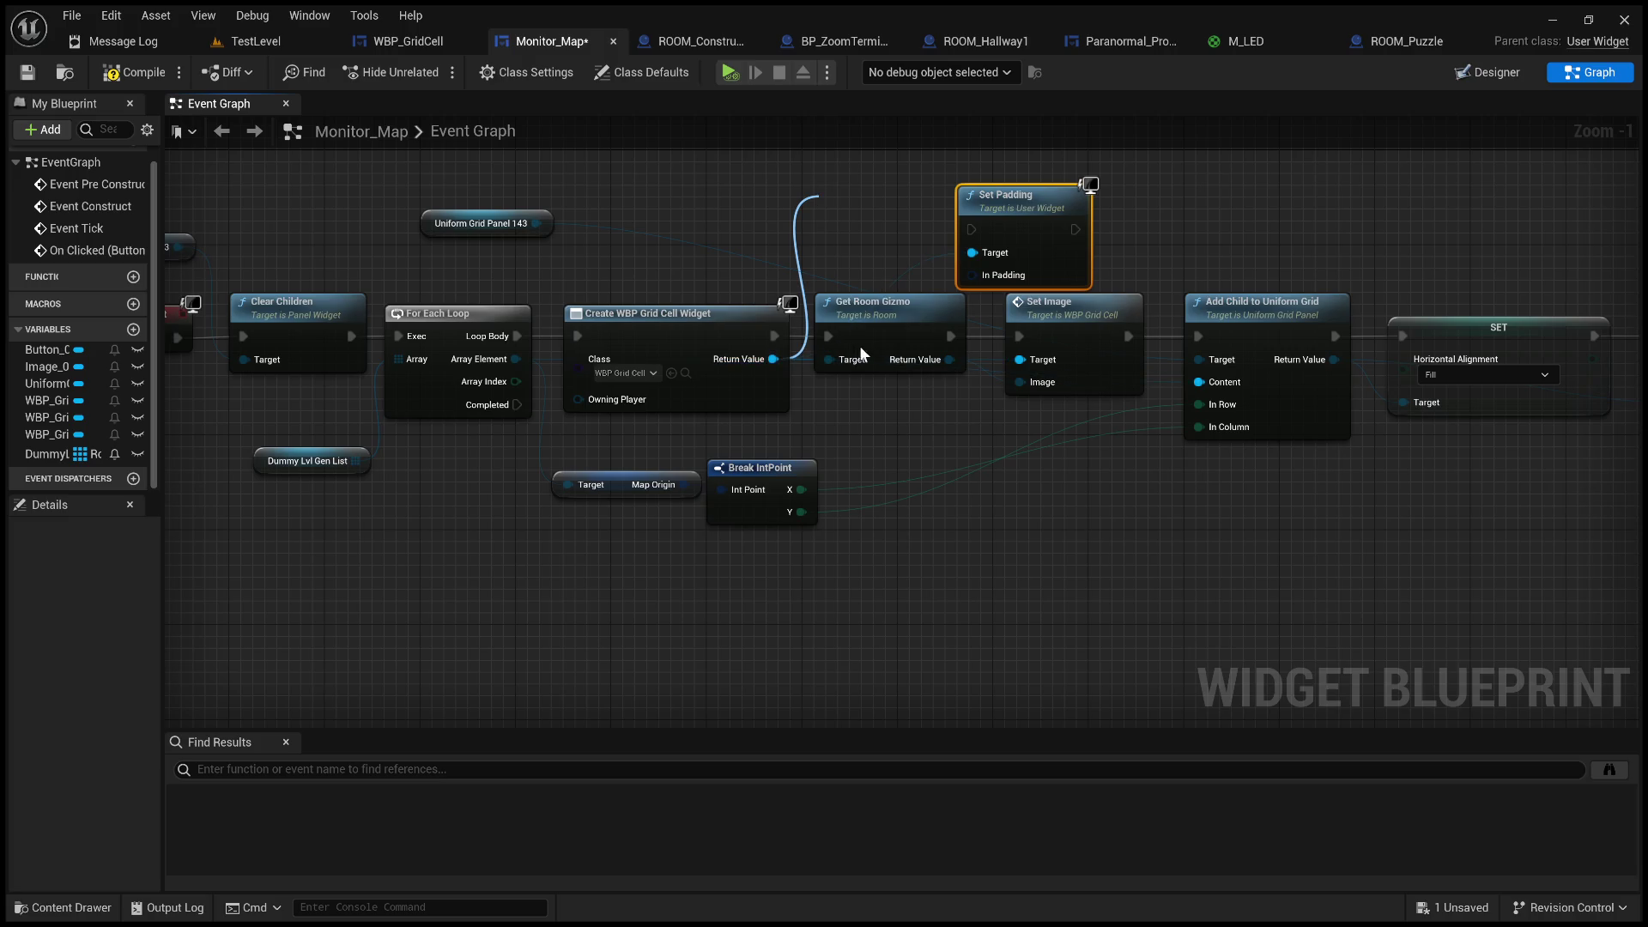
{"action": "left_click", "coordinate": [899, 361]}
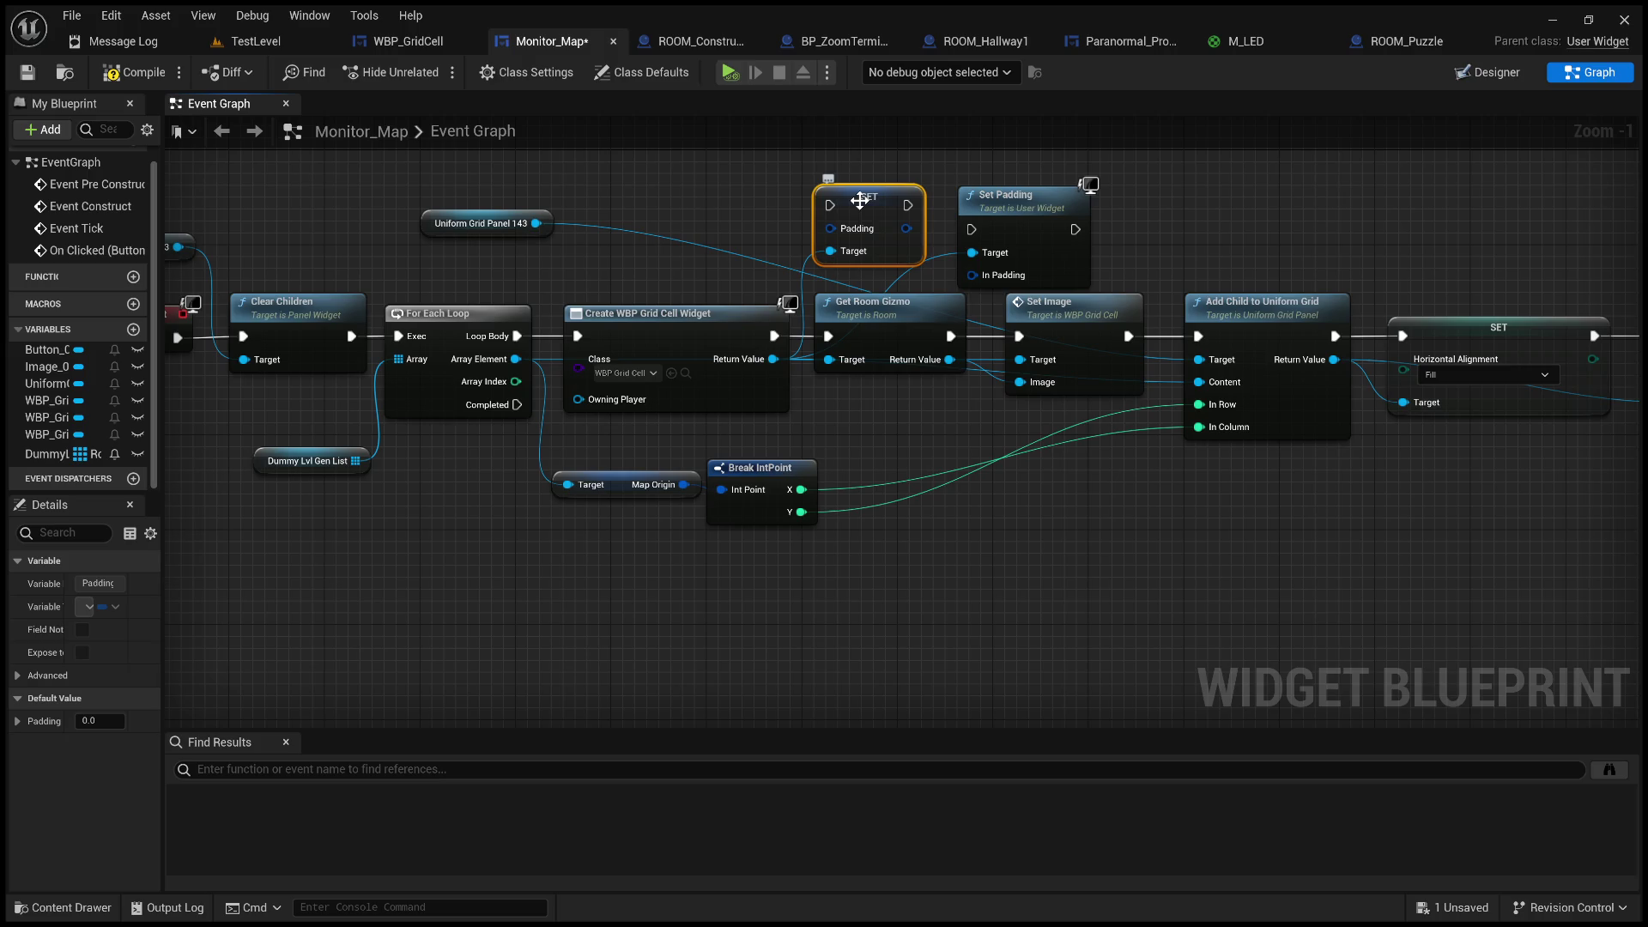
{"action": "left_click", "coordinate": [721, 217]}
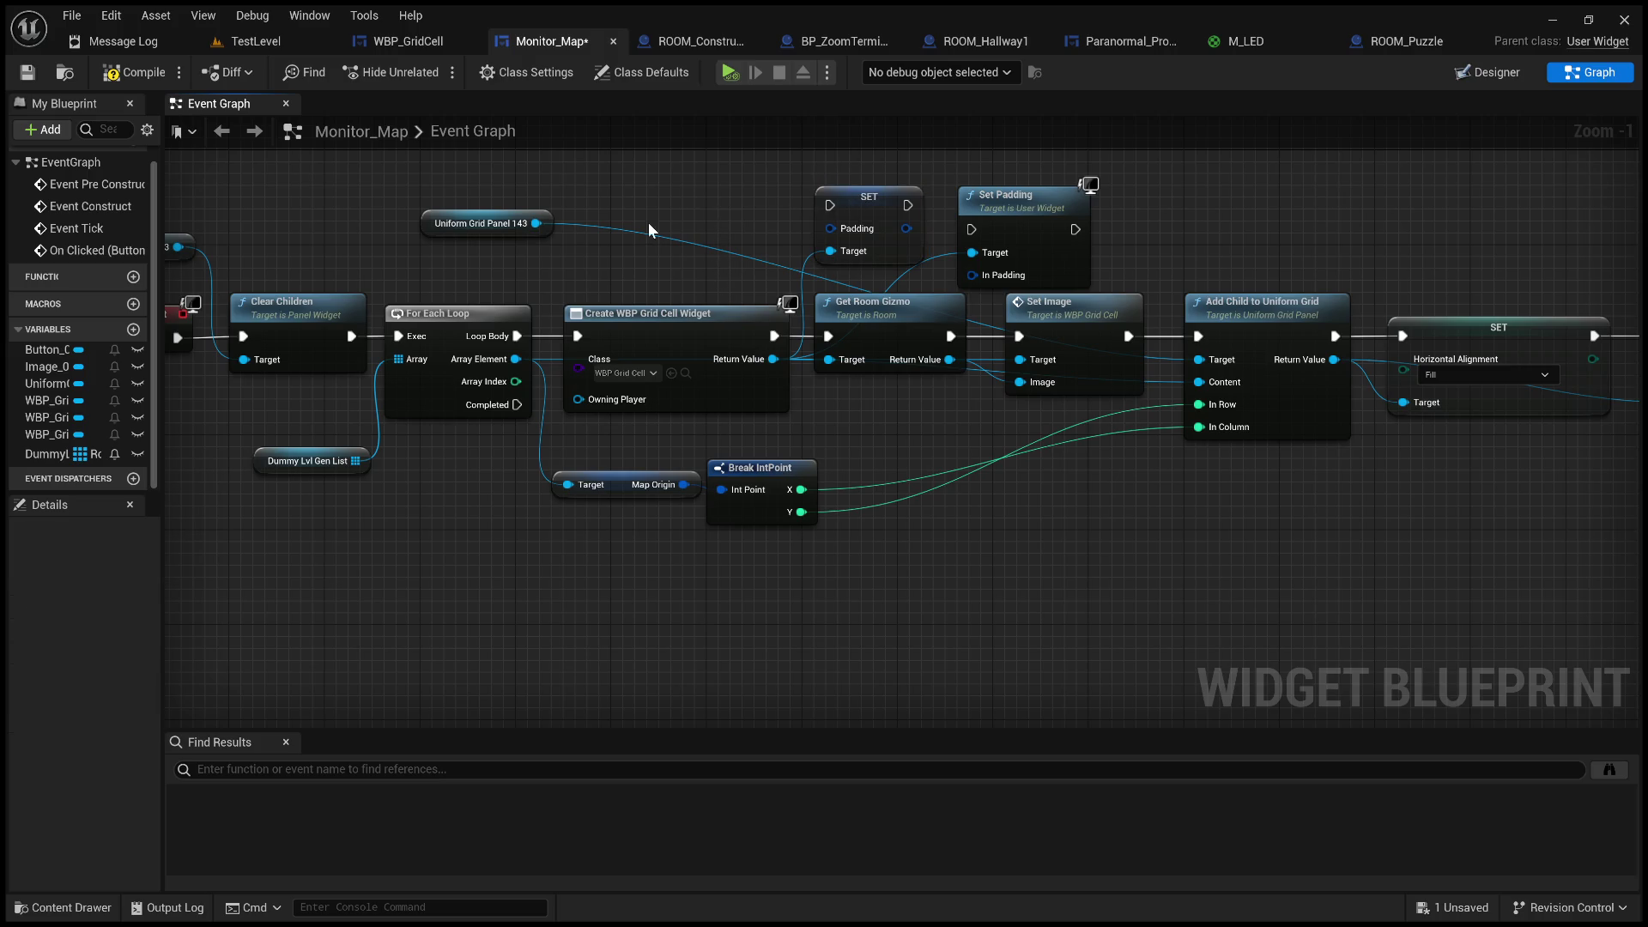
{"action": "left_click_drag", "start_coordinate": [667, 305], "coordinate": [934, 297]}
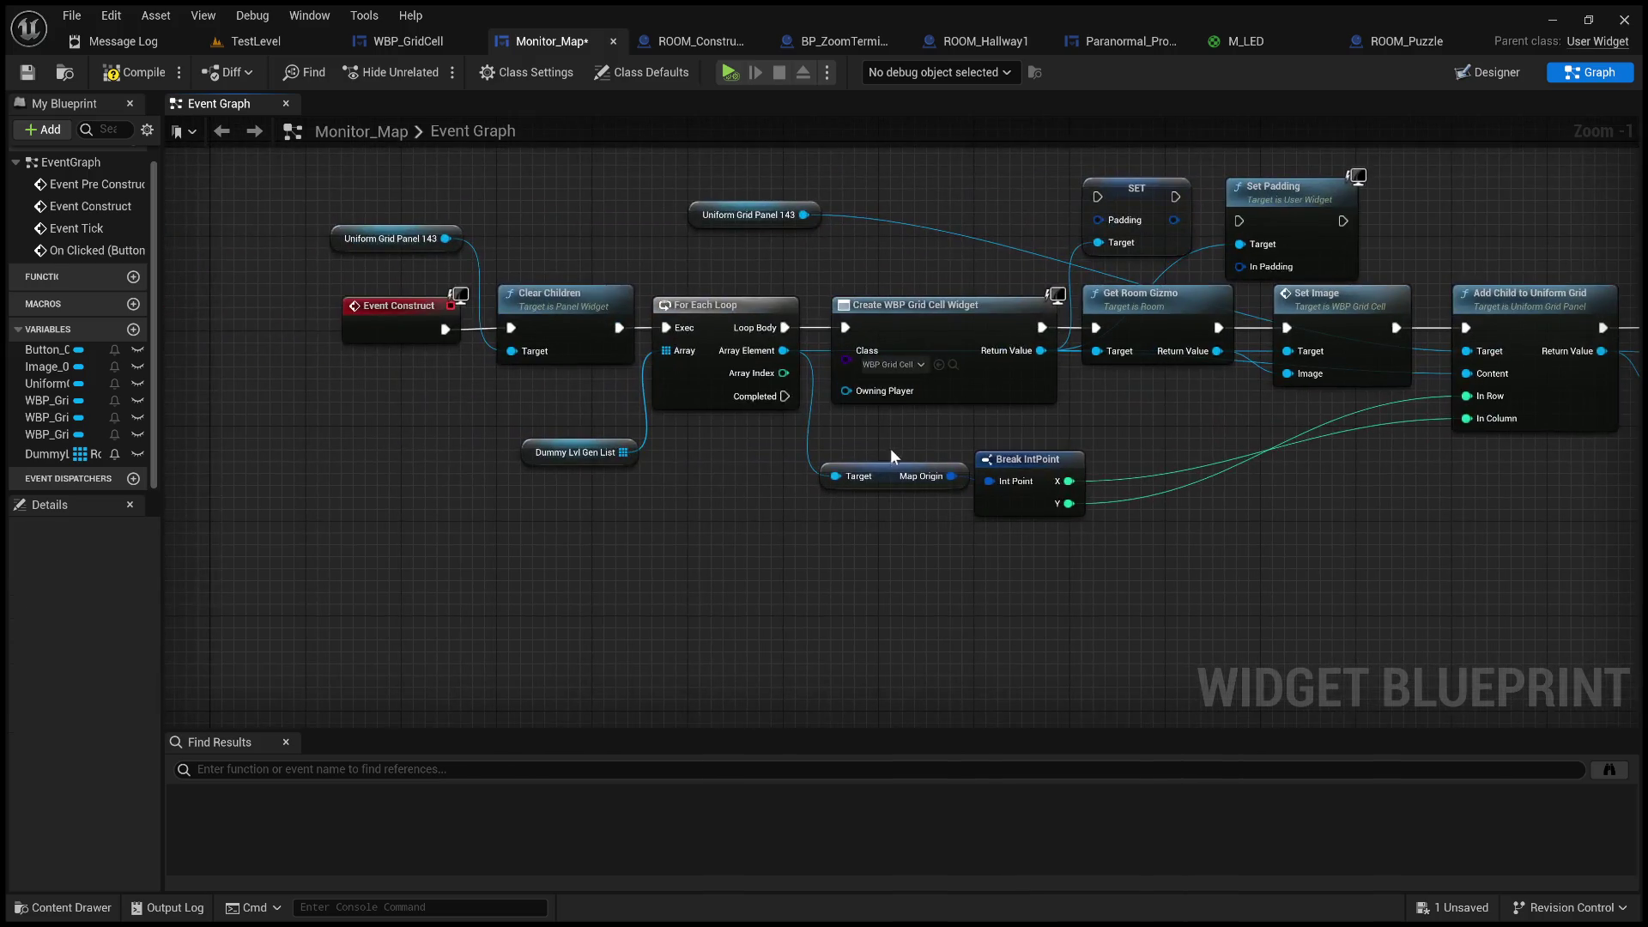
{"action": "left_click_drag", "start_coordinate": [892, 368], "coordinate": [618, 396]}
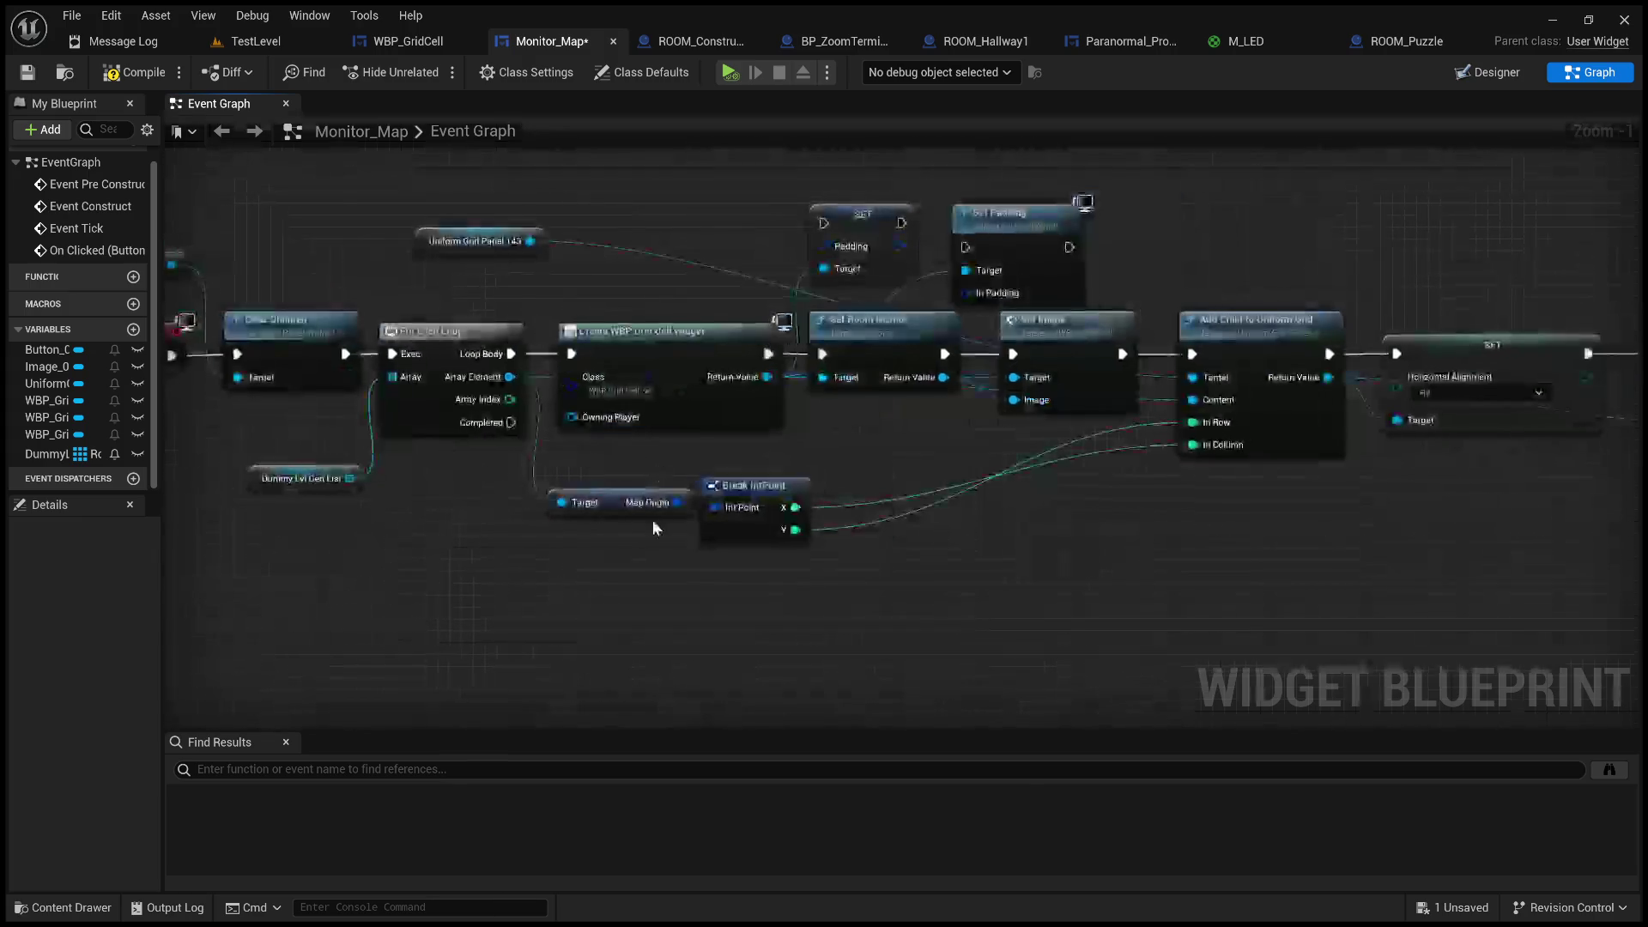
{"action": "left_click", "coordinate": [618, 514]}
- Try wiring the vector into SET Padding, then delete the unused zero Make Vector2D node
{"action": "mouse_move", "coordinate": [667, 276]}
{"action": "left_mouse_down"}
{"action": "mouse_move", "coordinate": [644, 384]}
{"action": "mouse_move", "coordinate": [765, 398]}
{"action": "mouse_move", "coordinate": [850, 592]}
{"action": "left_mouse_up"}
{"action": "scroll", "coordinate": [850, 592], "scroll_direction": "down", "scroll_amount": 1}
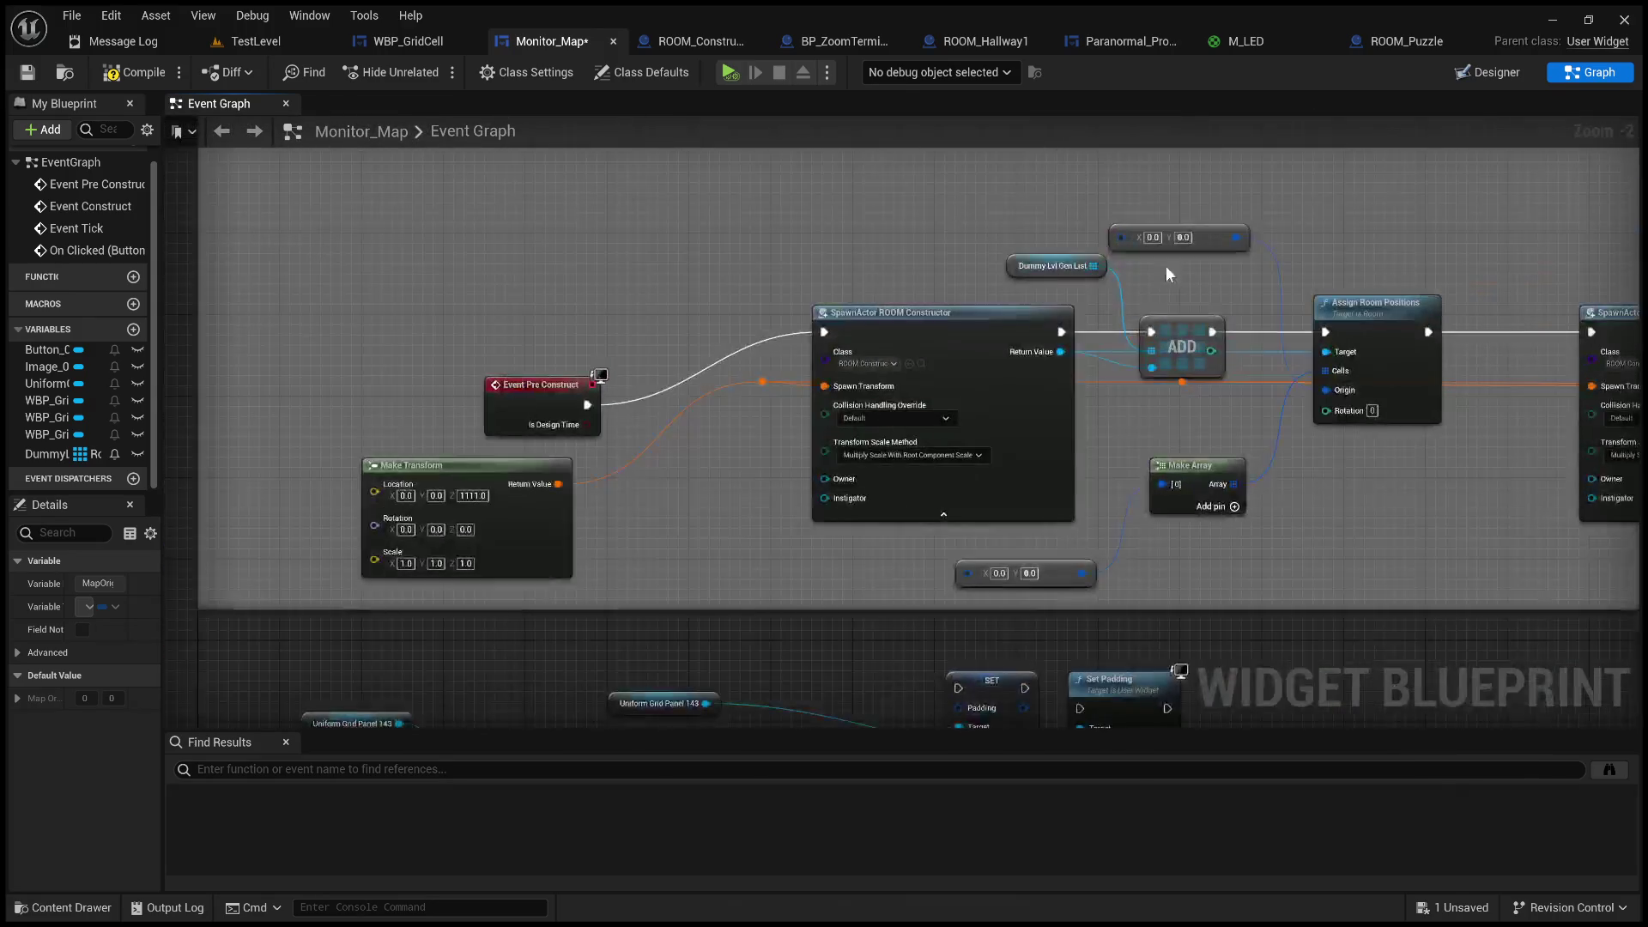
{"action": "mouse_move", "coordinate": [1210, 247]}
{"action": "left_mouse_down"}
{"action": "mouse_move", "coordinate": [1069, 440]}
{"action": "mouse_move", "coordinate": [948, 290]}
{"action": "mouse_move", "coordinate": [863, 307]}
{"action": "mouse_move", "coordinate": [877, 329]}
{"action": "mouse_move", "coordinate": [806, 318]}
{"action": "left_mouse_up"}
{"action": "mouse_move", "coordinate": [919, 317]}
{"action": "left_mouse_down"}
{"action": "mouse_move", "coordinate": [1005, 358]}
{"action": "mouse_move", "coordinate": [1141, 368]}
{"action": "mouse_move", "coordinate": [1124, 398]}
{"action": "mouse_move", "coordinate": [962, 384]}
{"action": "left_mouse_up"}
{"action": "left_click_drag", "start_coordinate": [935, 357], "coordinate": [886, 349]}
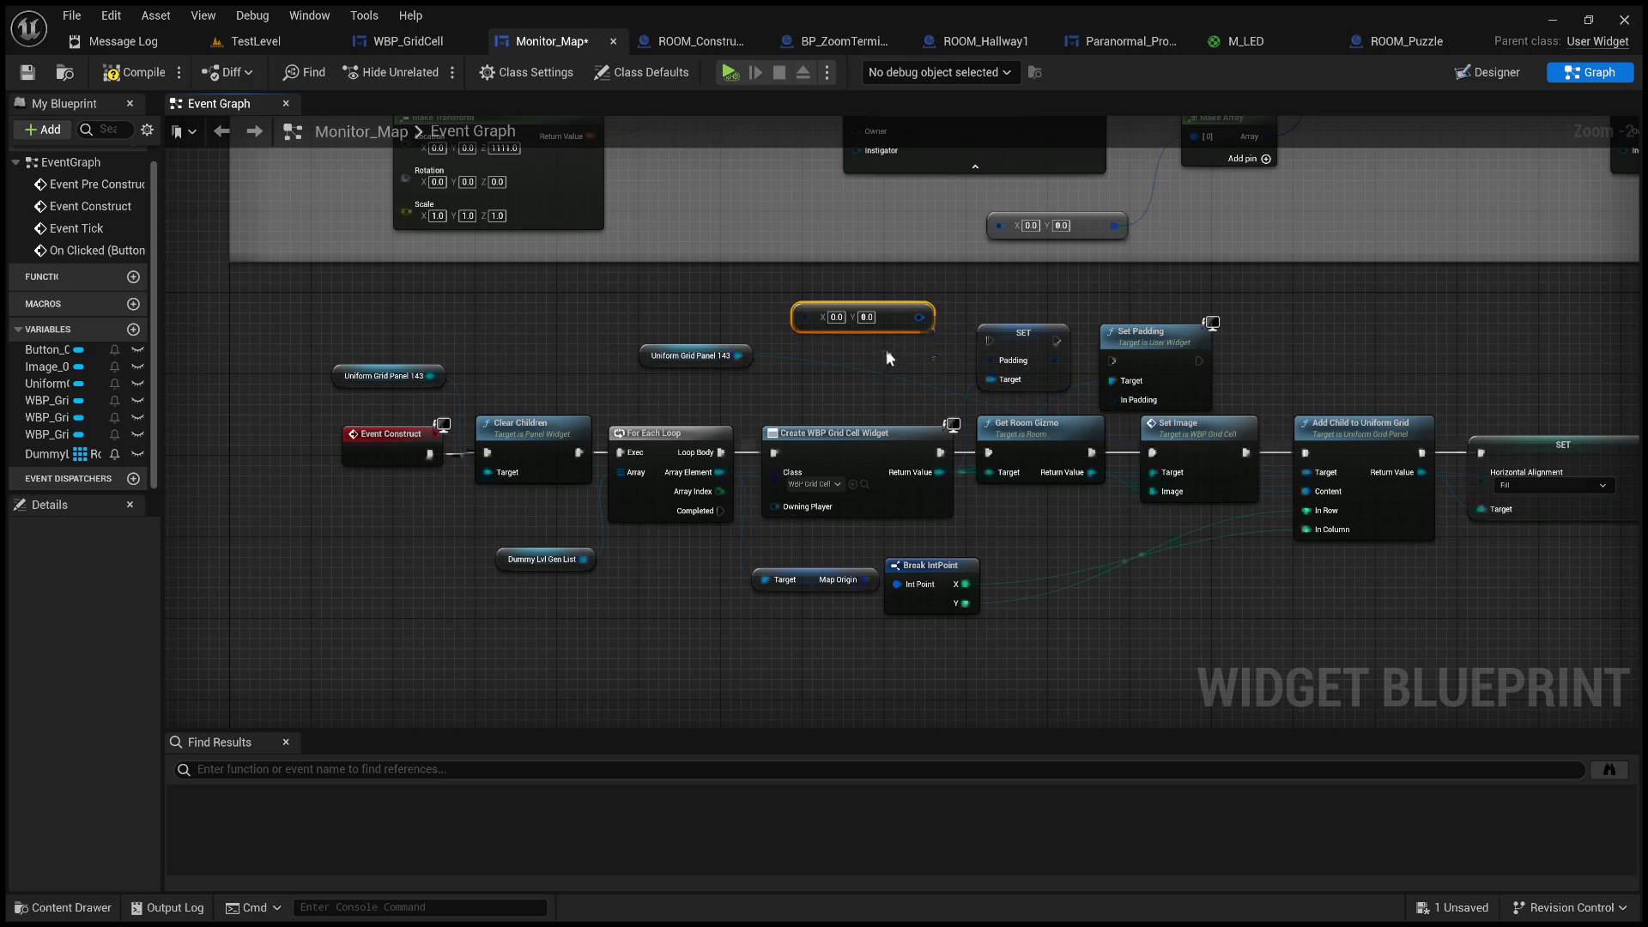
{"action": "key", "text": "Delete"}
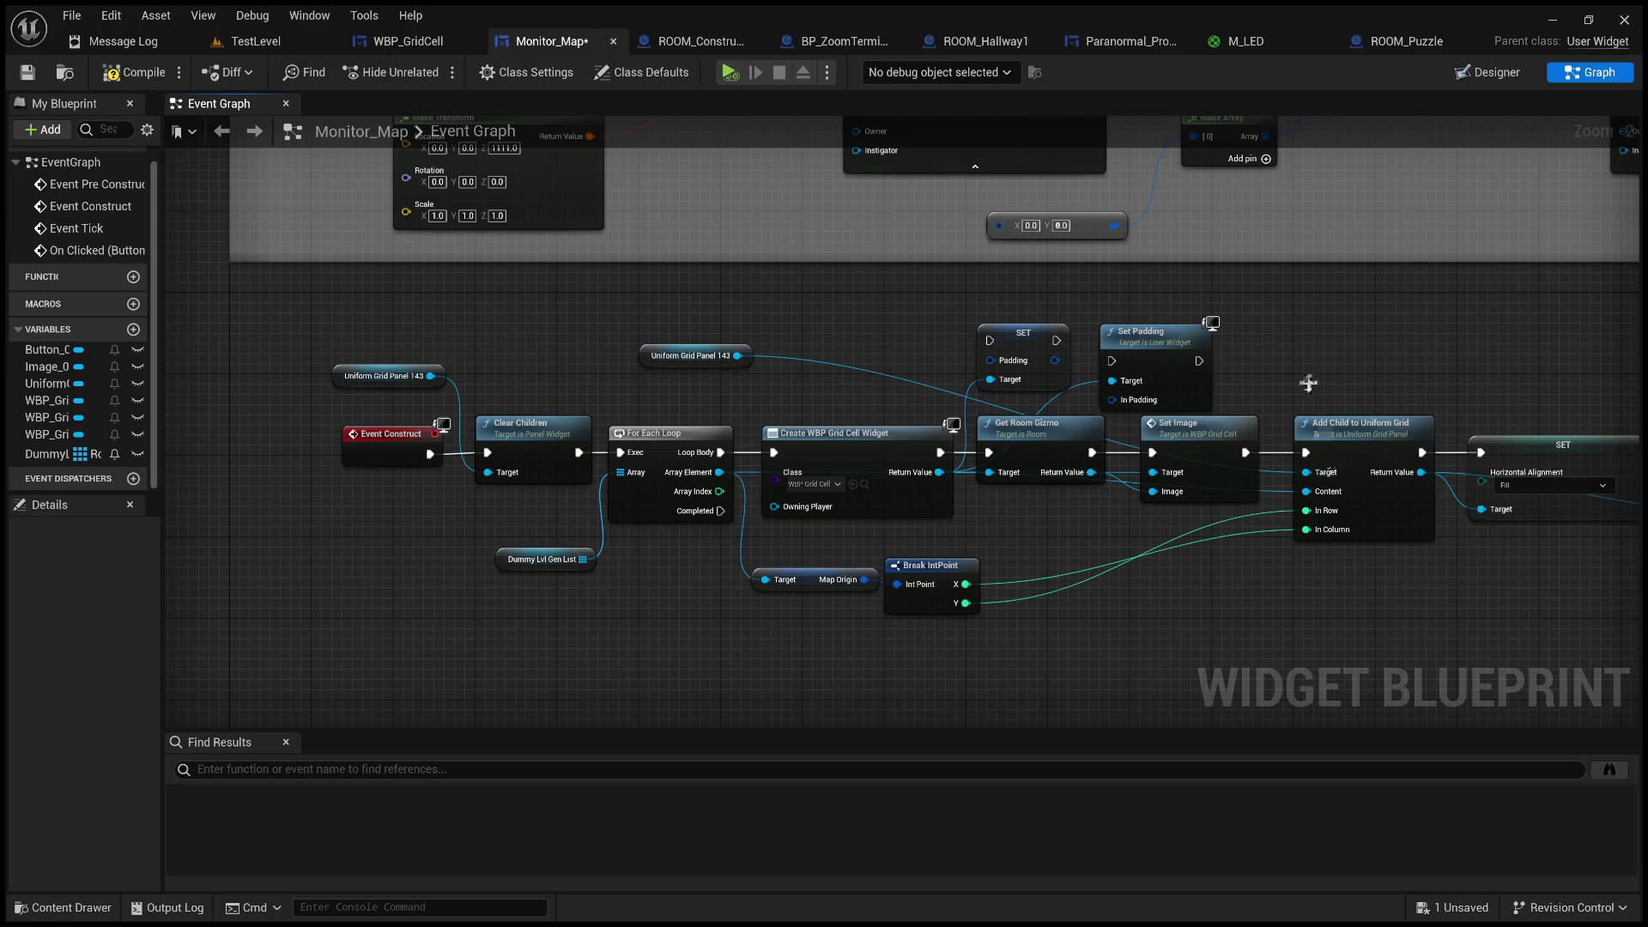
- Bring both Assign Room Positions nodes of the Event Pre Construct chain into view
{"action": "left_click_drag", "start_coordinate": [1305, 379], "coordinate": [1084, 385]}
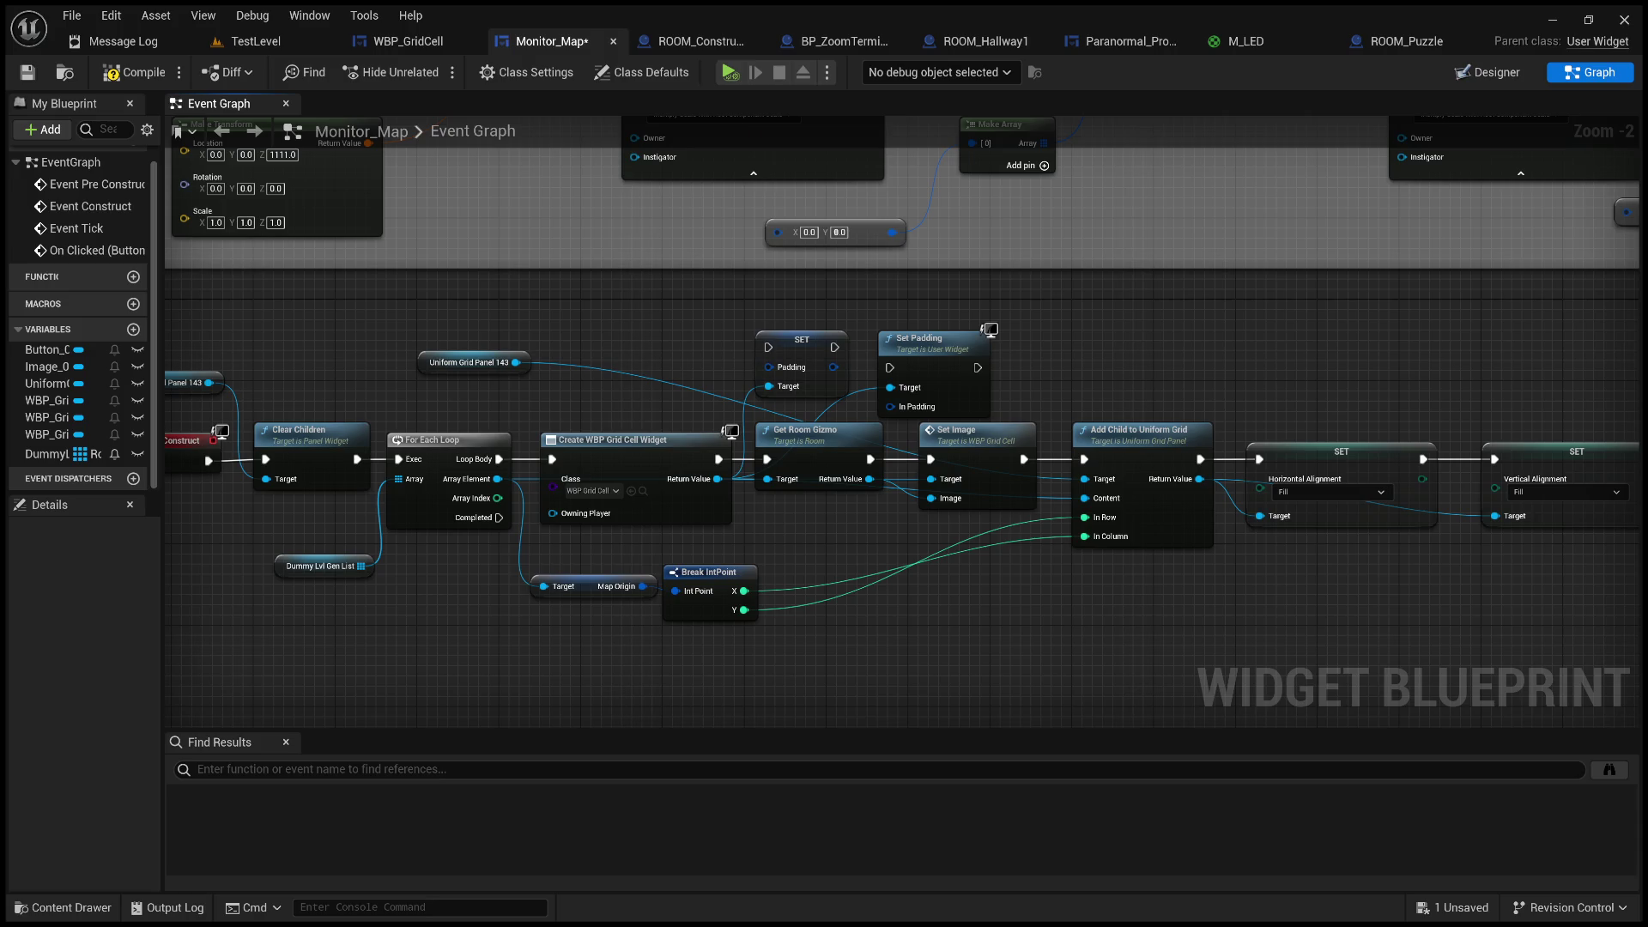
{"action": "scroll", "coordinate": [754, 352], "scroll_direction": "up", "scroll_amount": 5}
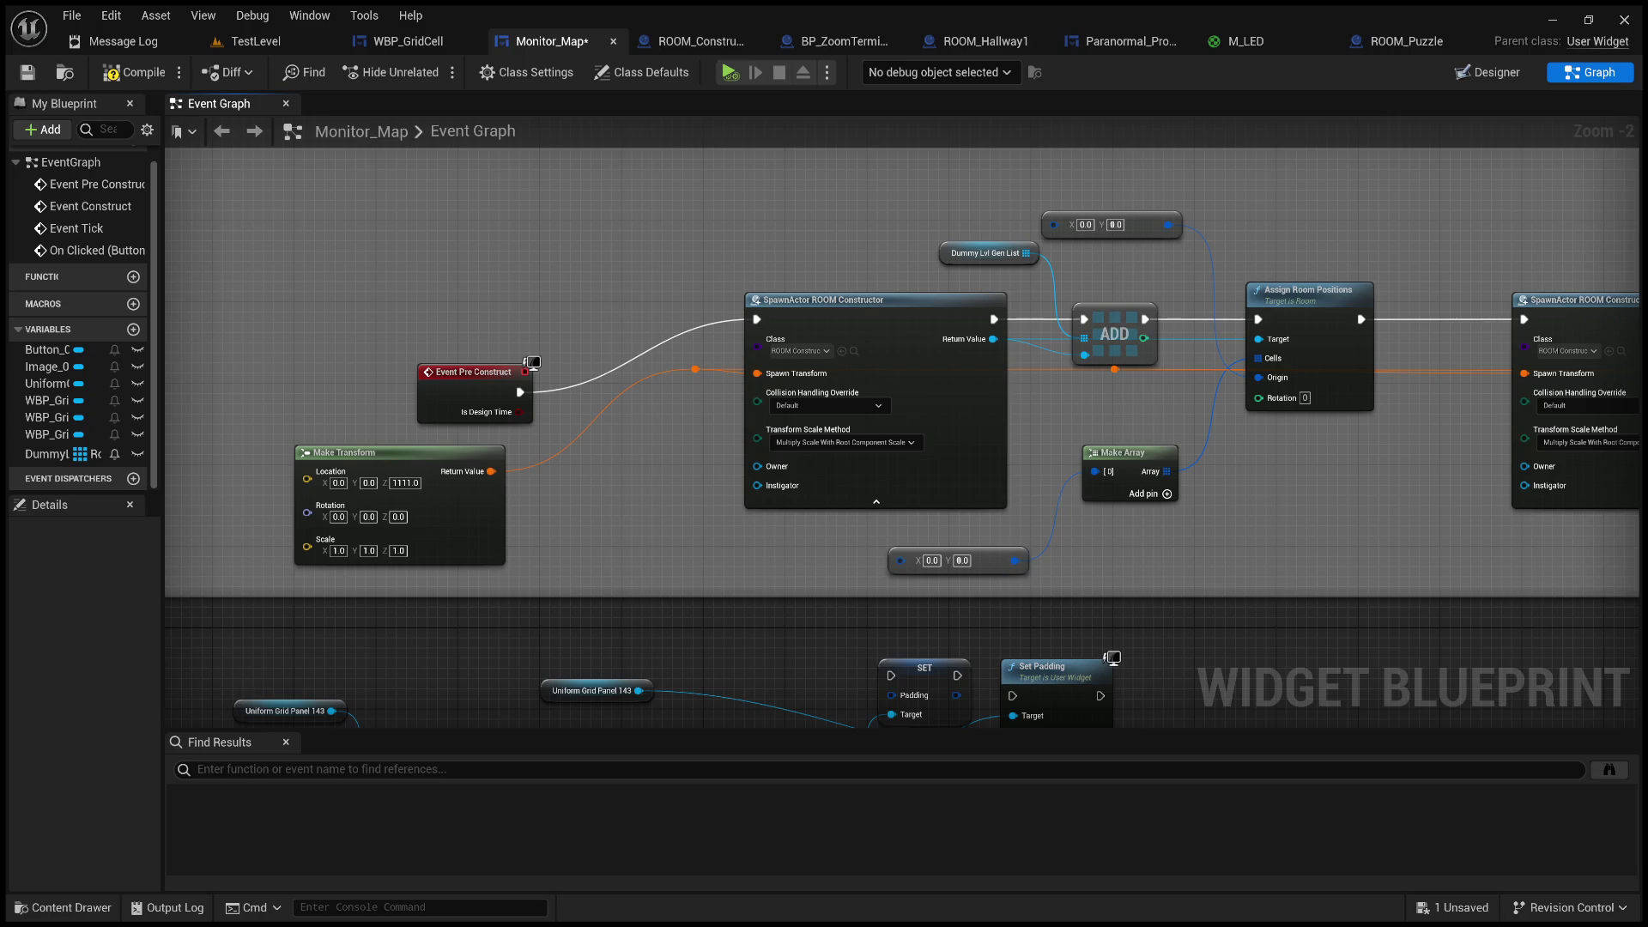
{"action": "mouse_move", "coordinate": [884, 186]}
{"action": "left_mouse_down"}
{"action": "mouse_move", "coordinate": [628, 335]}
{"action": "mouse_move", "coordinate": [600, 236]}
{"action": "left_mouse_up"}
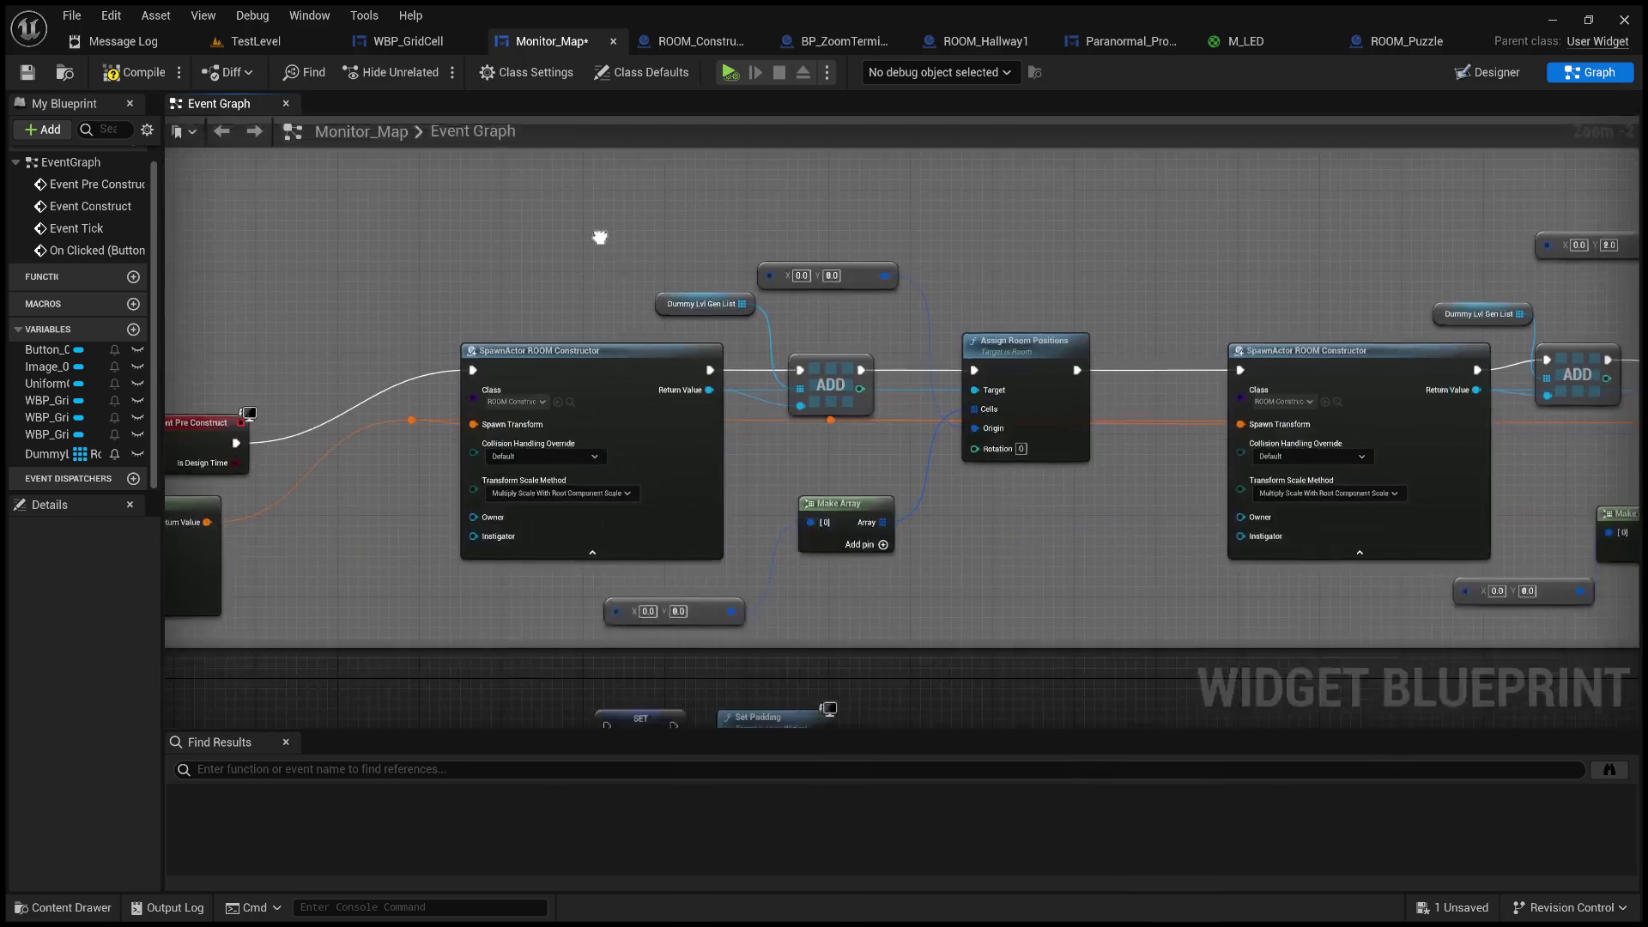
{"action": "scroll", "coordinate": [783, 559], "scroll_direction": "up", "scroll_amount": 1}
{"action": "mouse_move", "coordinate": [783, 559]}
{"action": "left_mouse_down"}
{"action": "mouse_move", "coordinate": [703, 545]}
{"action": "mouse_move", "coordinate": [883, 471]}
{"action": "mouse_move", "coordinate": [1126, 409]}
{"action": "mouse_move", "coordinate": [1106, 453]}
{"action": "left_mouse_up"}
{"action": "scroll", "coordinate": [641, 514], "scroll_direction": "up", "scroll_amount": 1}
{"action": "scroll", "coordinate": [885, 468], "scroll_direction": "down", "scroll_amount": 2}
{"action": "left_click_drag", "start_coordinate": [683, 511], "coordinate": [929, 420]}
{"action": "scroll", "coordinate": [719, 501], "scroll_direction": "up", "scroll_amount": 3}
{"action": "mouse_move", "coordinate": [1044, 354]}
{"action": "left_mouse_down"}
{"action": "mouse_move", "coordinate": [879, 384]}
{"action": "mouse_move", "coordinate": [624, 577]}
{"action": "mouse_move", "coordinate": [677, 498]}
{"action": "mouse_move", "coordinate": [993, 404]}
{"action": "mouse_move", "coordinate": [772, 544]}
{"action": "mouse_move", "coordinate": [471, 434]}
{"action": "mouse_move", "coordinate": [574, 458]}
{"action": "mouse_move", "coordinate": [514, 464]}
{"action": "left_mouse_up"}
{"action": "mouse_move", "coordinate": [1202, 362]}
{"action": "left_mouse_down"}
{"action": "mouse_move", "coordinate": [1112, 385]}
{"action": "mouse_move", "coordinate": [1142, 266]}
{"action": "left_mouse_up"}
- Set the second Assign Room Positions origin vector to X 1.0, Y 1.0
{"action": "left_click", "coordinate": [1126, 269]}
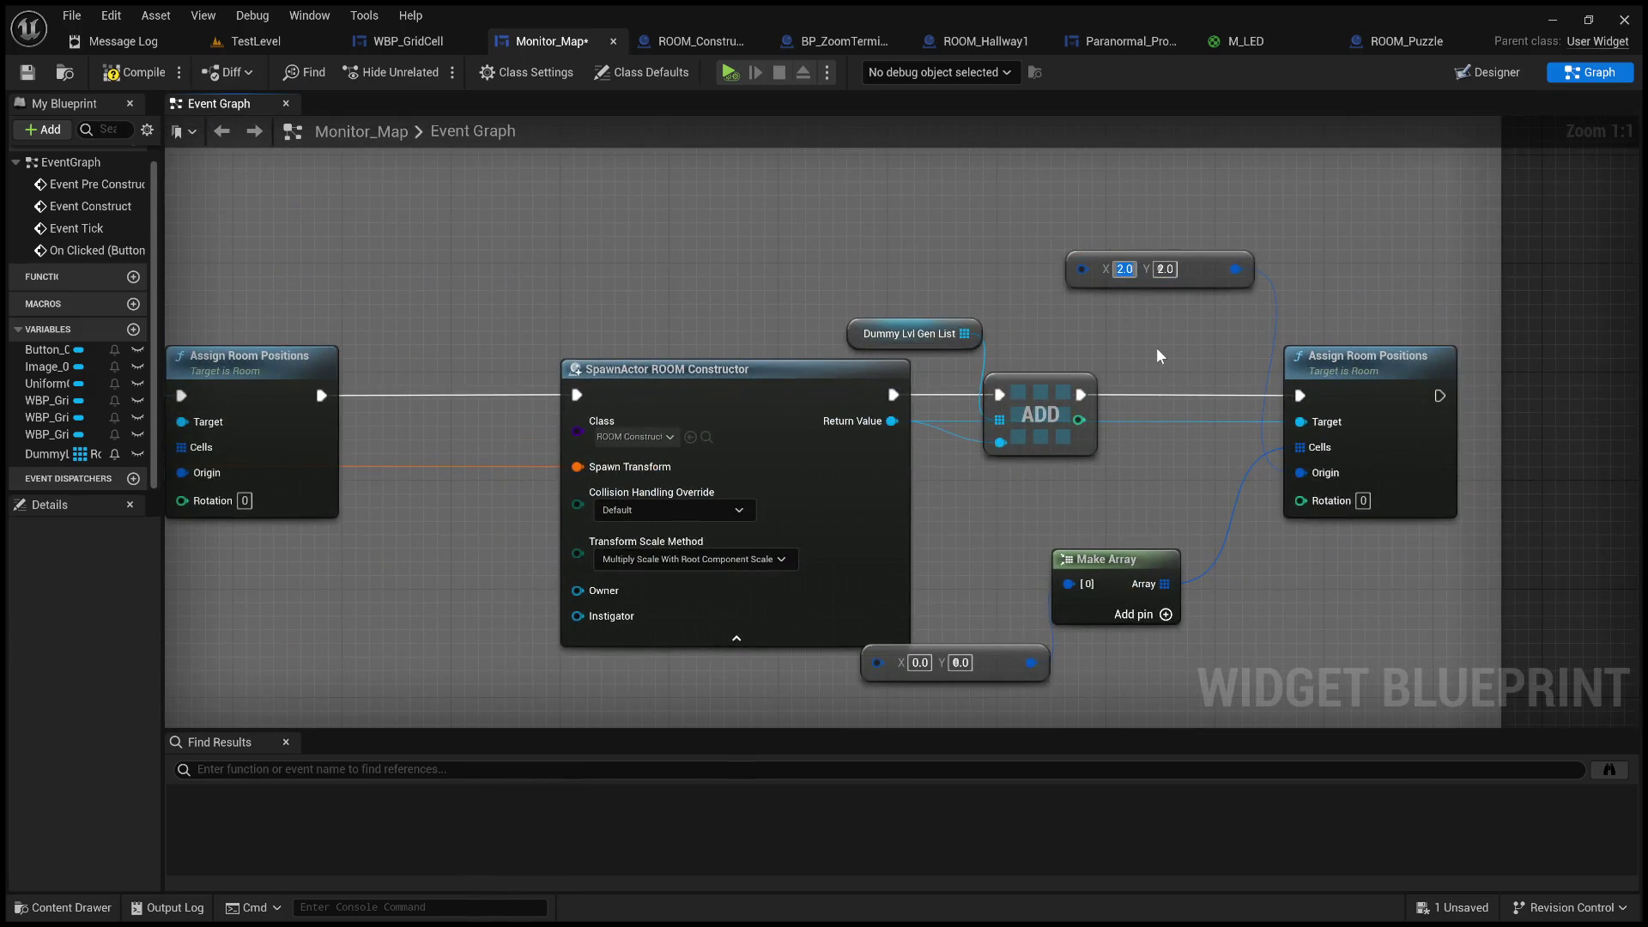
{"action": "type", "text": "1"}
{"action": "left_click", "coordinate": [1161, 268]}
{"action": "type", "text": "1"}
{"action": "mouse_move", "coordinate": [1105, 514]}
{"action": "left_mouse_down"}
{"action": "mouse_move", "coordinate": [1314, 356]}
{"action": "mouse_move", "coordinate": [1312, 477]}
{"action": "mouse_move", "coordinate": [1545, 455]}
{"action": "mouse_move", "coordinate": [1087, 404]}
{"action": "left_mouse_up"}
{"action": "scroll", "coordinate": [1087, 404], "scroll_direction": "down", "scroll_amount": 1}
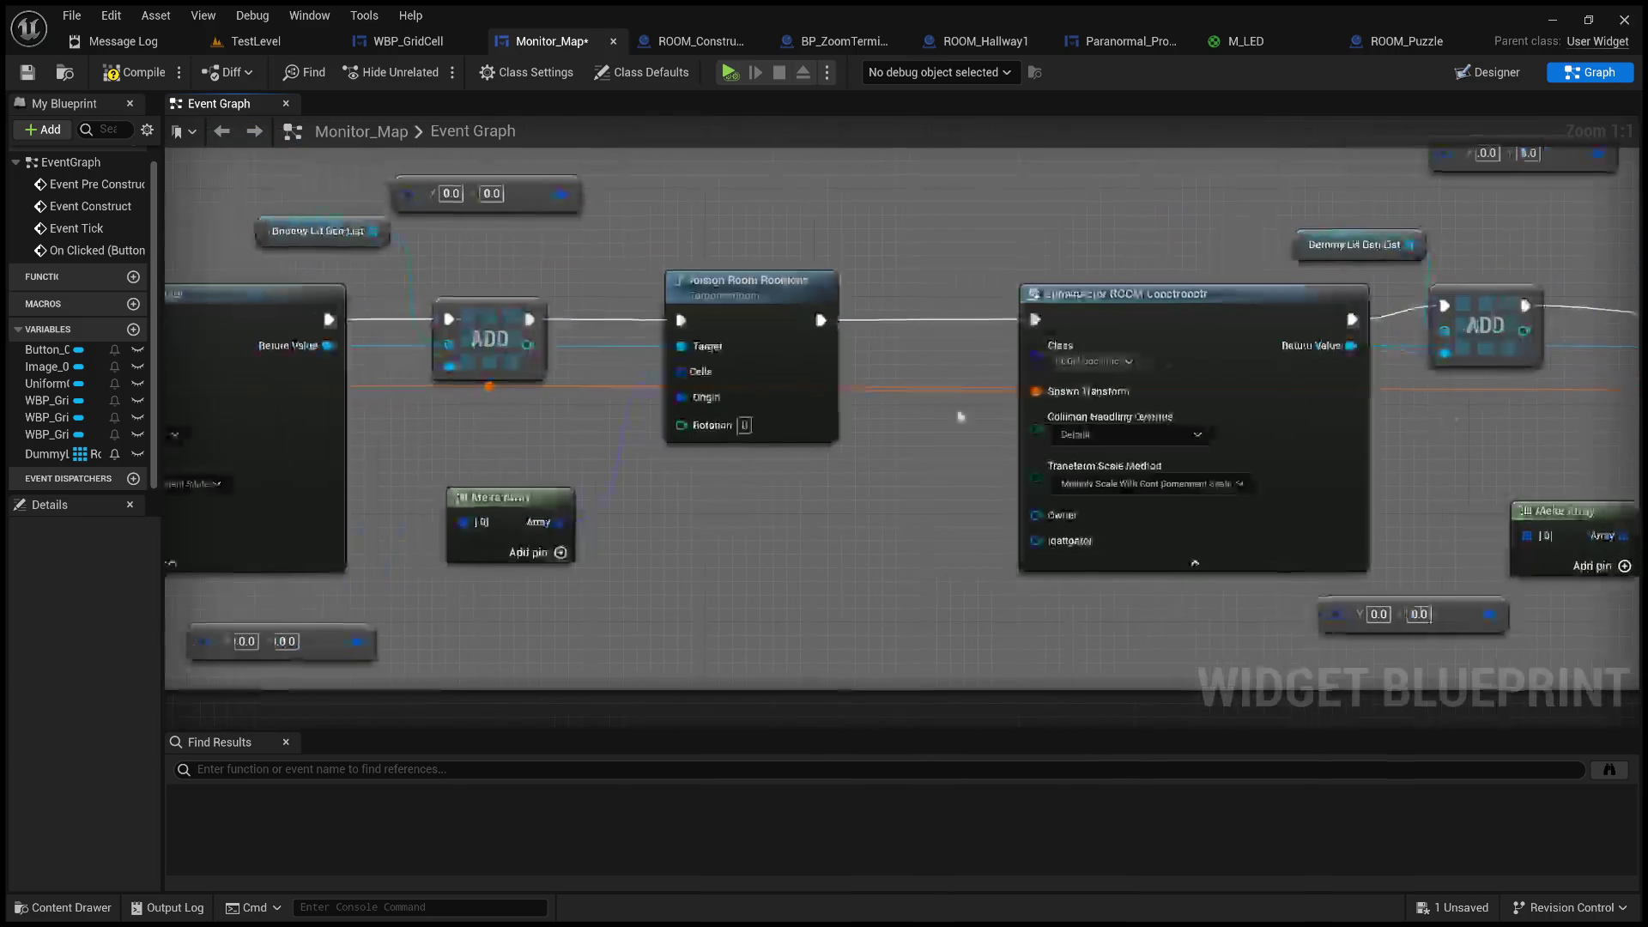
{"action": "left_click_drag", "start_coordinate": [989, 266], "coordinate": [862, 373]}
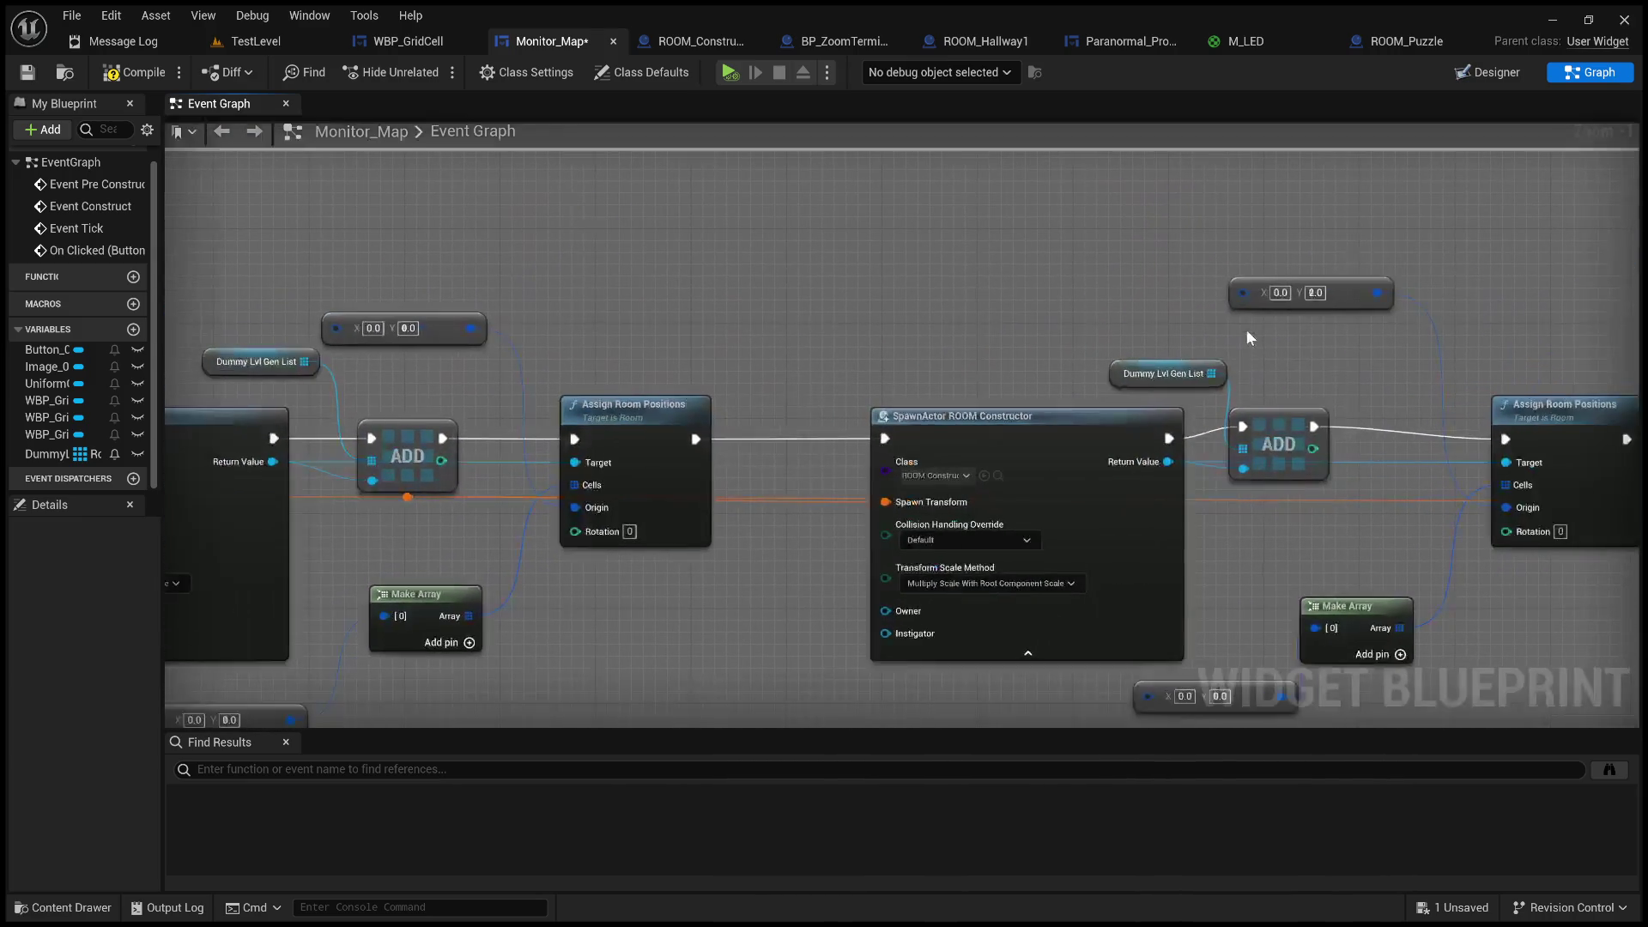
{"action": "scroll", "coordinate": [1045, 298], "scroll_direction": "down", "scroll_amount": 2}
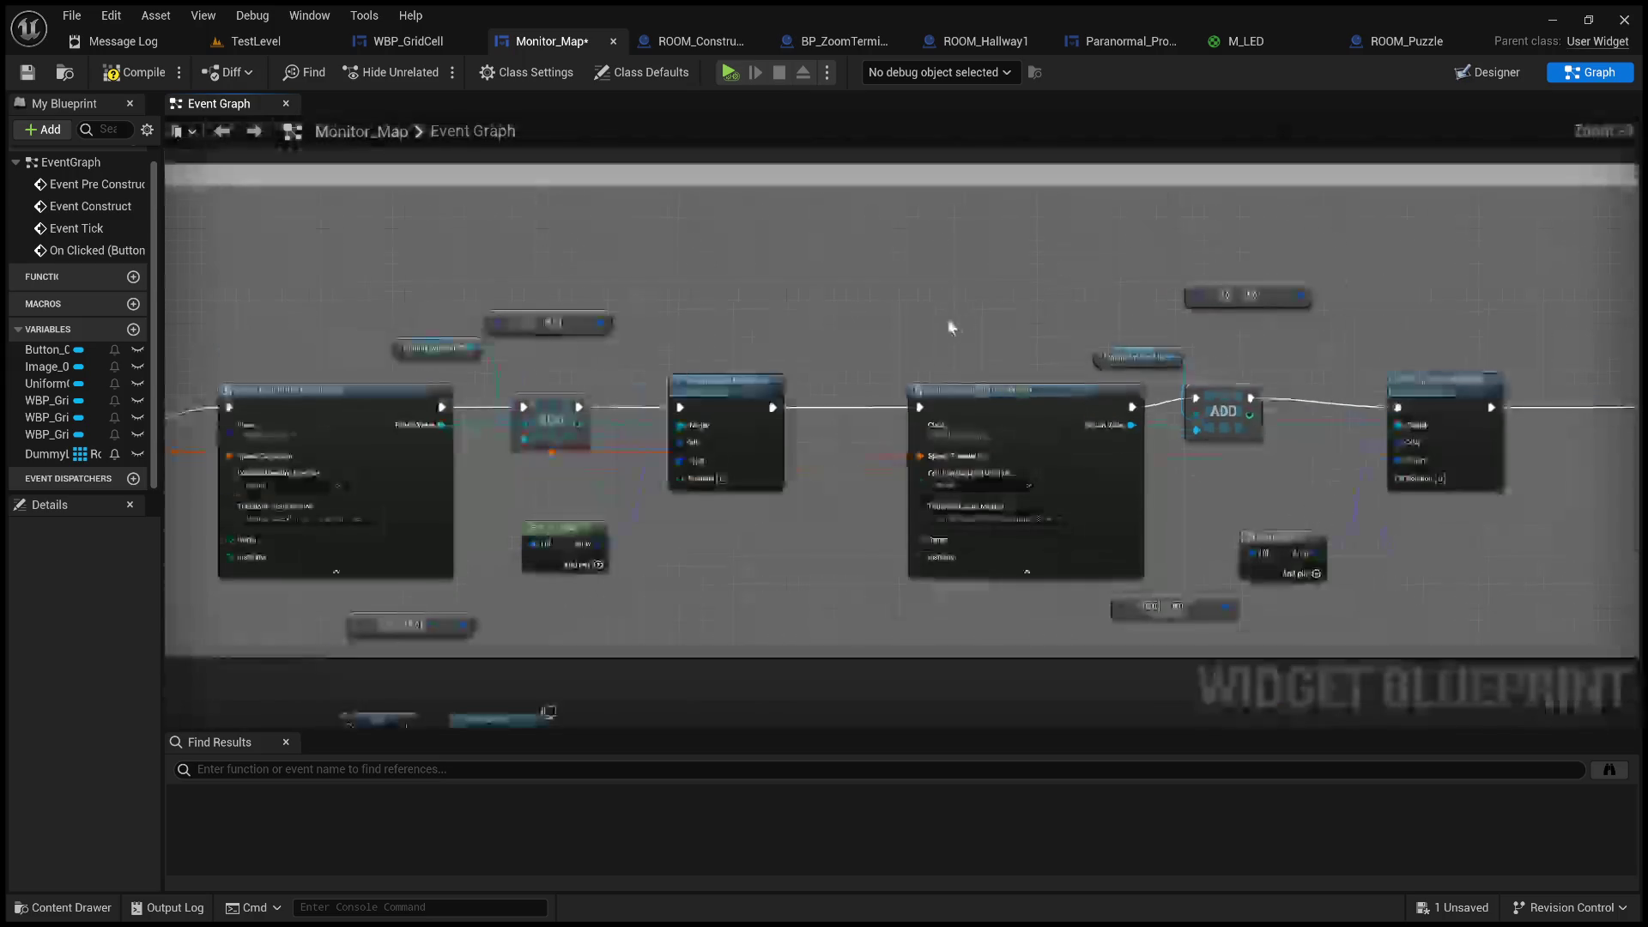
{"action": "left_click_drag", "start_coordinate": [724, 497], "coordinate": [996, 404]}
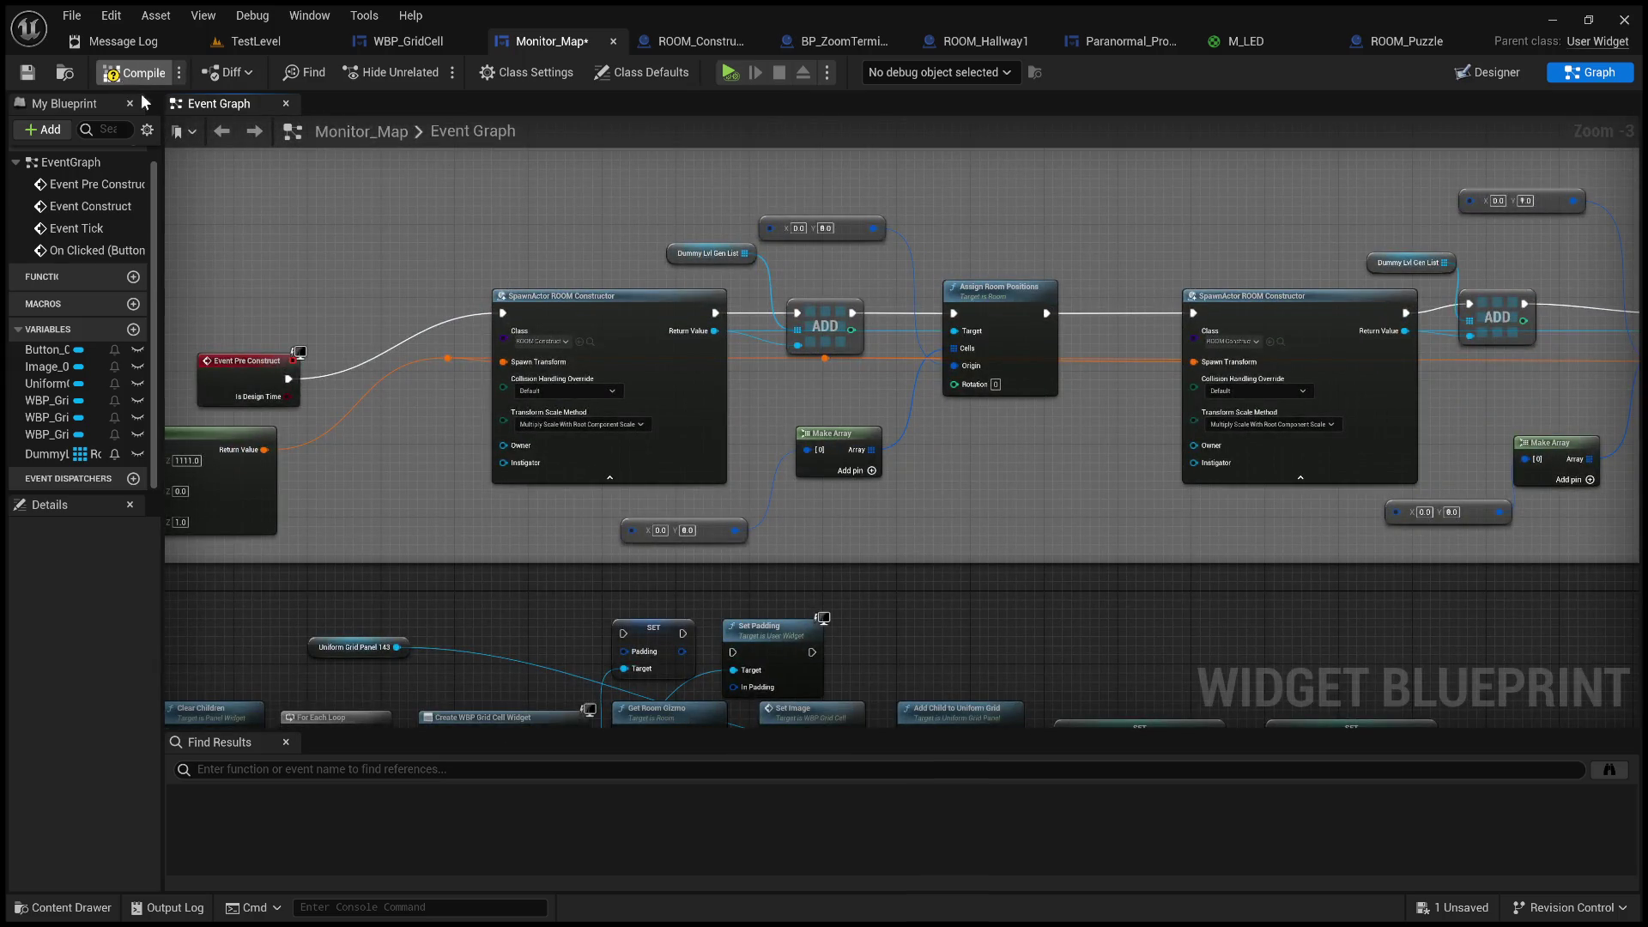
- Delete both padding nodes, compile Monitor_Map, preview its designer, and start playing TestLevel
{"action": "left_click_drag", "start_coordinate": [1007, 461], "coordinate": [956, 244]}
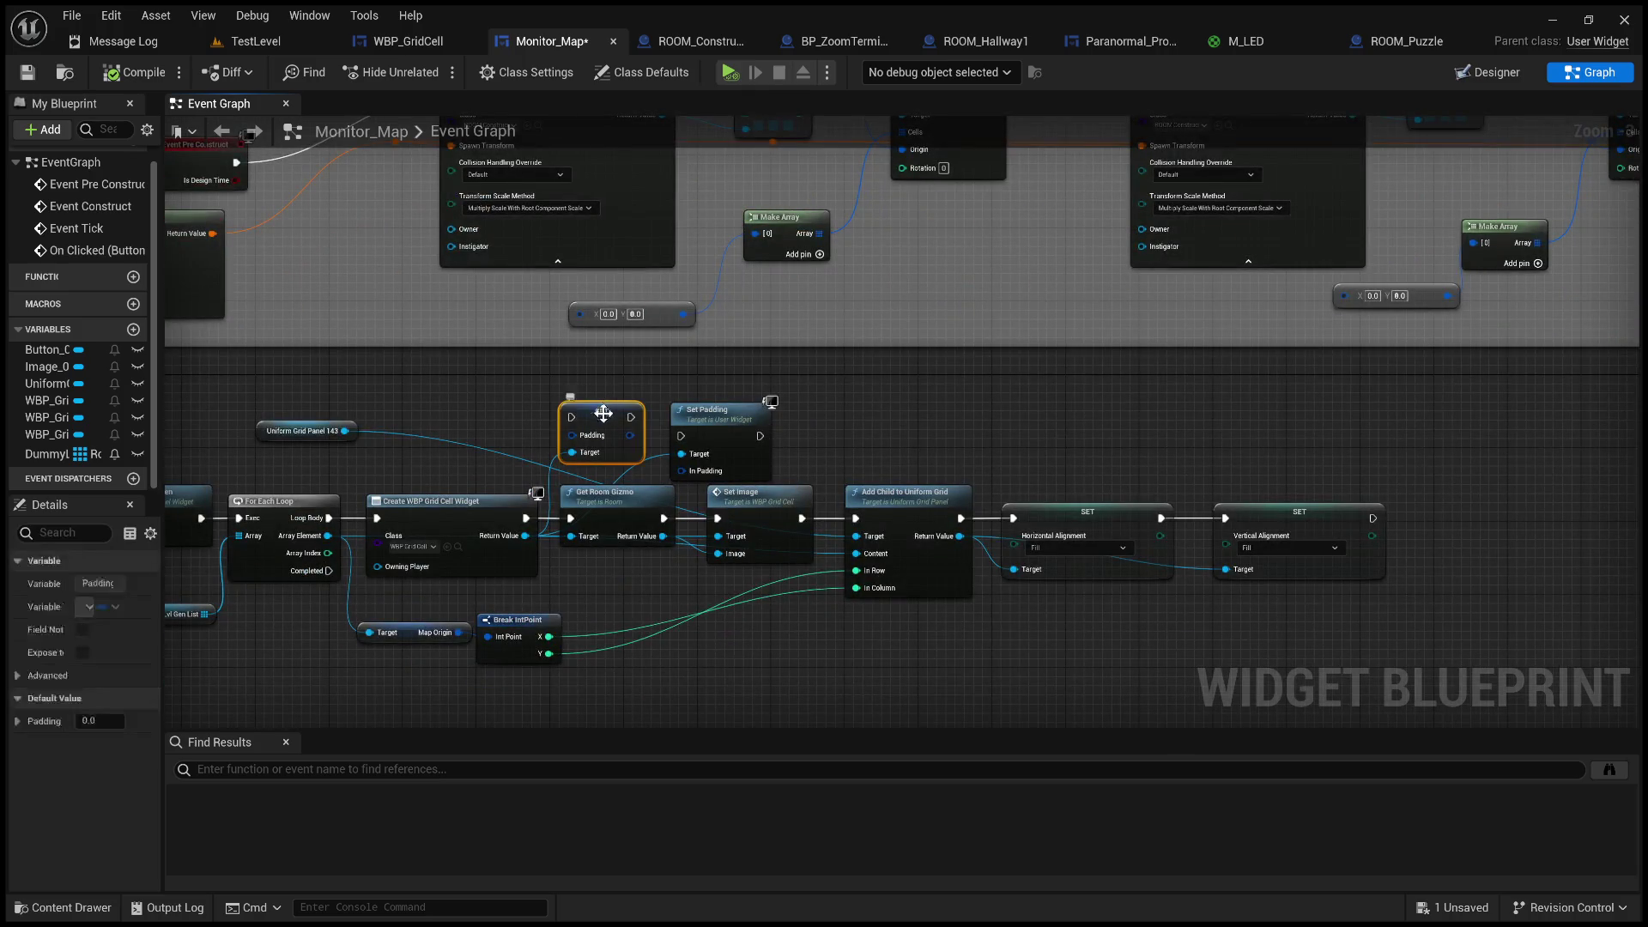
{"action": "left_click_drag", "start_coordinate": [949, 423], "coordinate": [963, 346]}
{"action": "key", "text": "Delete"}
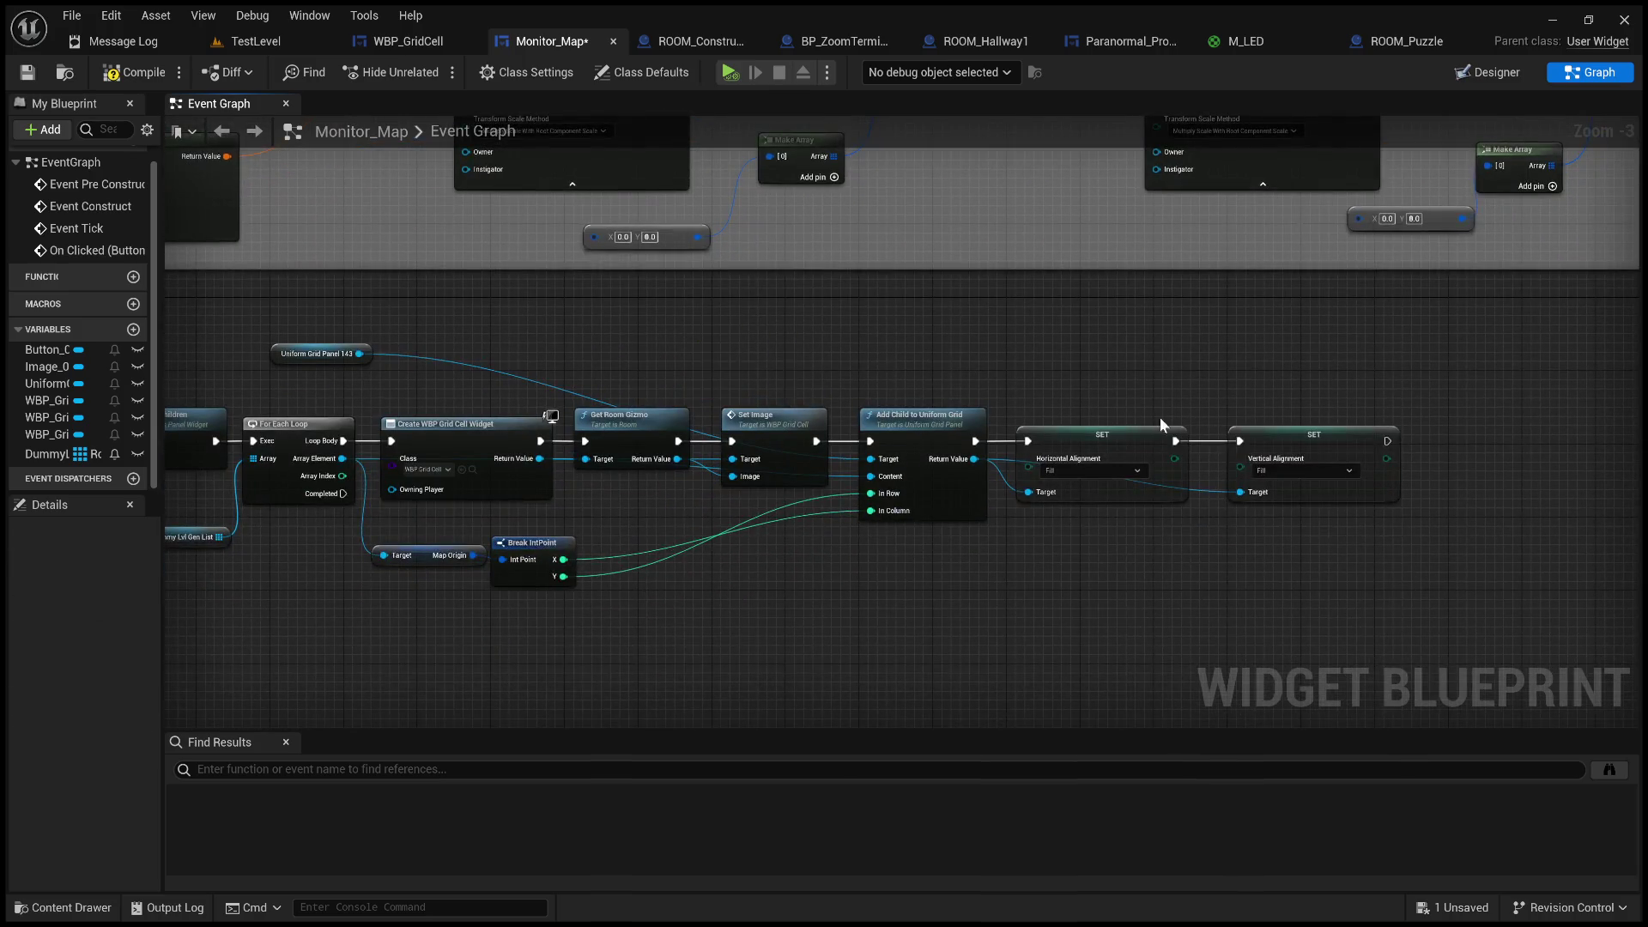
{"action": "left_click", "coordinate": [131, 72]}
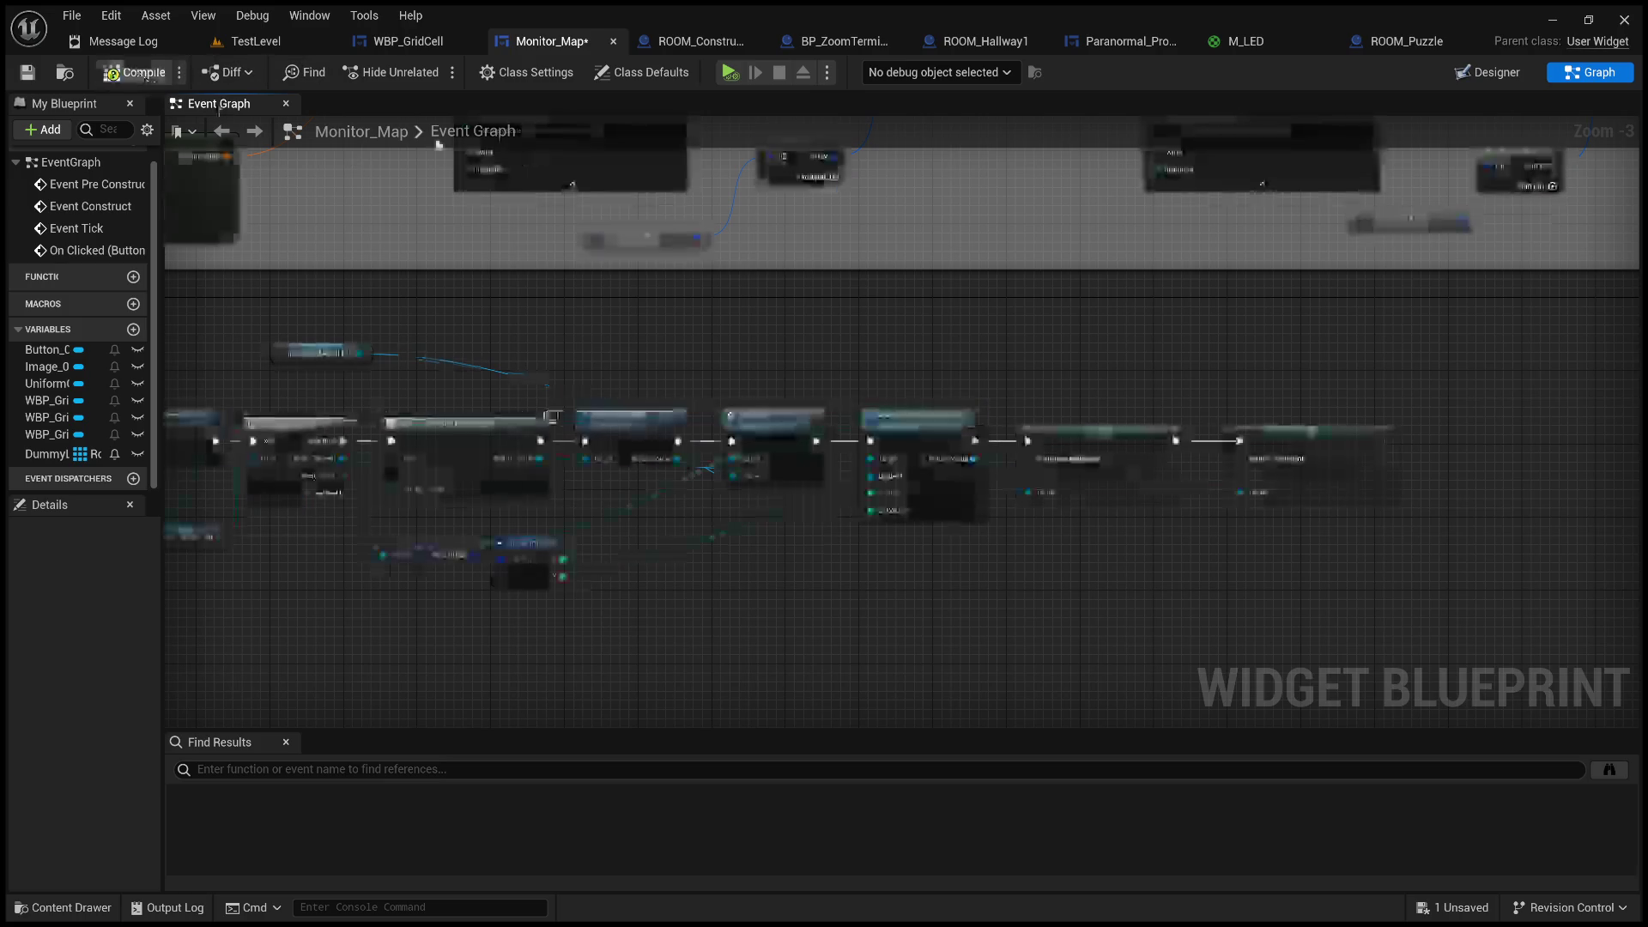
{"action": "left_click", "coordinate": [1506, 73]}
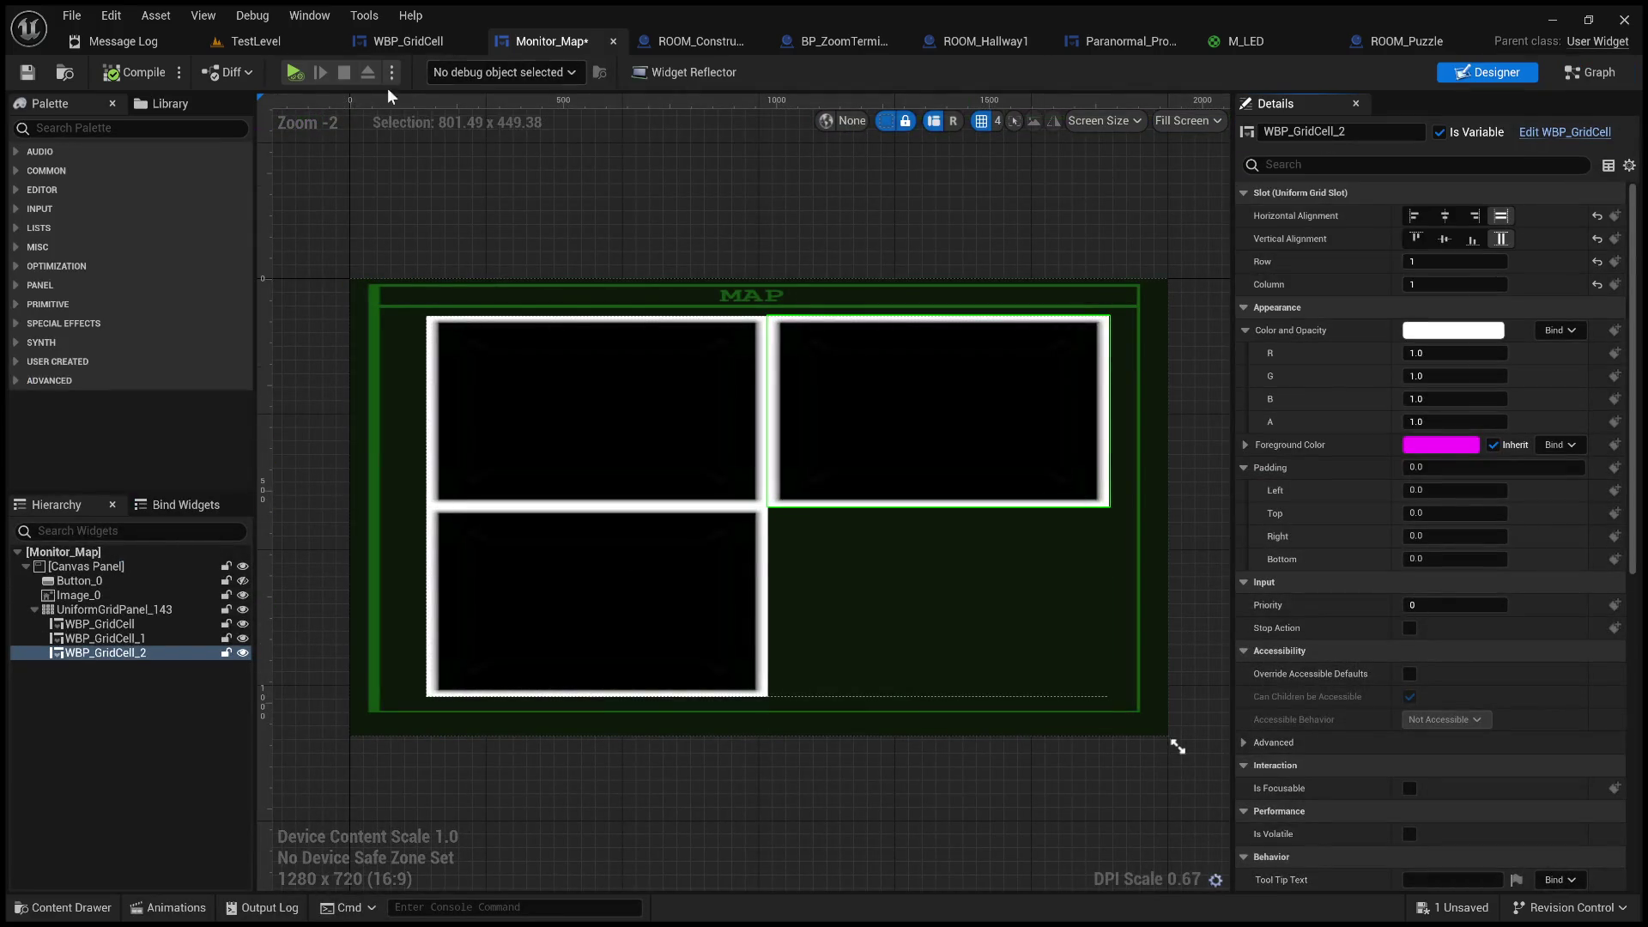
{"action": "left_click", "coordinate": [247, 51]}
{"action": "left_click", "coordinate": [430, 74]}
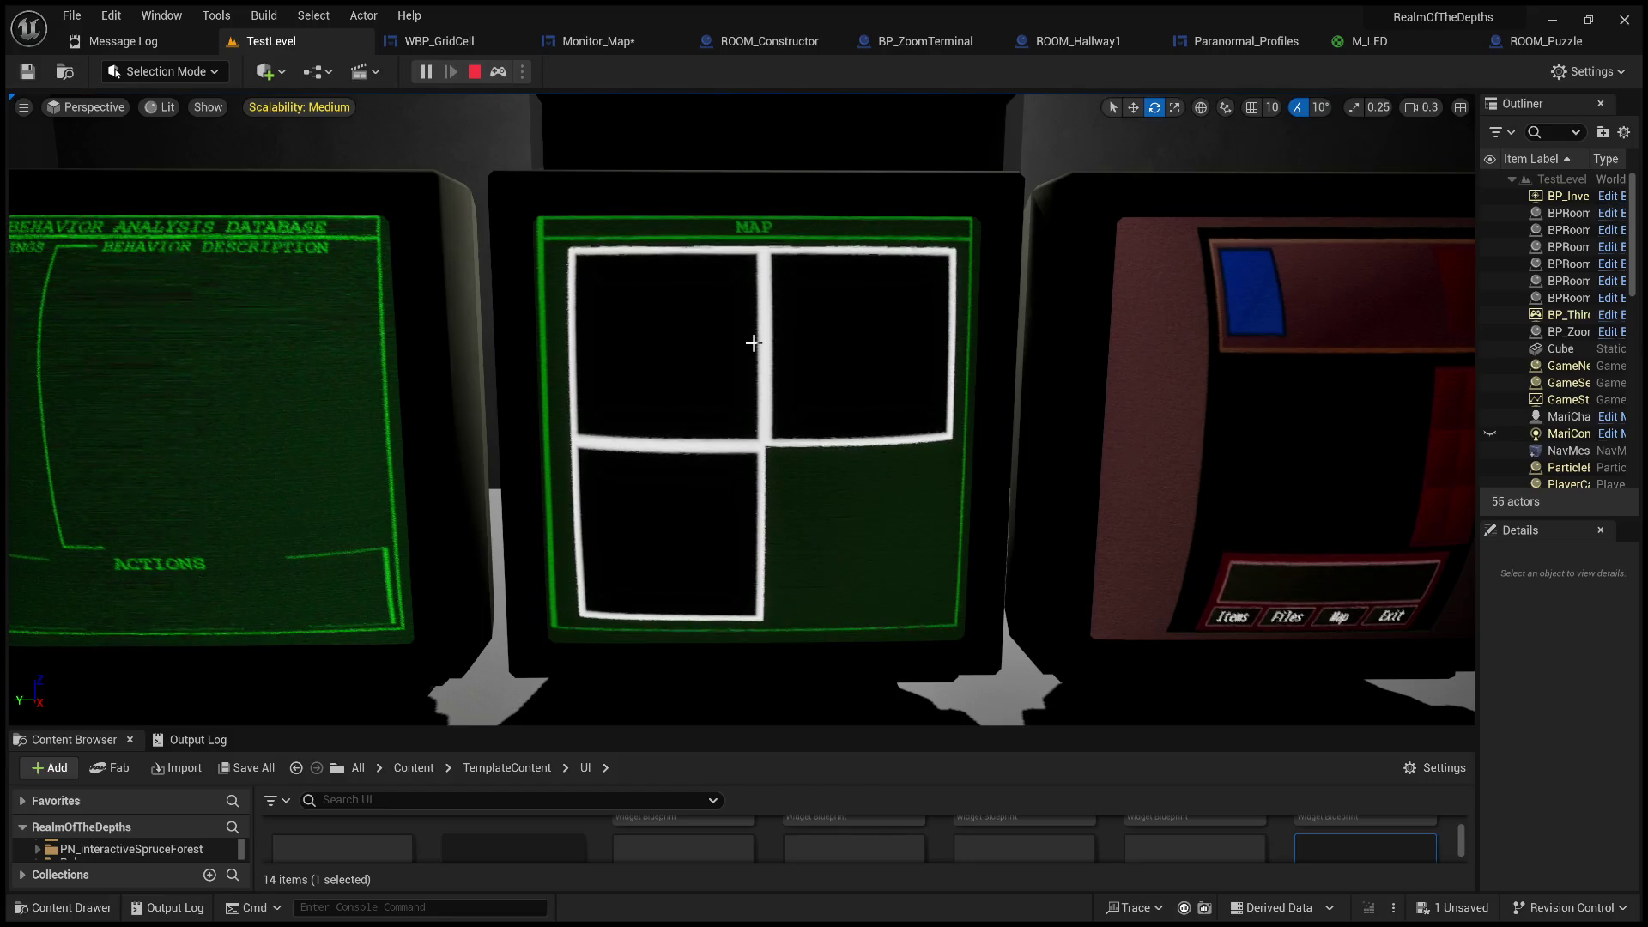
- Stop the play session and return to Monitor_Map's Event Graph at the Assign Room Positions nodes
{"action": "left_click", "coordinate": [474, 71]}
{"action": "left_click", "coordinate": [598, 40]}
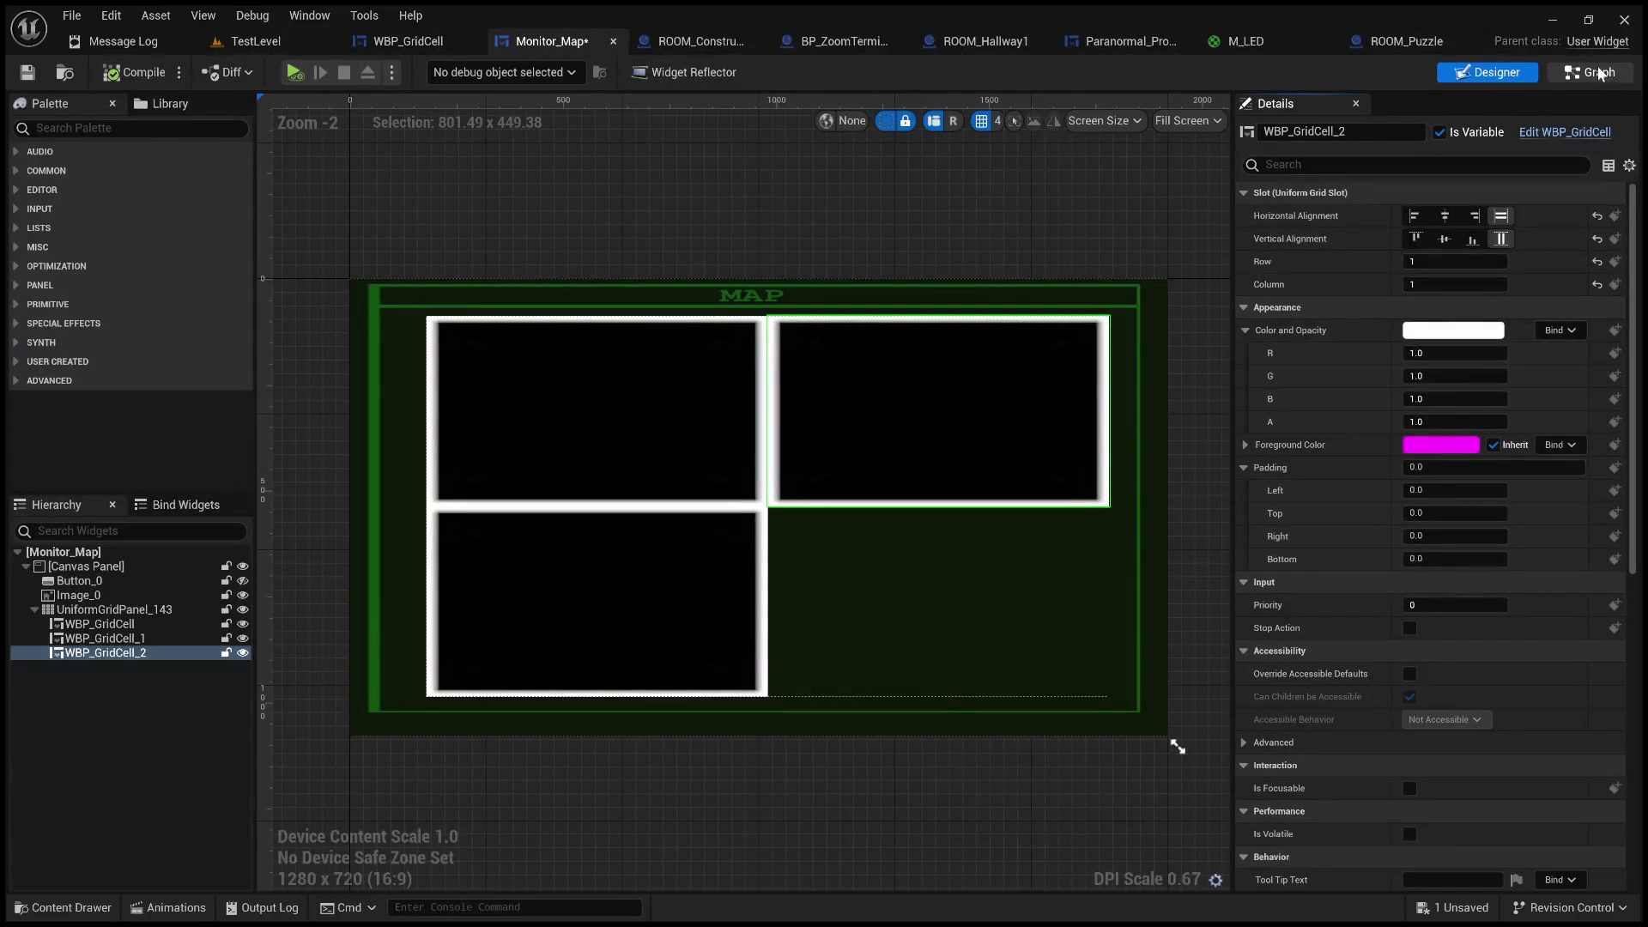
{"action": "left_click", "coordinate": [1590, 72]}
{"action": "scroll", "coordinate": [656, 456], "scroll_direction": "down", "scroll_amount": 3}
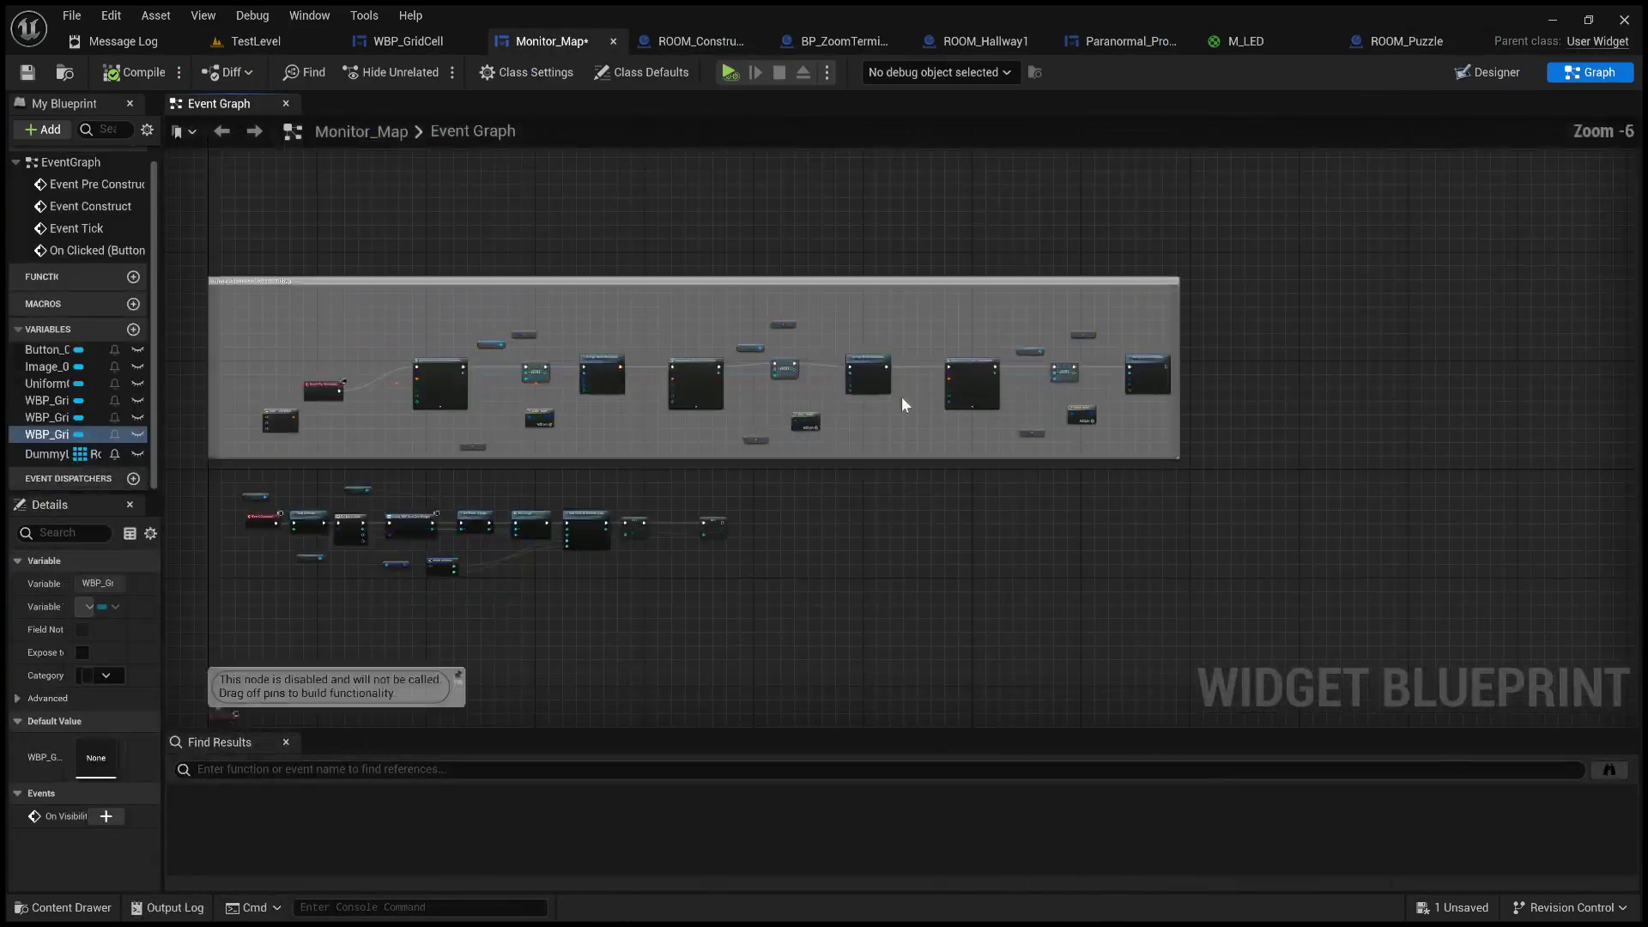
{"action": "scroll", "coordinate": [1022, 400], "scroll_direction": "up", "scroll_amount": 2}
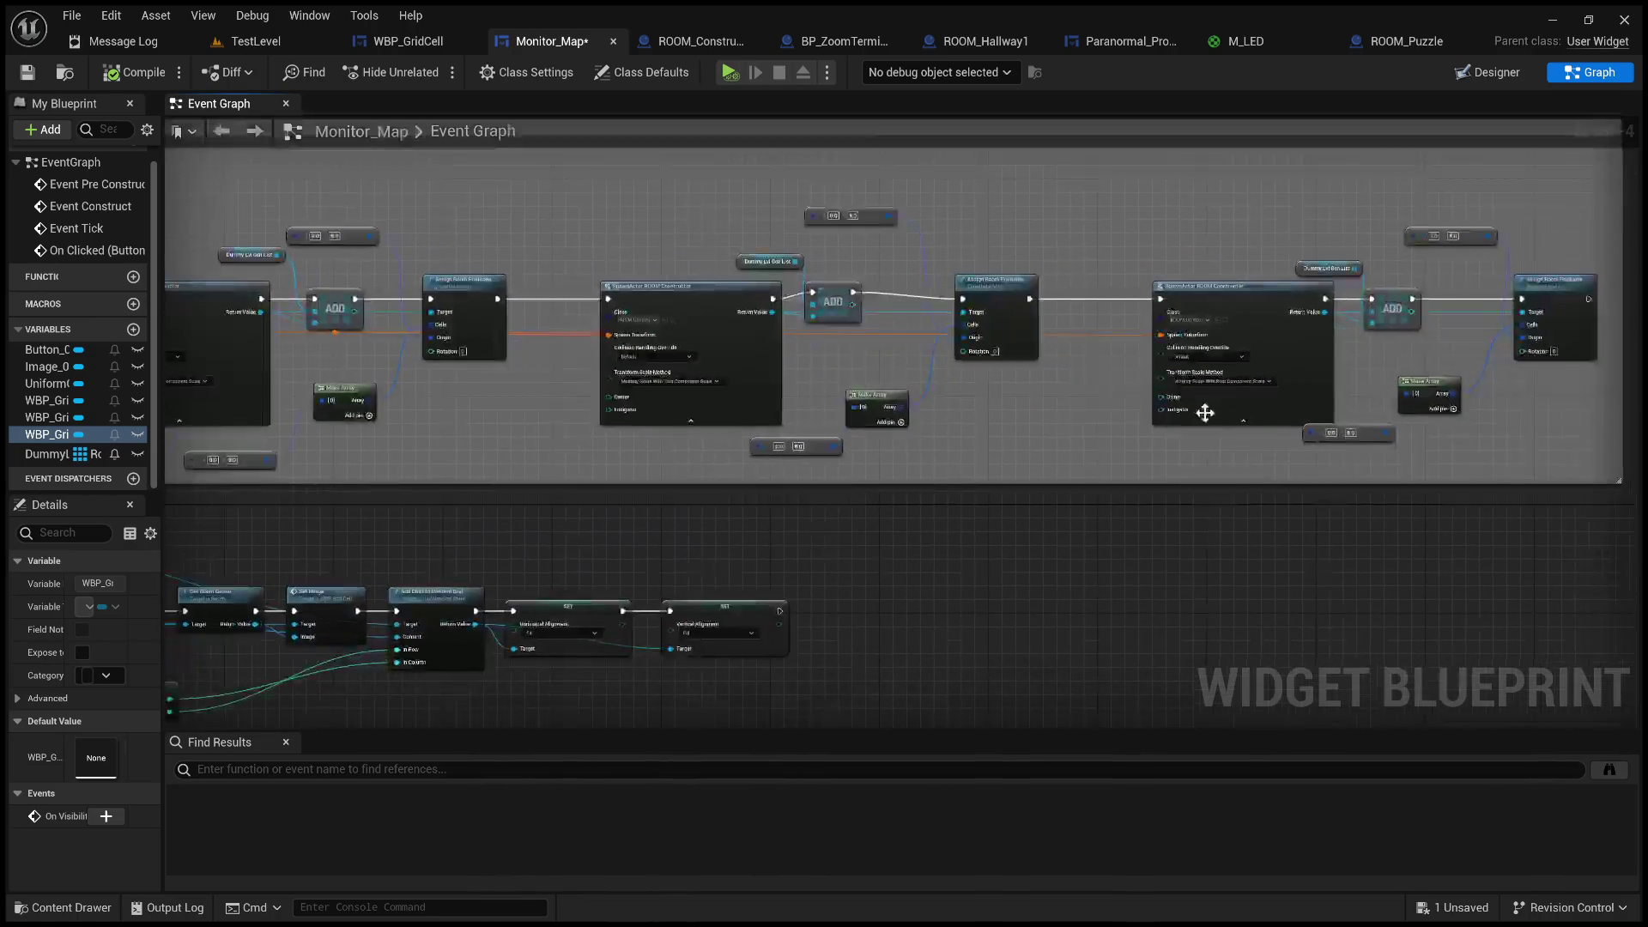
{"action": "scroll", "coordinate": [810, 477], "scroll_direction": "up", "scroll_amount": 3}
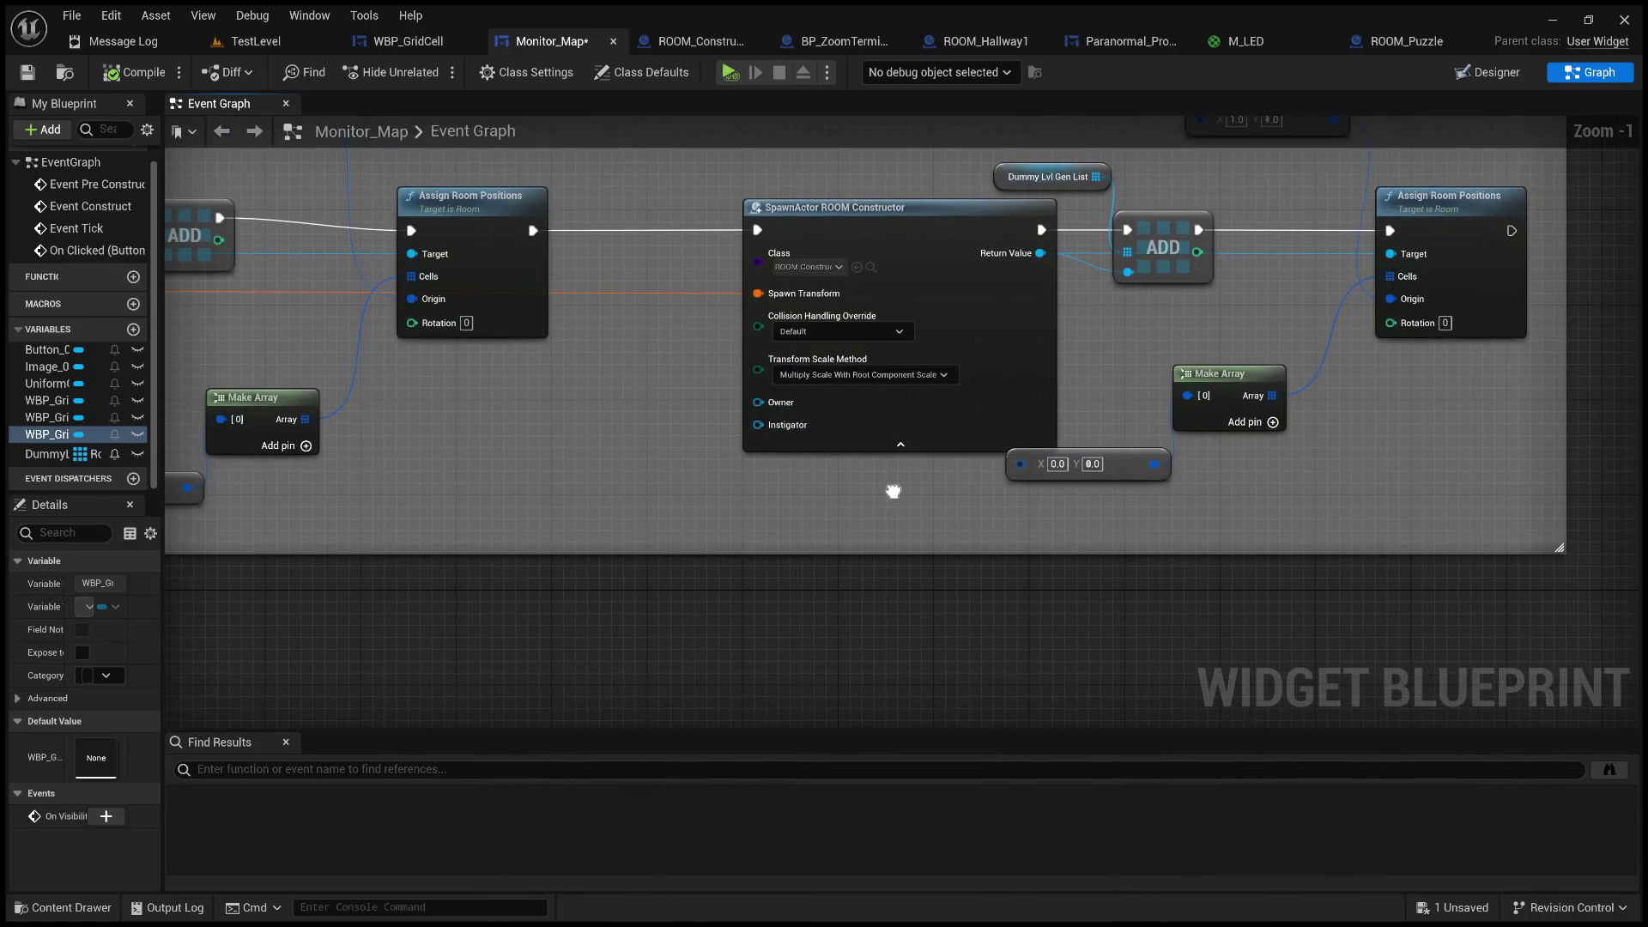
{"action": "scroll", "coordinate": [893, 498], "scroll_direction": "down", "scroll_amount": 3}
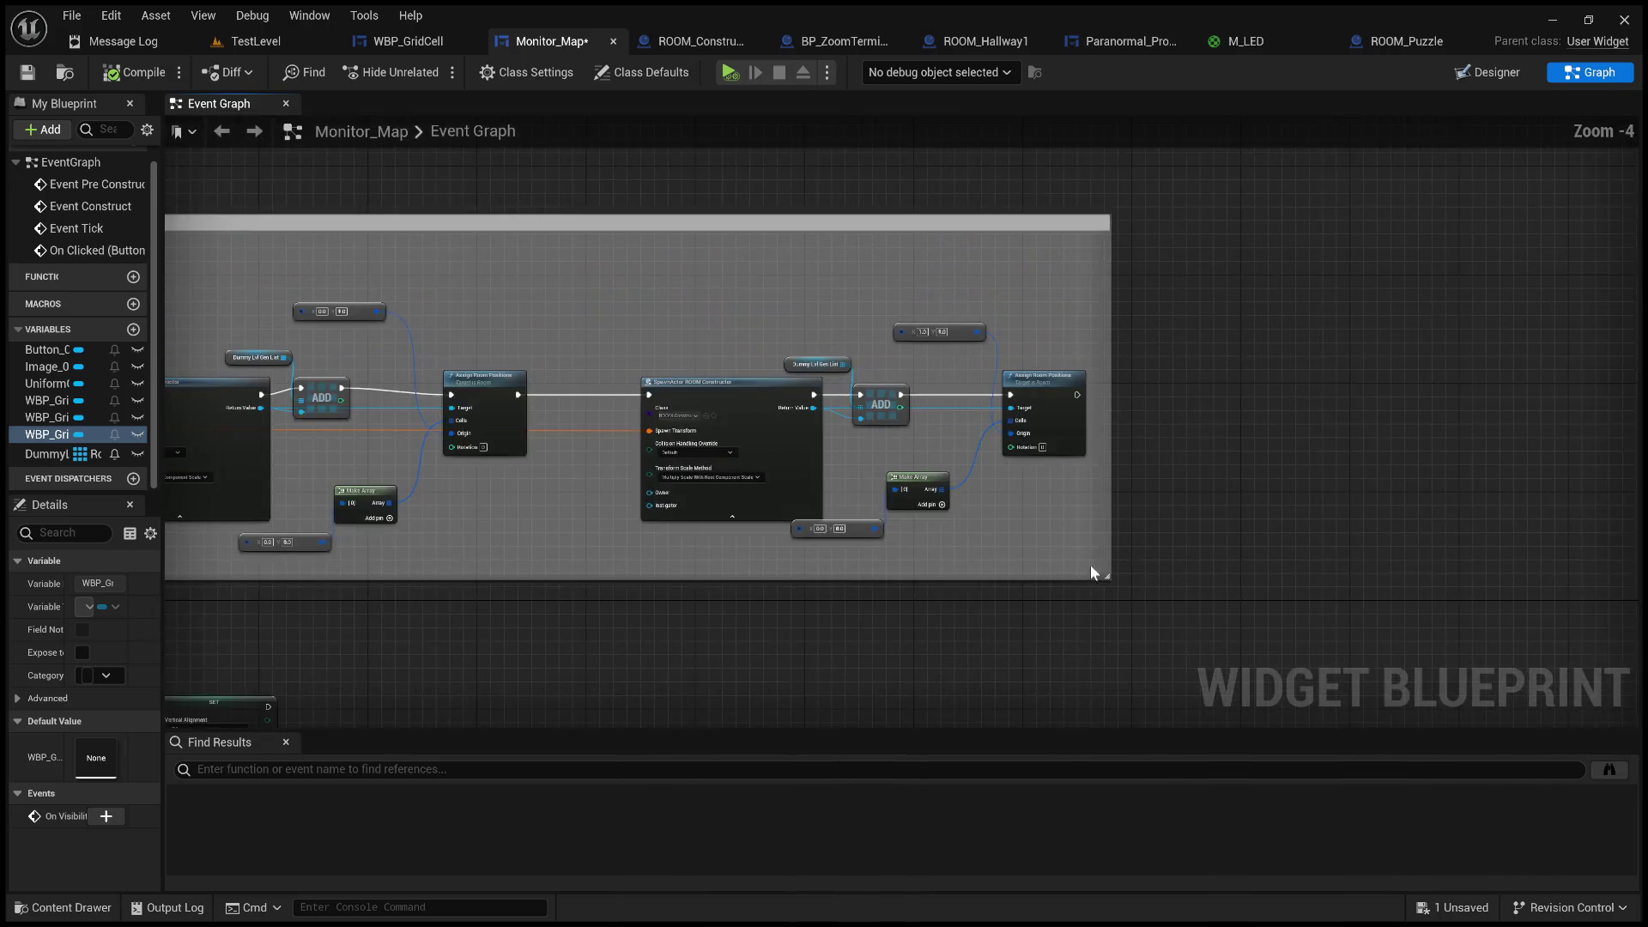
- Duplicate the last room-spawn group, chain it after the previous one, set origin Y 2.0, compile
{"action": "mouse_move", "coordinate": [1075, 558]}
{"action": "left_mouse_down"}
{"action": "mouse_move", "coordinate": [802, 441]}
{"action": "mouse_move", "coordinate": [714, 326]}
{"action": "left_mouse_up"}
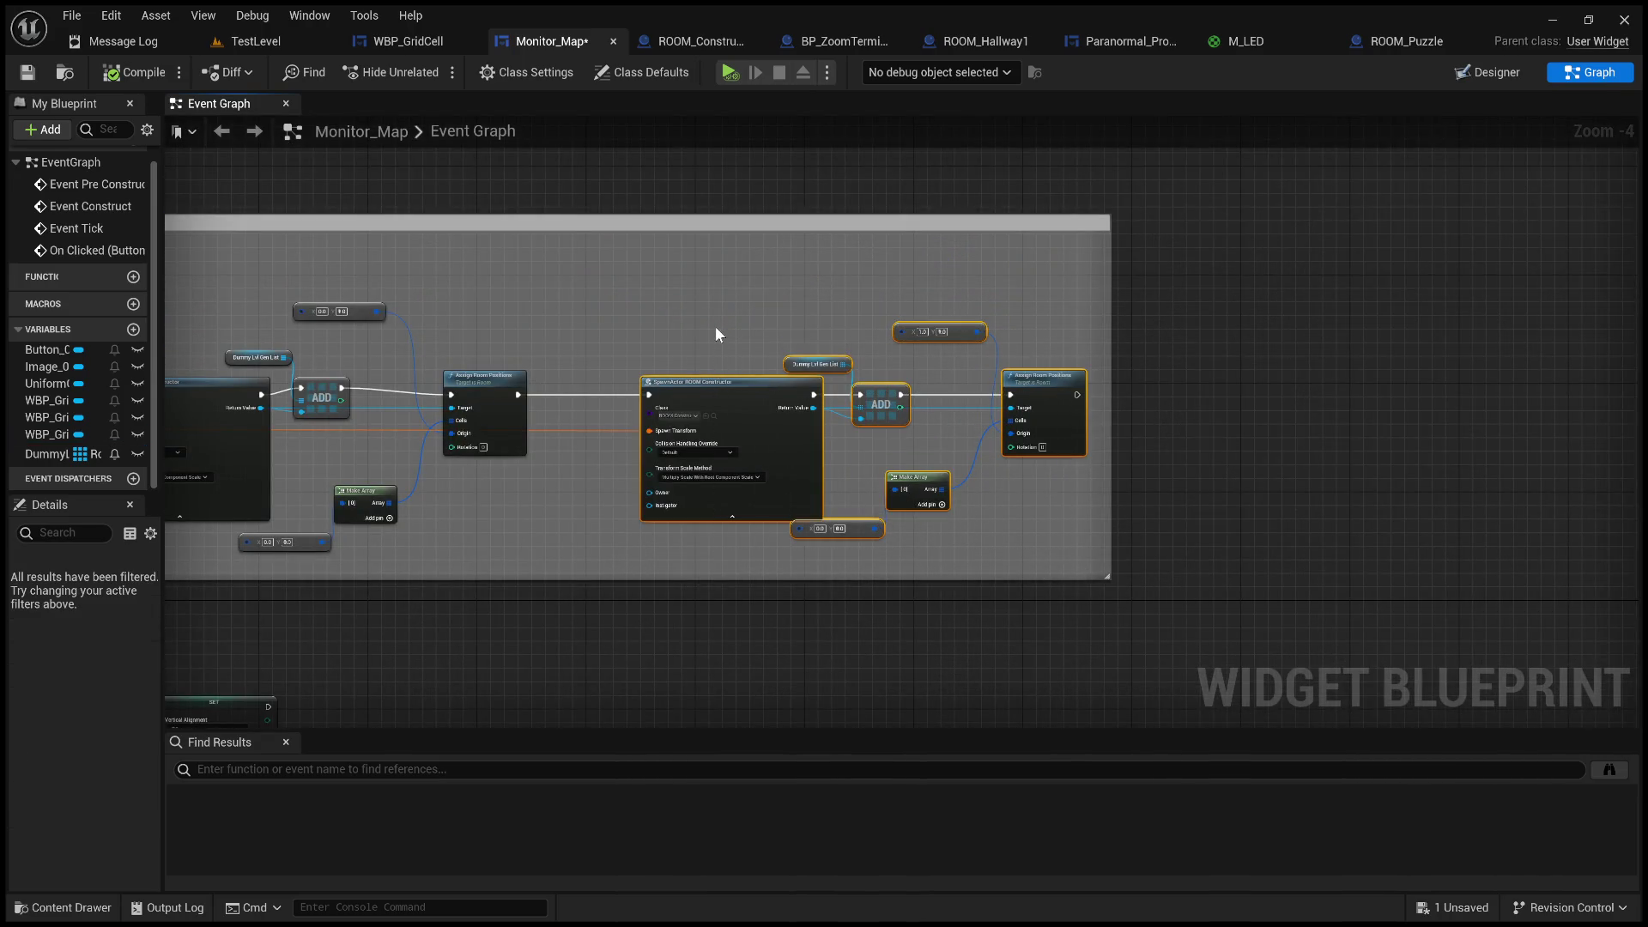
{"action": "key", "text": "ctrl+v"}
{"action": "mouse_move", "coordinate": [1157, 440]}
{"action": "left_mouse_down"}
{"action": "mouse_move", "coordinate": [1247, 390]}
{"action": "mouse_move", "coordinate": [1157, 384]}
{"action": "left_mouse_up"}
{"action": "scroll", "coordinate": [1157, 384], "scroll_direction": "up", "scroll_amount": 2}
{"action": "mouse_move", "coordinate": [872, 372]}
{"action": "left_mouse_down"}
{"action": "mouse_move", "coordinate": [1106, 357]}
{"action": "mouse_move", "coordinate": [837, 297]}
{"action": "mouse_move", "coordinate": [470, 348]}
{"action": "left_mouse_up"}
{"action": "scroll", "coordinate": [837, 297], "scroll_direction": "up", "scroll_amount": 3}
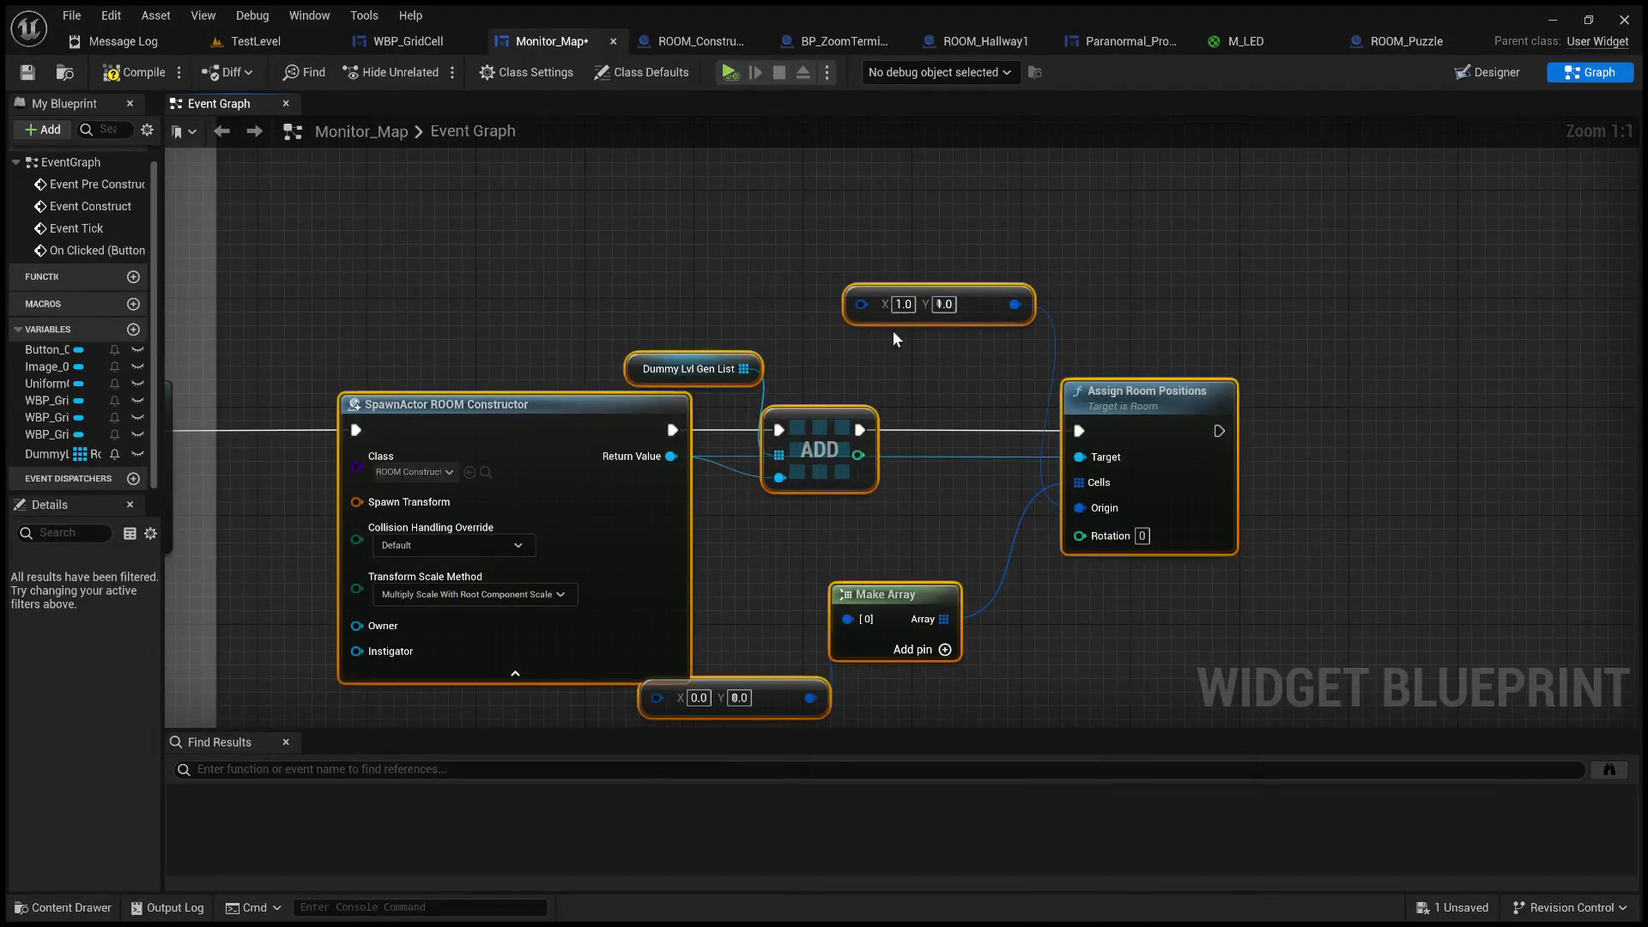
{"action": "left_click", "coordinate": [938, 304]}
{"action": "type", "text": "2"}
{"action": "left_click", "coordinate": [441, 257]}
{"action": "left_click", "coordinate": [129, 72]}
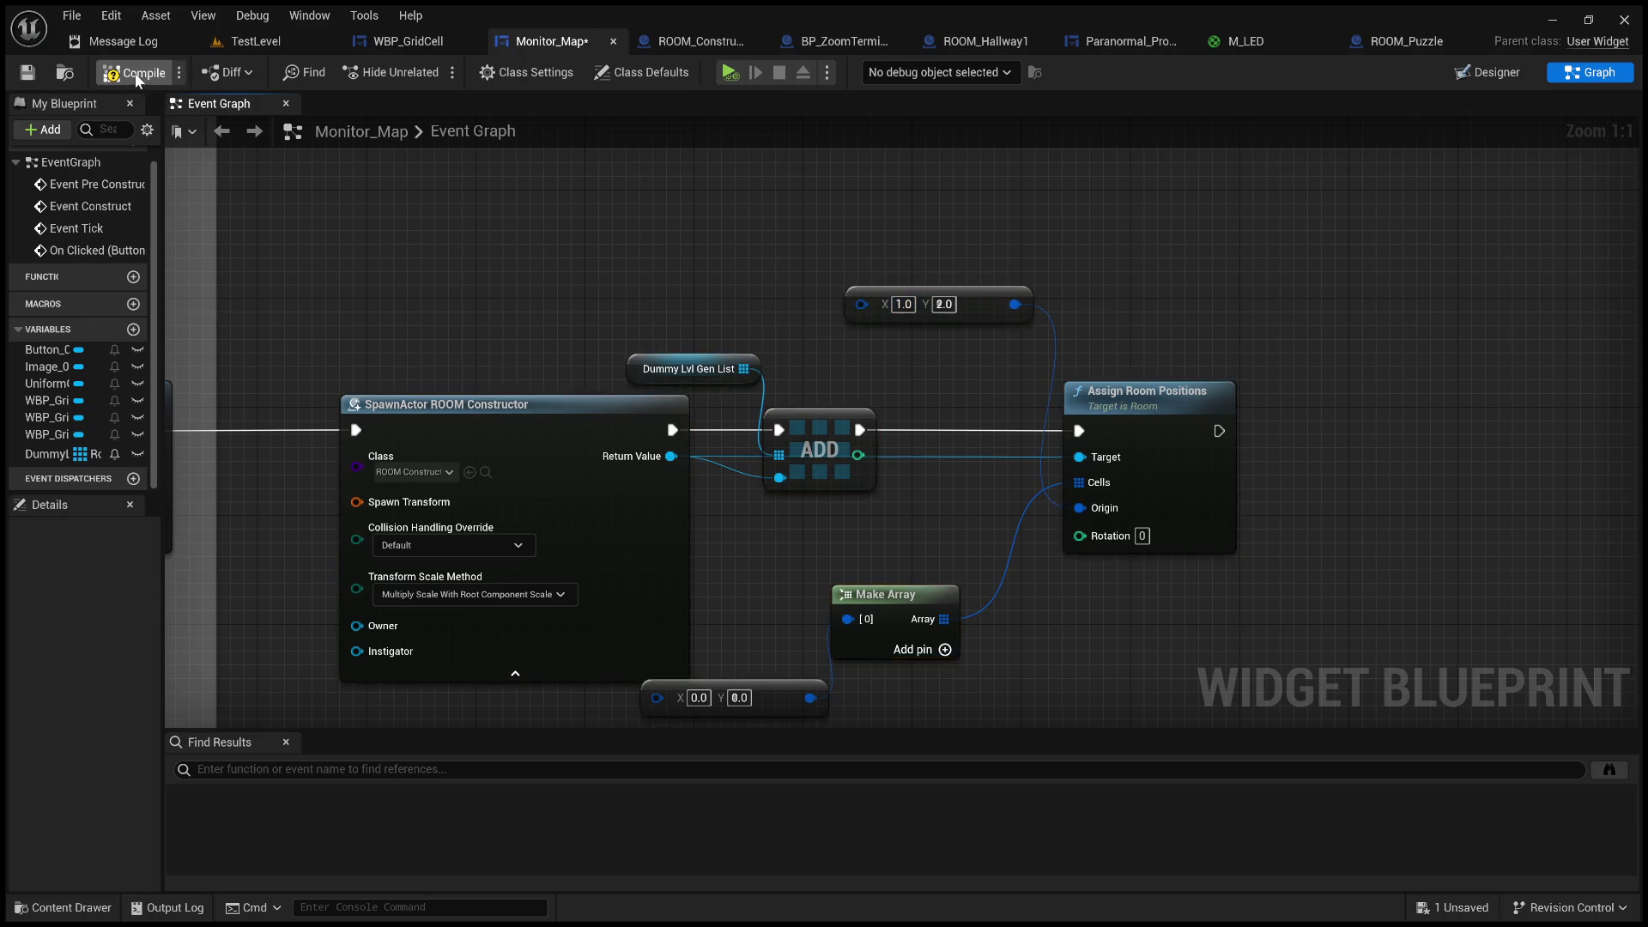
- Route the spawn transform through a reroute into the new SpawnActor node and recompile
{"action": "scroll", "coordinate": [620, 317], "scroll_direction": "down", "scroll_amount": 2}
{"action": "left_click_drag", "start_coordinate": [620, 317], "coordinate": [751, 237]}
{"action": "mouse_move", "coordinate": [507, 356]}
{"action": "left_mouse_down"}
{"action": "mouse_move", "coordinate": [835, 301]}
{"action": "mouse_move", "coordinate": [1172, 319]}
{"action": "mouse_move", "coordinate": [1150, 331]}
{"action": "left_mouse_up"}
{"action": "left_click_drag", "start_coordinate": [778, 442], "coordinate": [875, 387]}
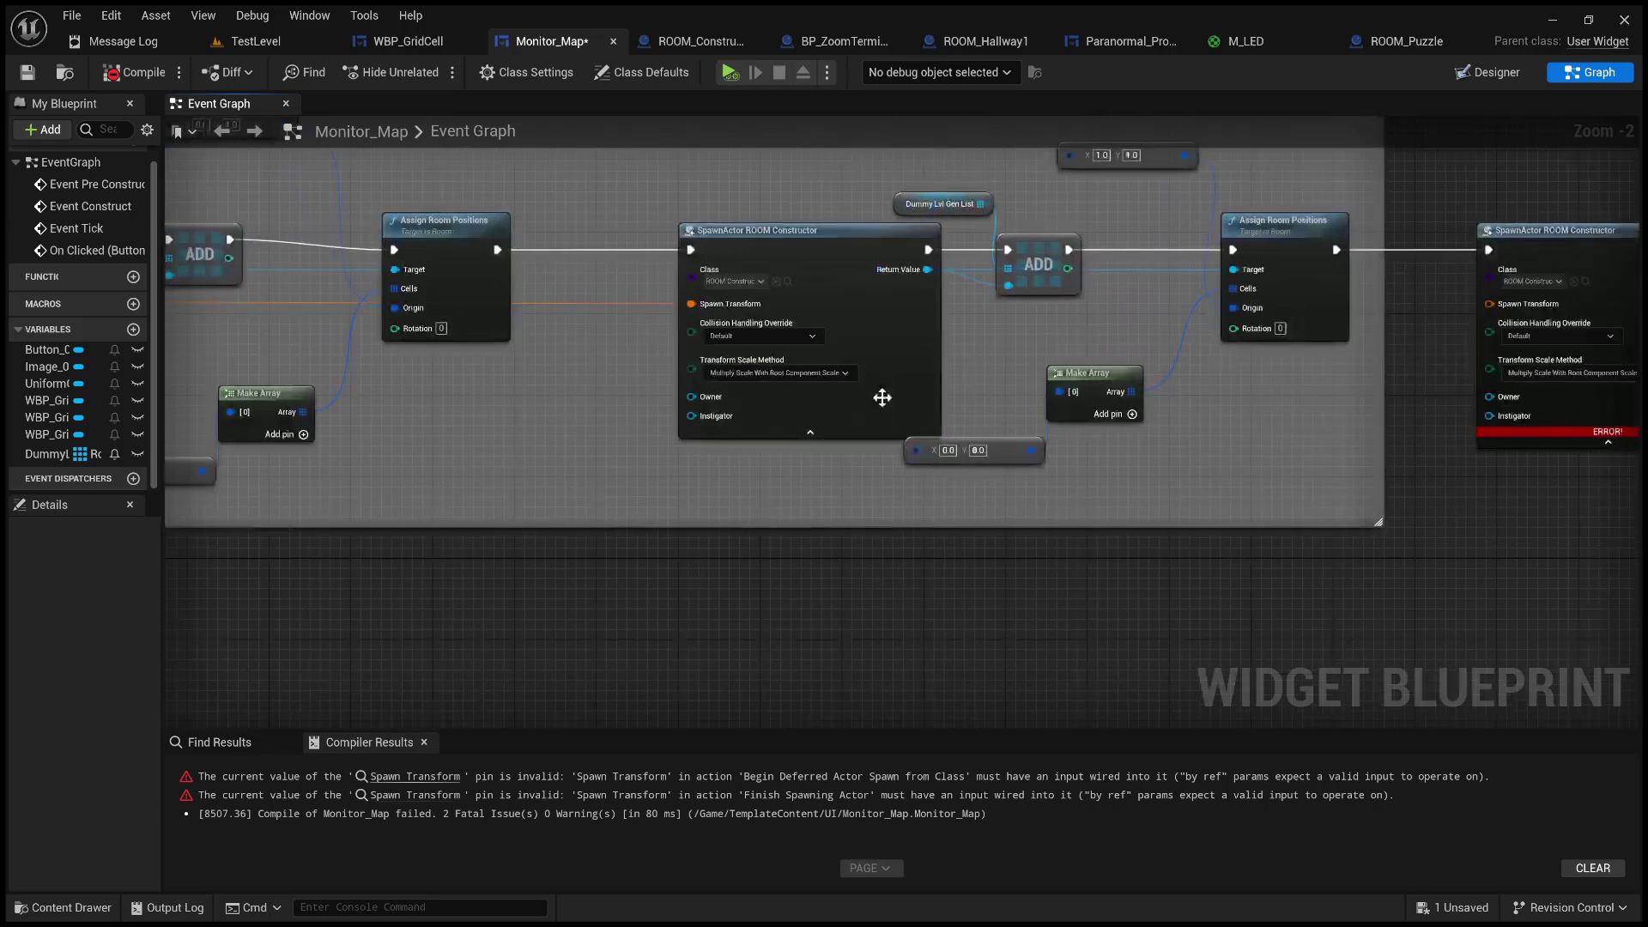
{"action": "double_click", "coordinate": [630, 301]}
{"action": "mouse_move", "coordinate": [630, 301]}
{"action": "left_mouse_down"}
{"action": "mouse_move", "coordinate": [1460, 335]}
{"action": "mouse_move", "coordinate": [1487, 304]}
{"action": "left_mouse_up"}
{"action": "left_click", "coordinate": [133, 72]}
{"action": "left_click", "coordinate": [256, 41]}
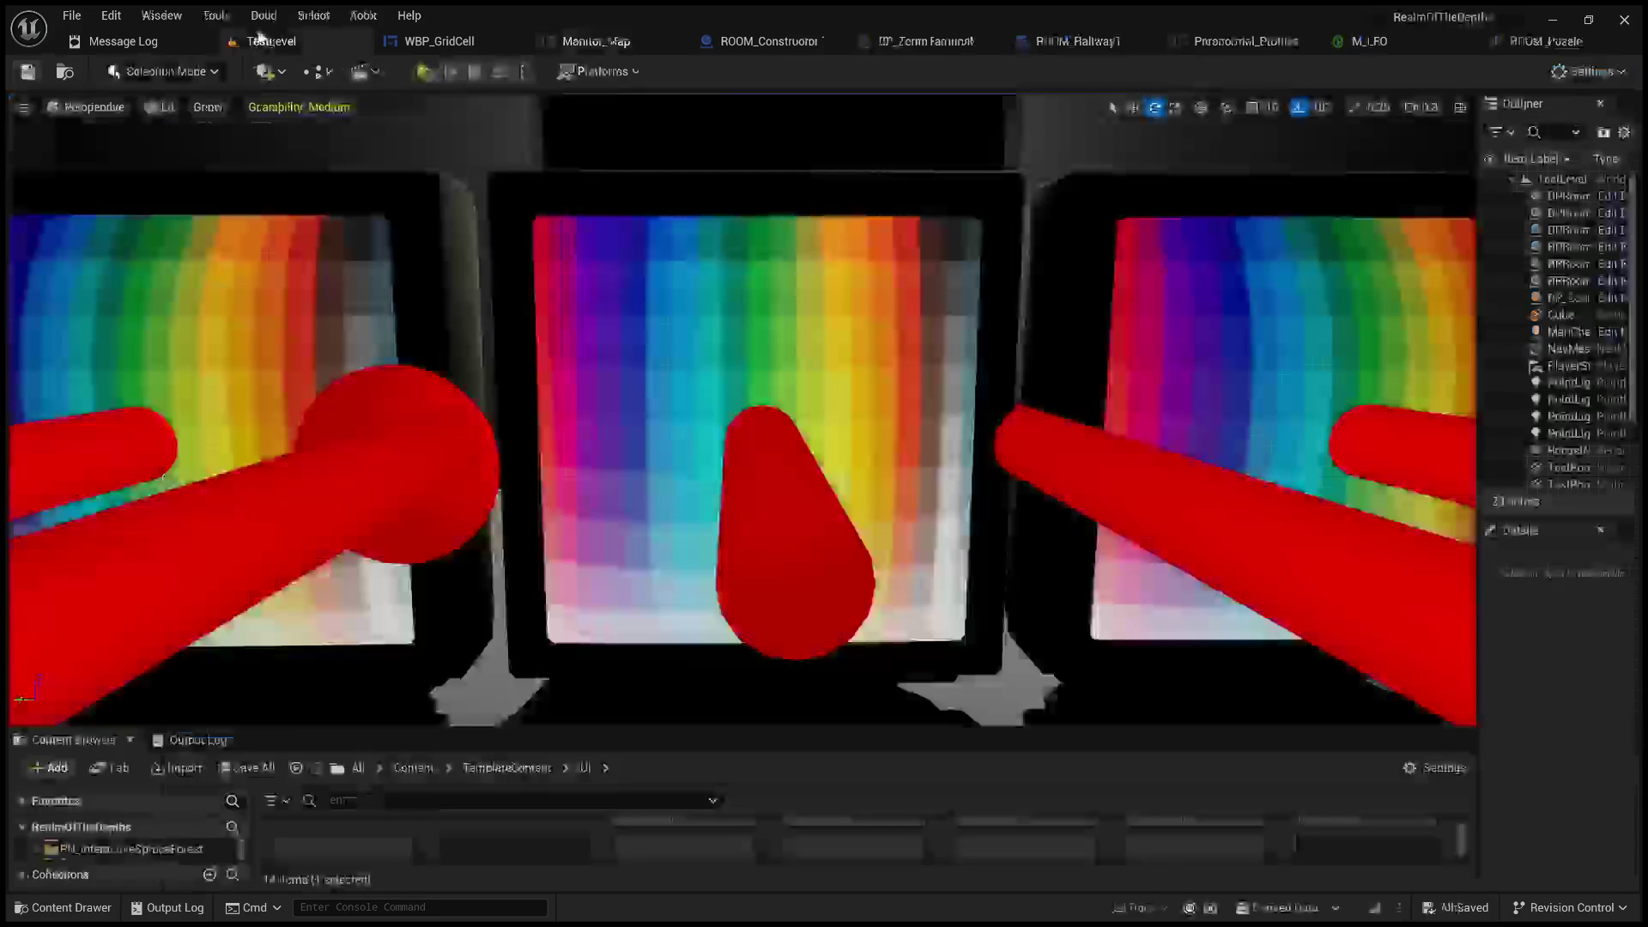
- Set the last room origin's X to 2.0 in Monitor_Map and run a quick TestLevel play test
{"action": "left_click", "coordinate": [426, 72]}
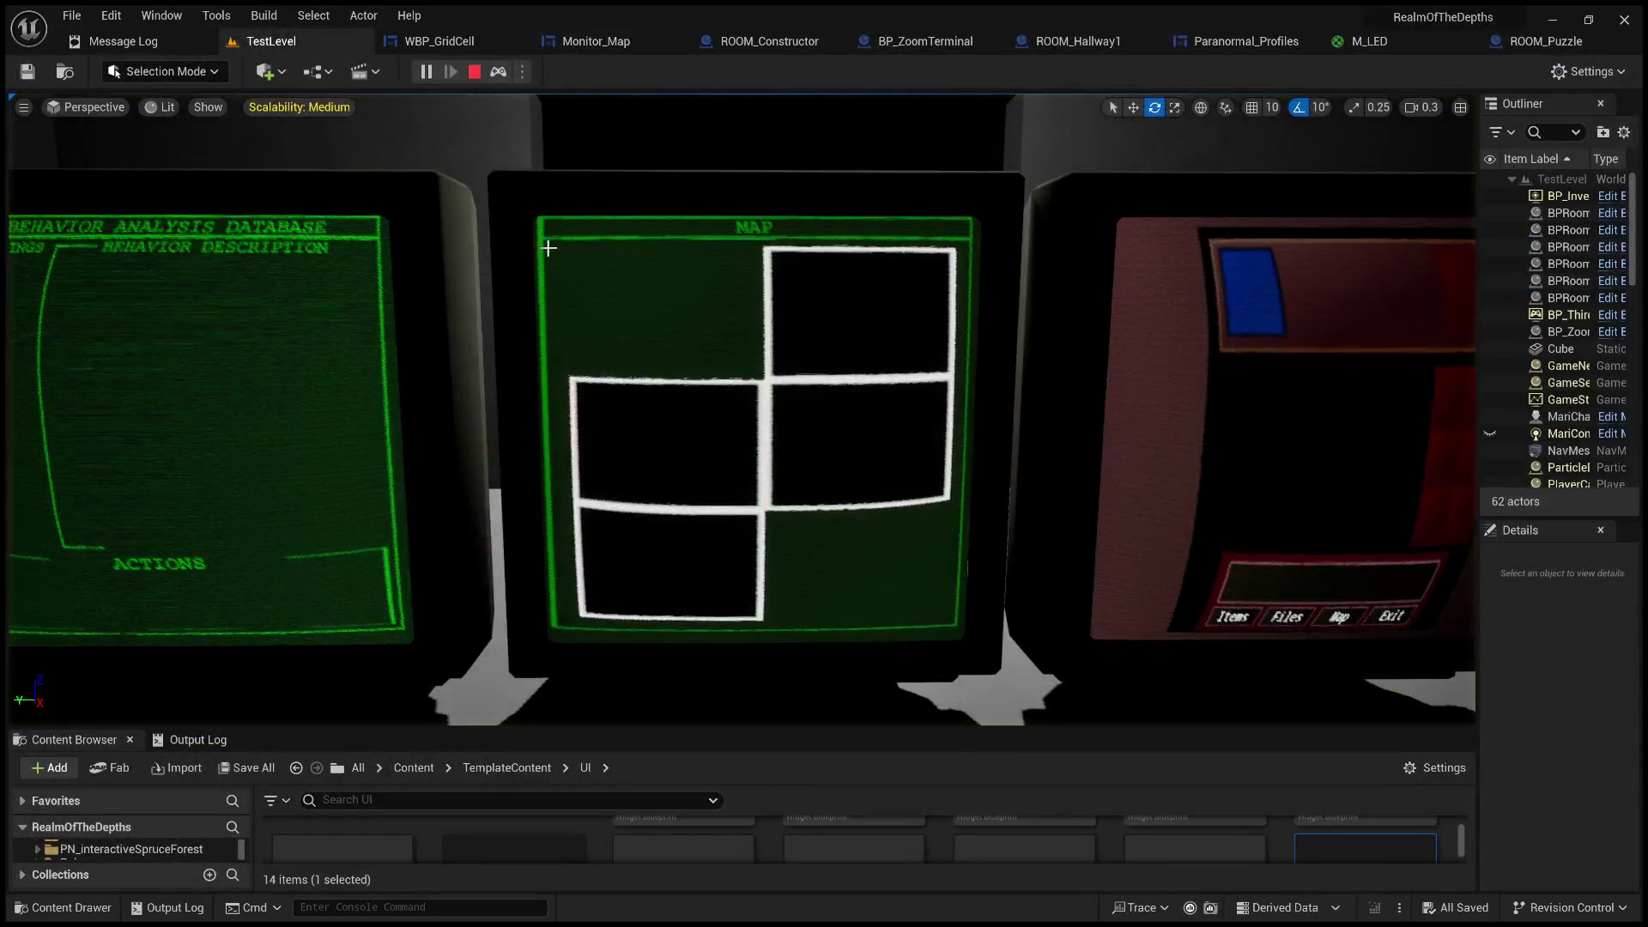
{"action": "left_click", "coordinate": [474, 72]}
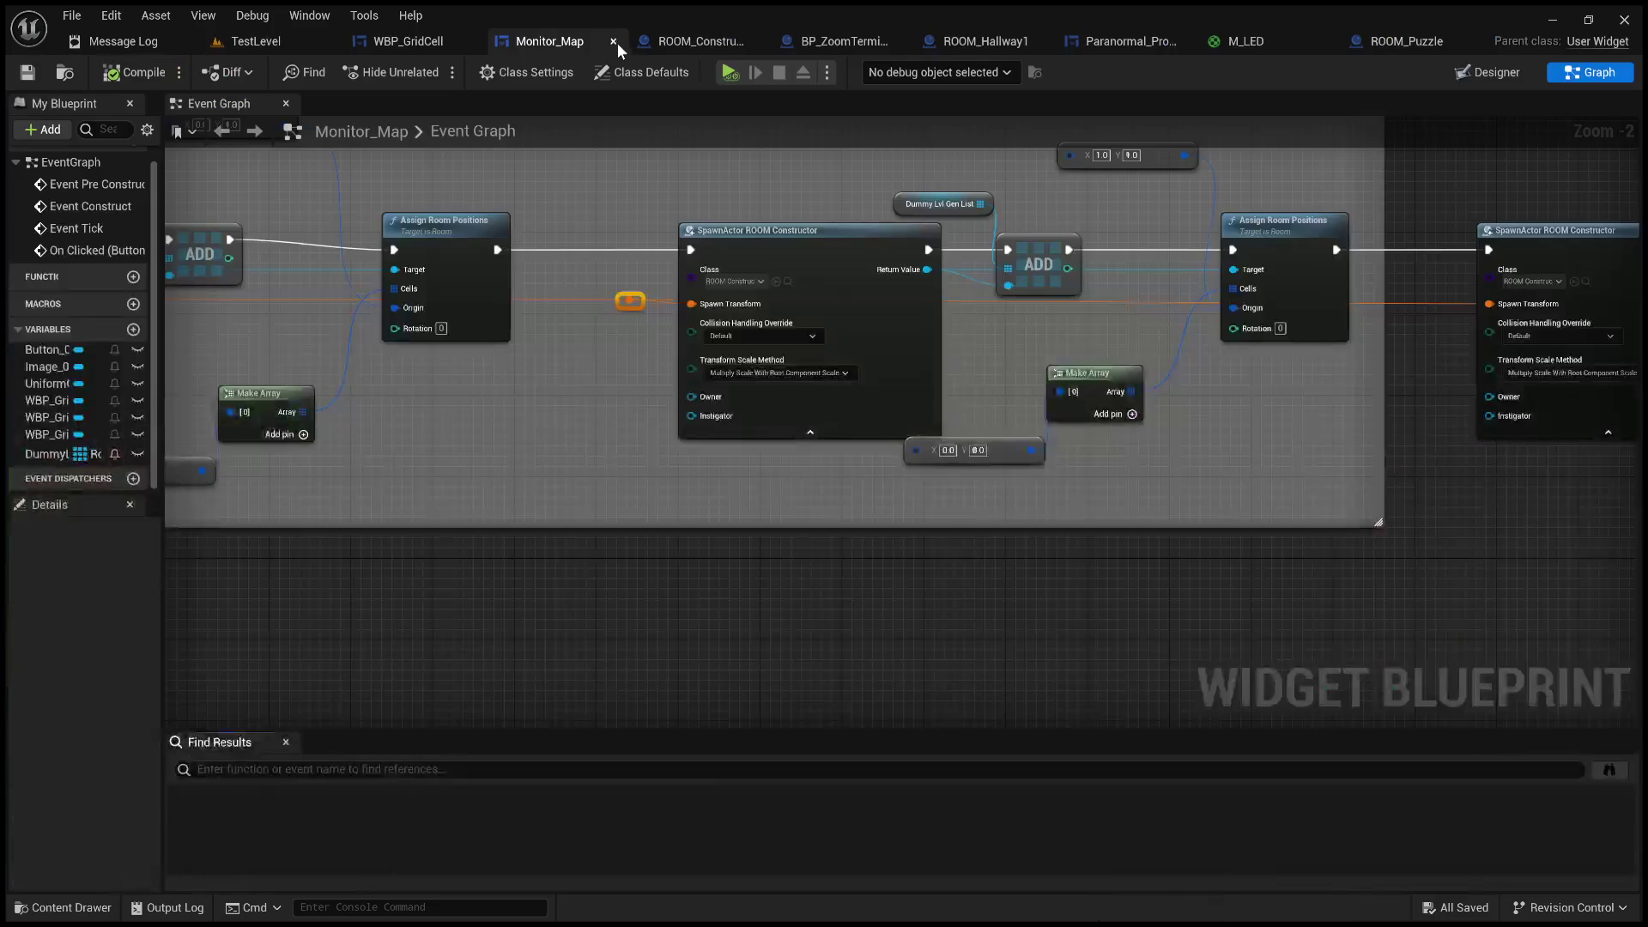
{"action": "left_click", "coordinate": [548, 38]}
{"action": "scroll", "coordinate": [1155, 343], "scroll_direction": "up", "scroll_amount": 2}
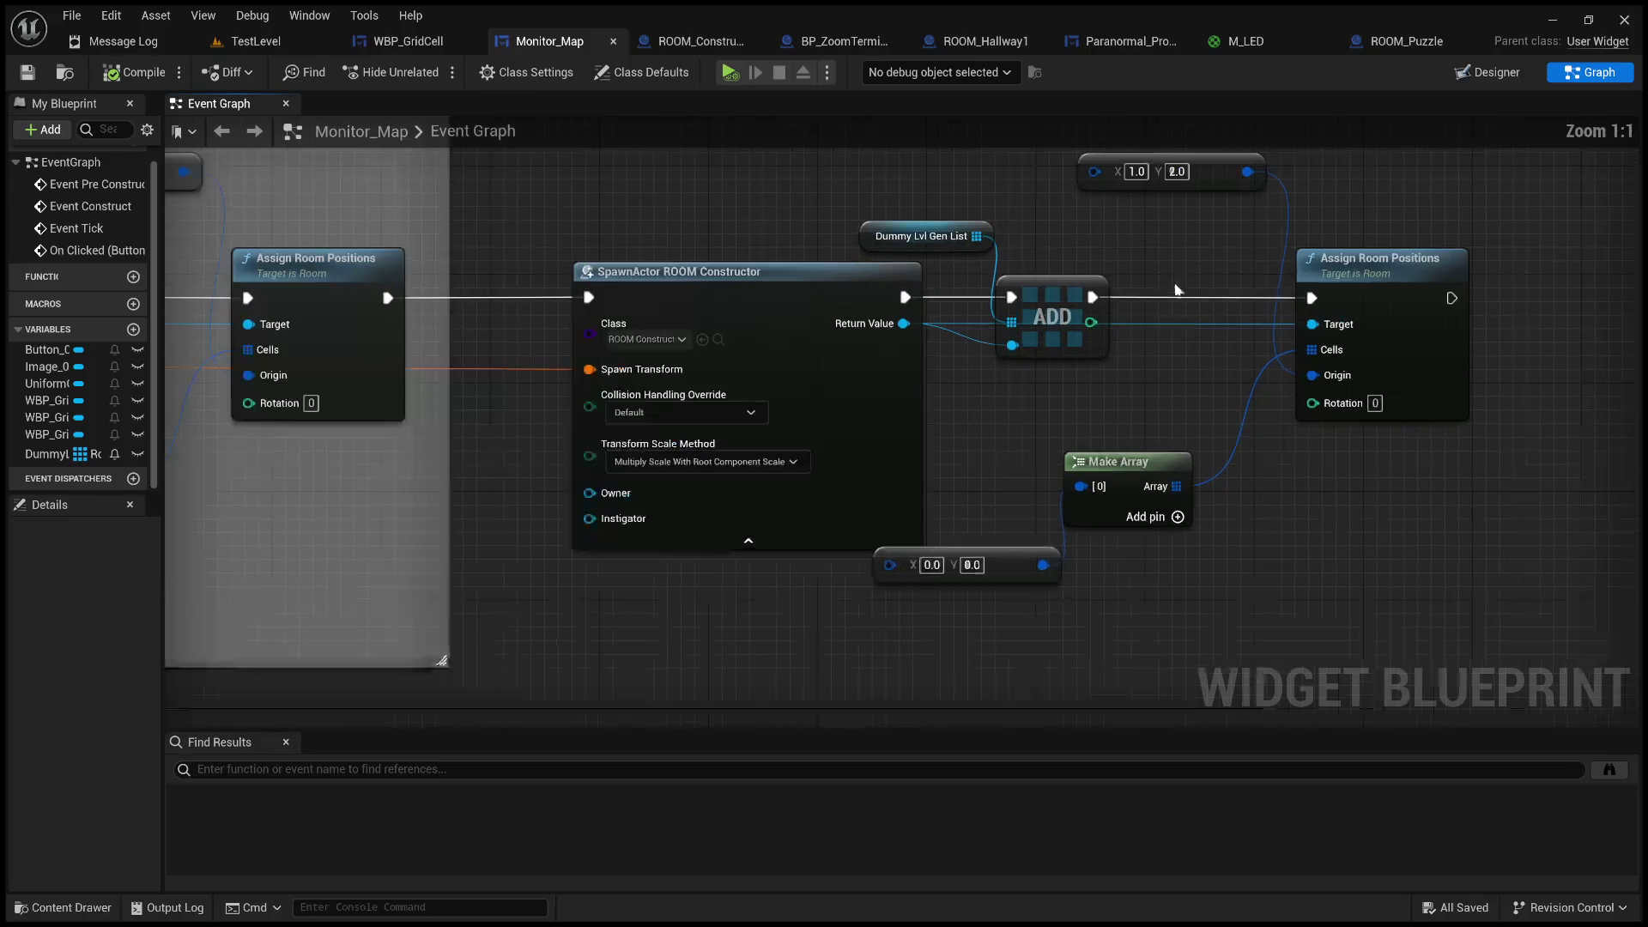
{"action": "left_click", "coordinate": [927, 279]}
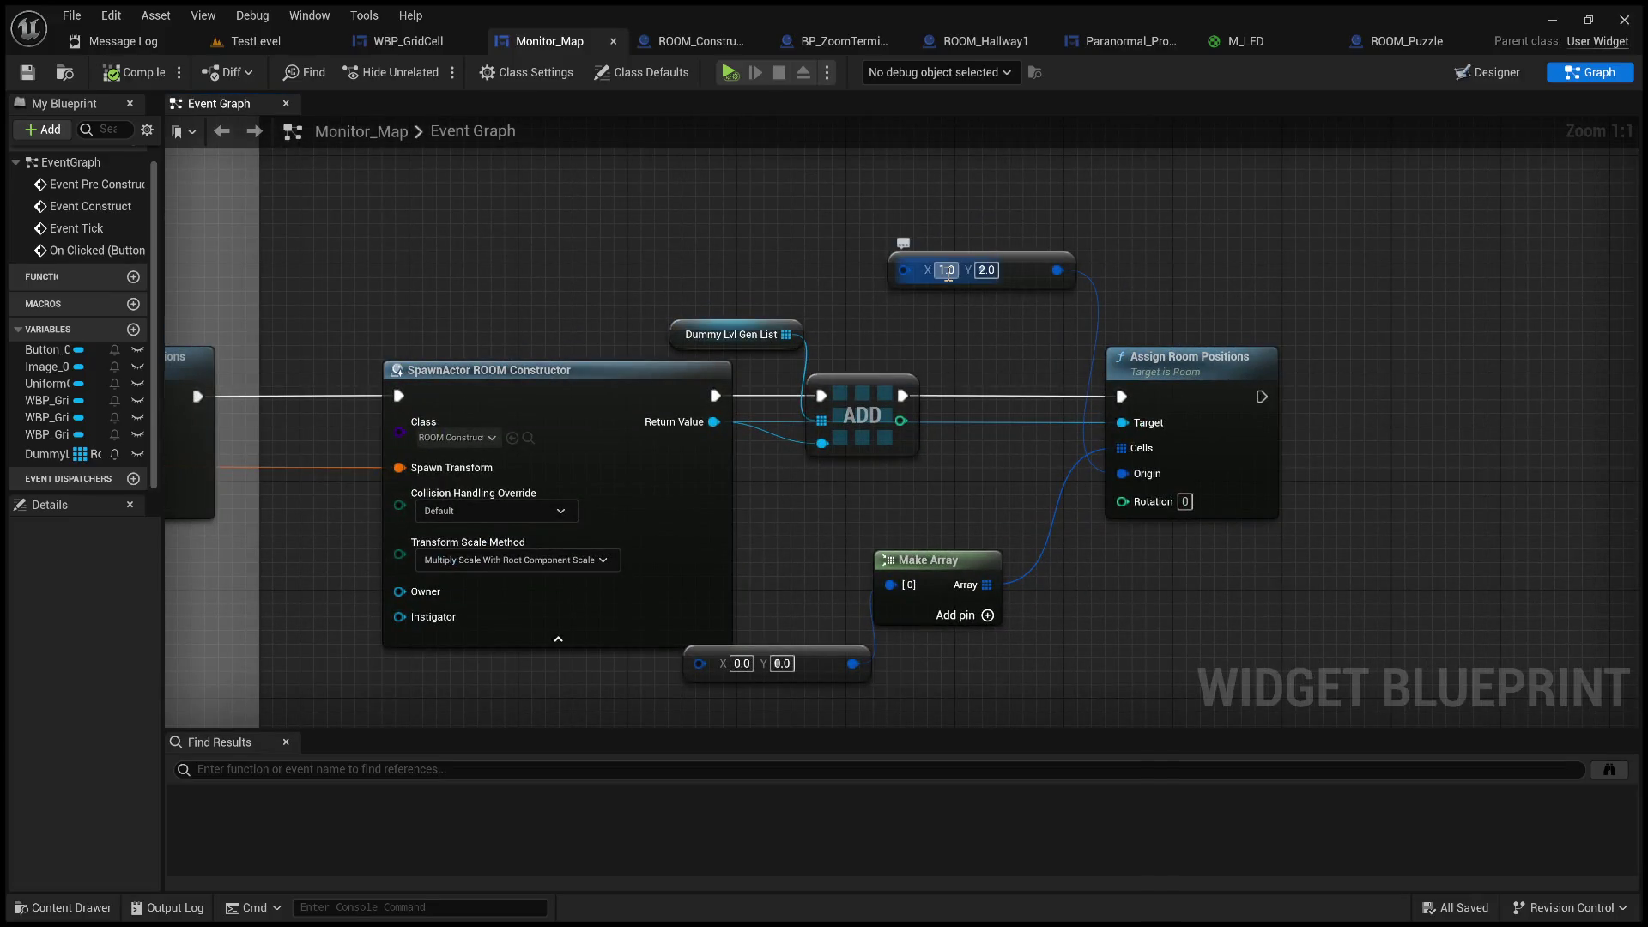
{"action": "left_click", "coordinate": [1003, 364]}
{"action": "type", "text": "2"}
{"action": "key", "text": "Return"}
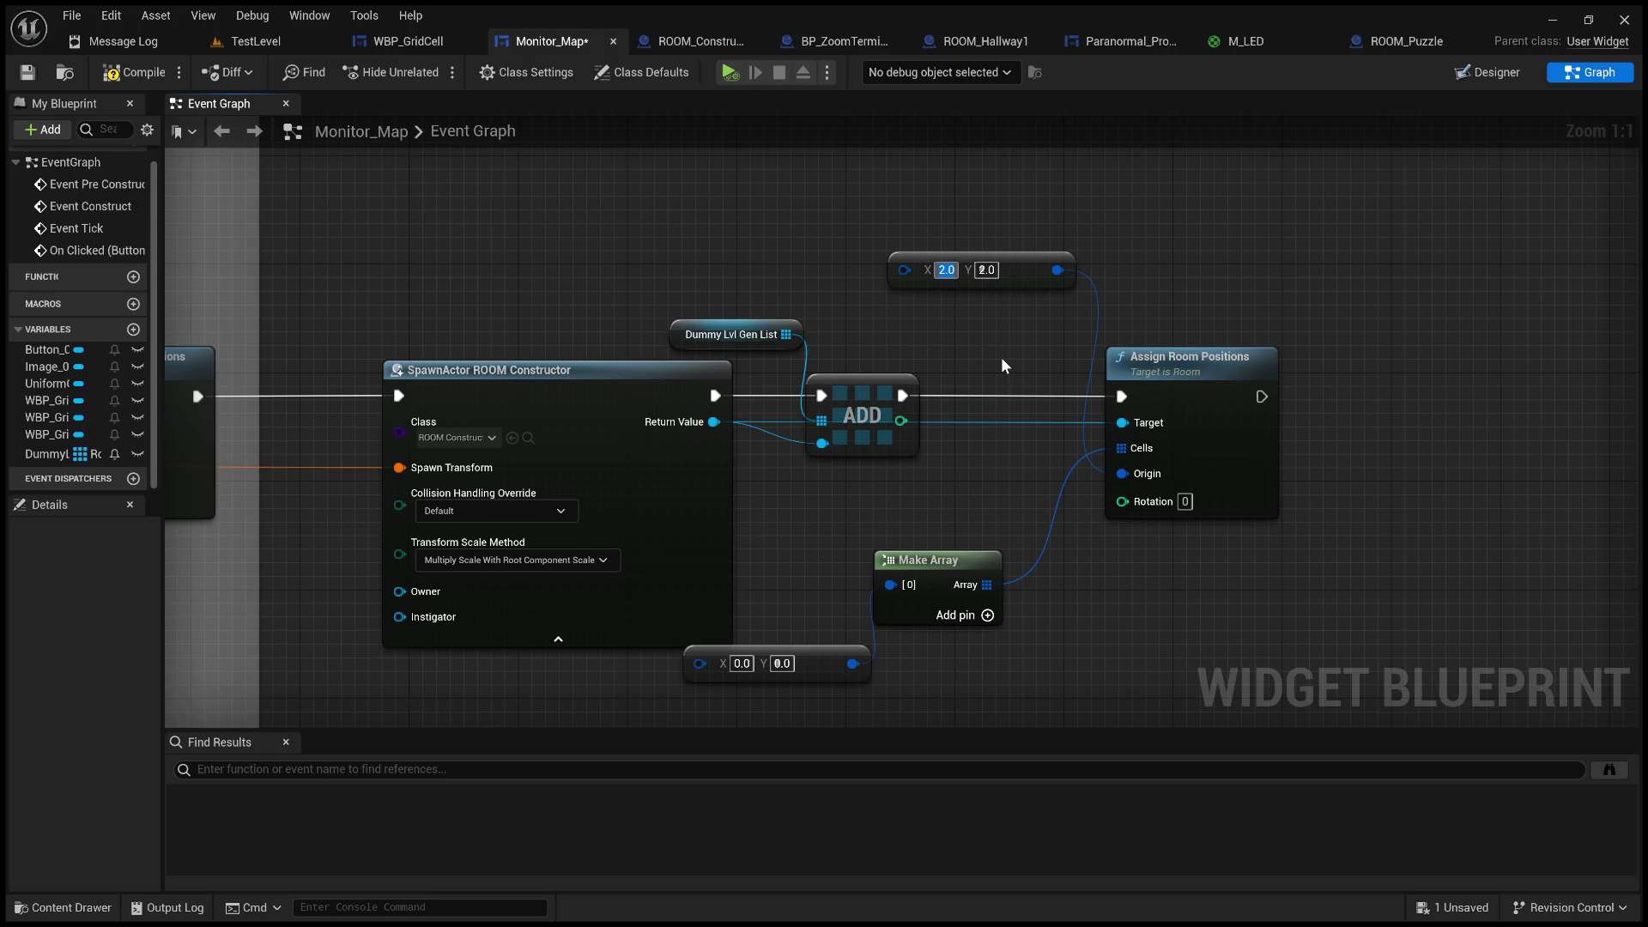
{"action": "left_click", "coordinate": [257, 43]}
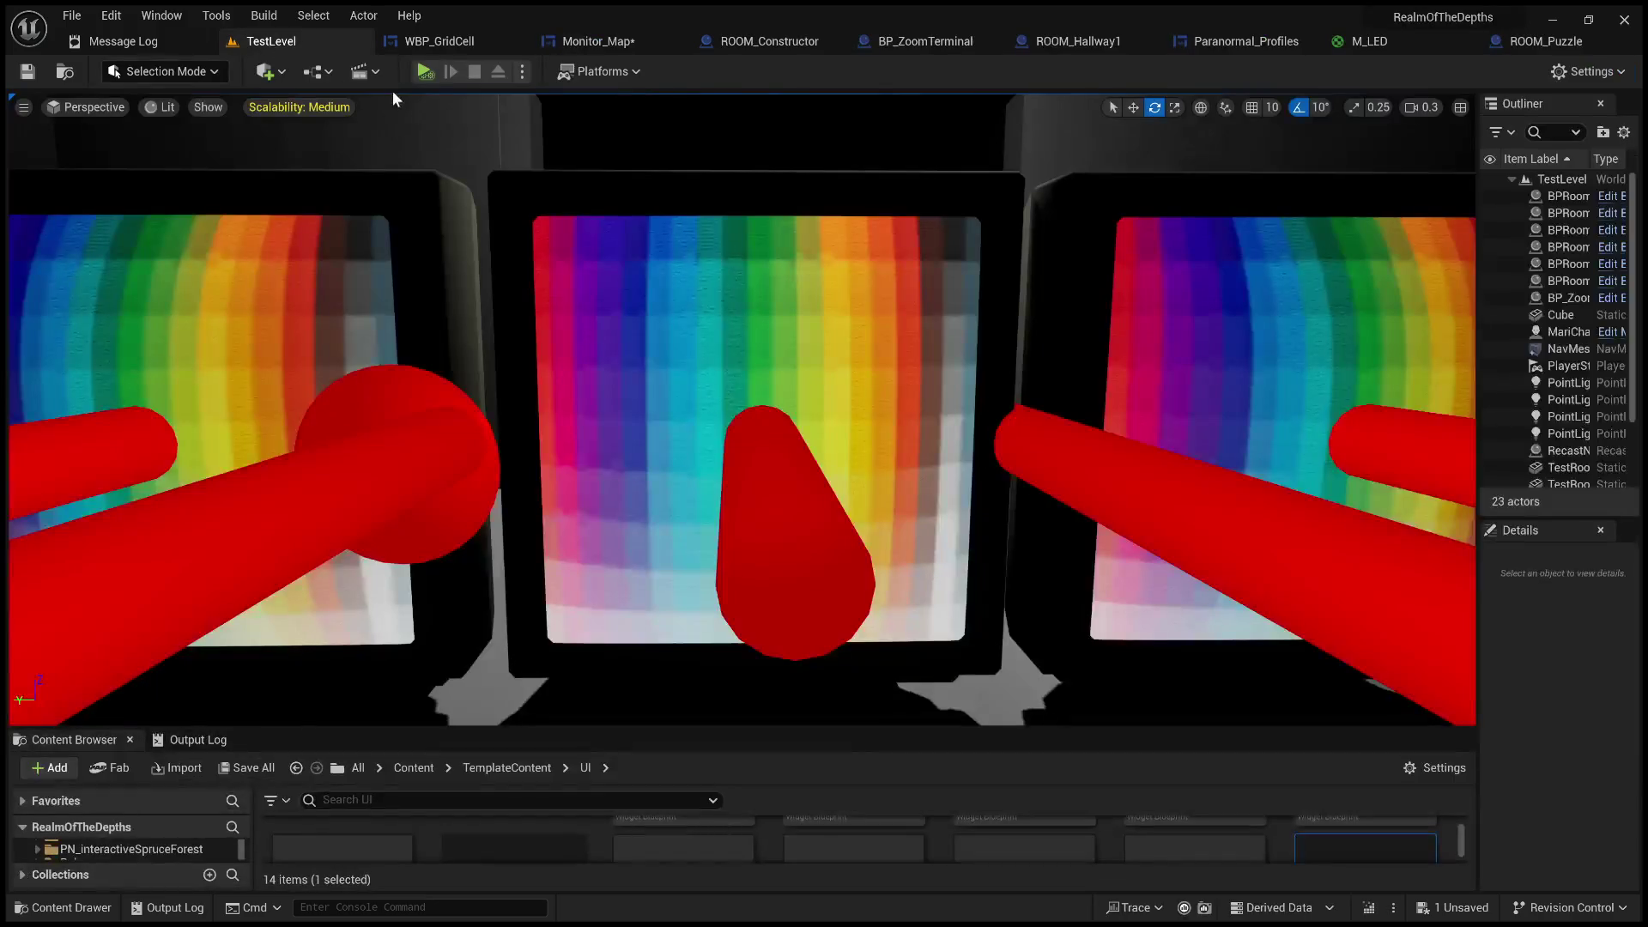
{"action": "left_click", "coordinate": [420, 72]}
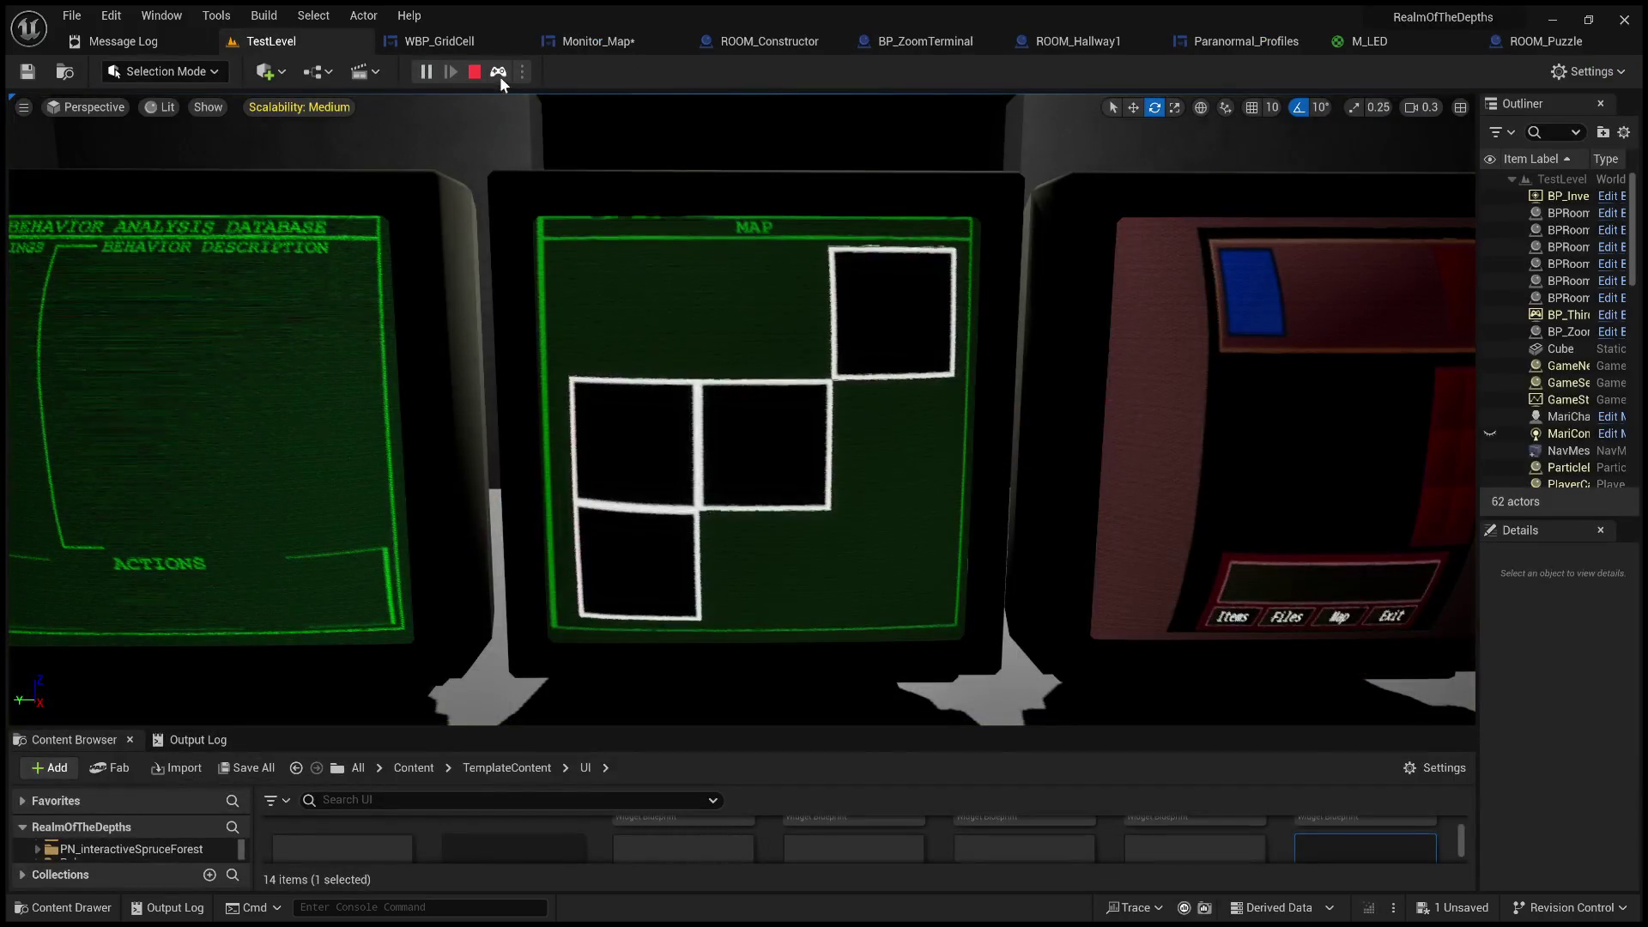
{"action": "left_click", "coordinate": [475, 71]}
- Change that origin's Y to 1.0, then play TestLevel and pull back to view the monitors
{"action": "left_click", "coordinate": [446, 38]}
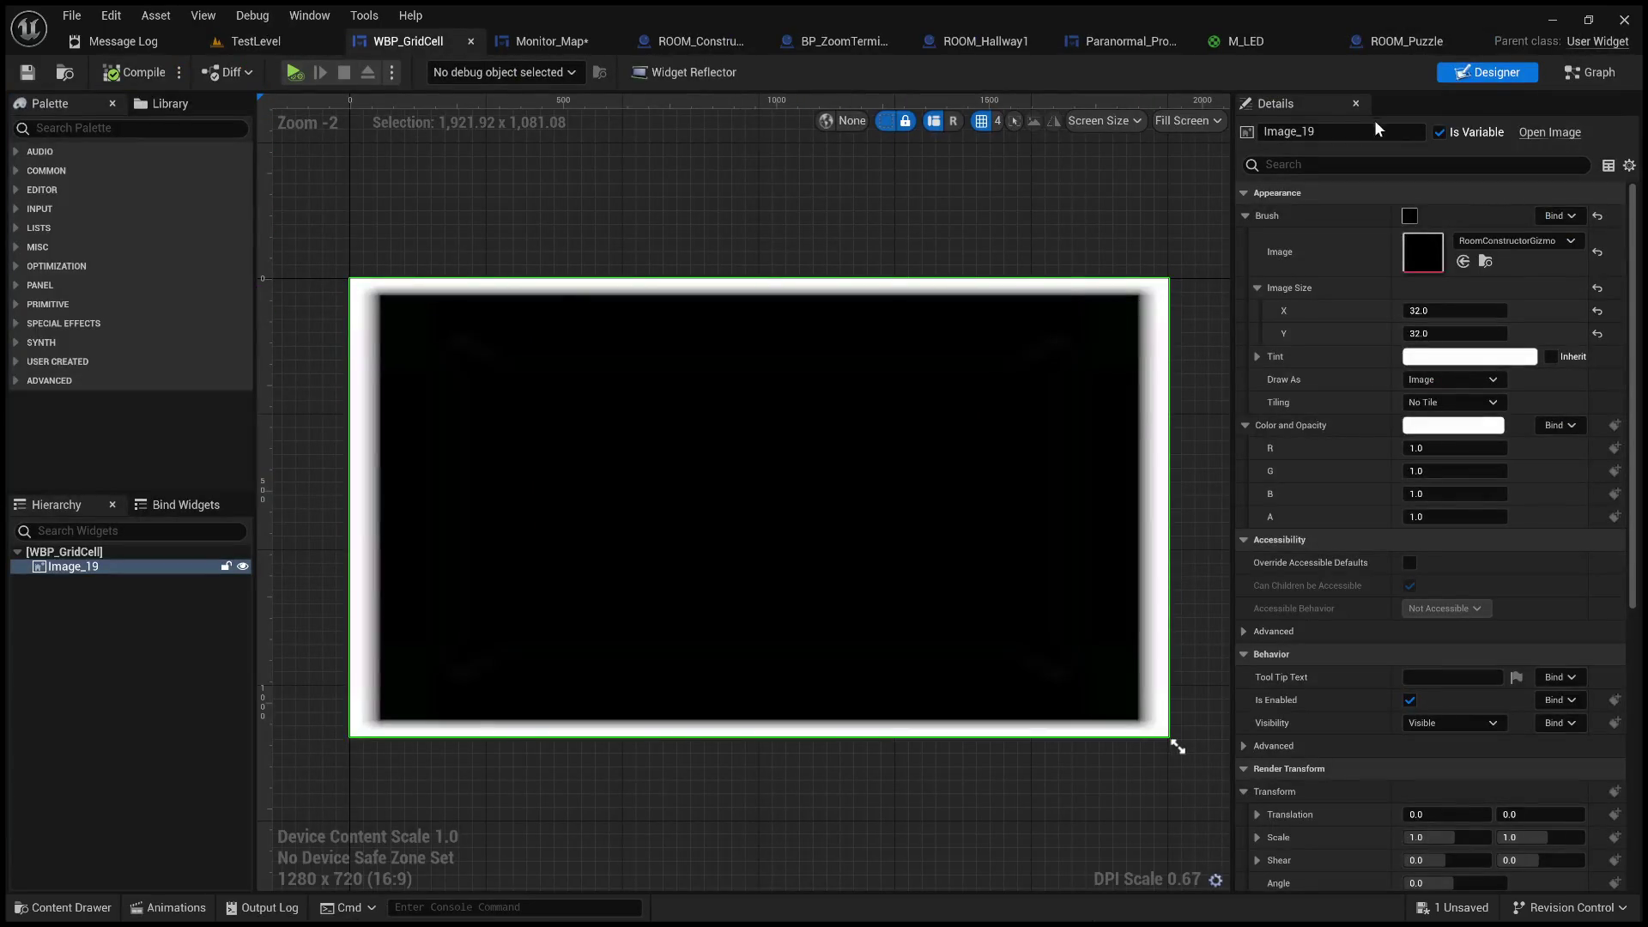
{"action": "left_click", "coordinate": [558, 42]}
{"action": "left_click", "coordinate": [987, 269]}
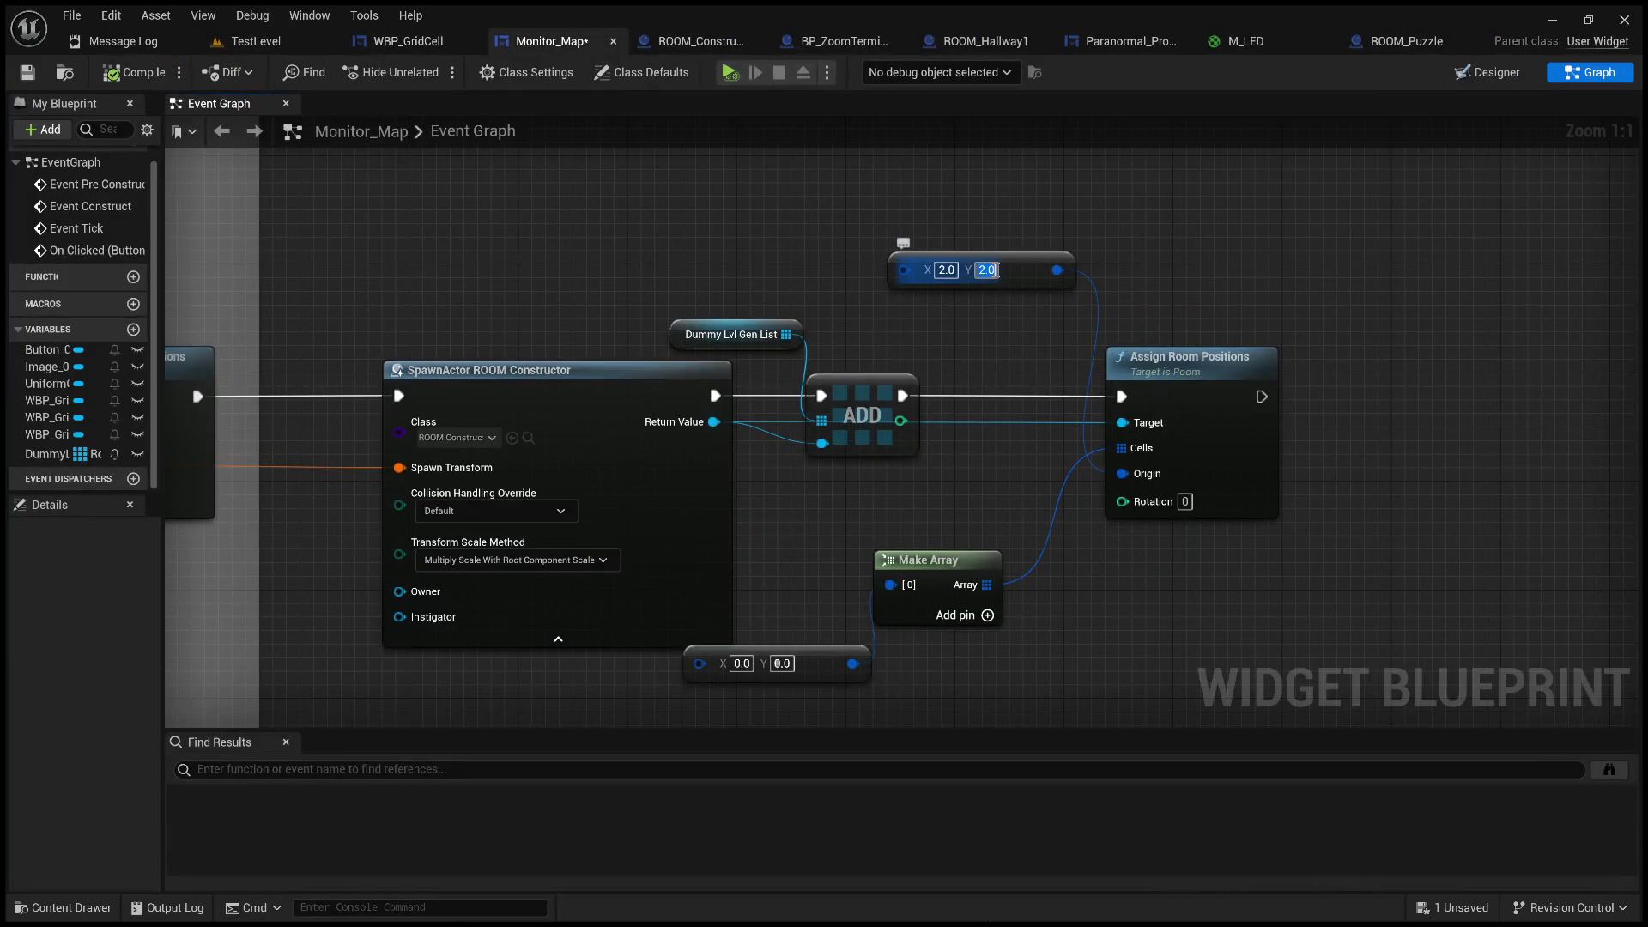
{"action": "type", "text": "1"}
{"action": "key", "text": "Return"}
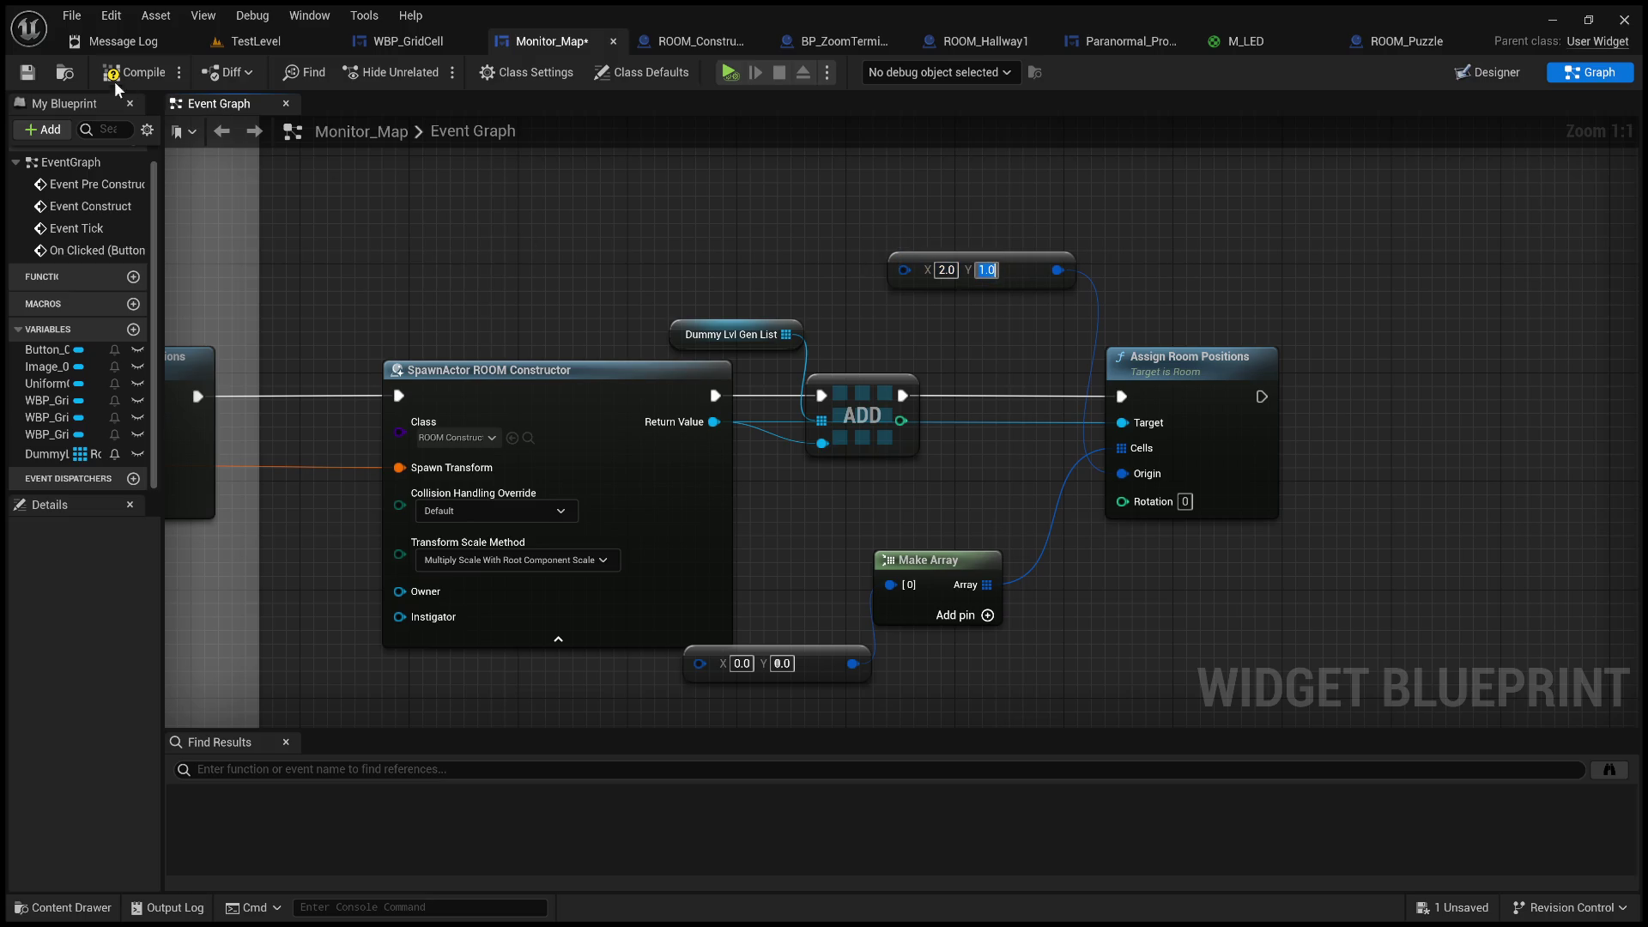
{"action": "left_click", "coordinate": [256, 41]}
{"action": "left_click", "coordinate": [425, 69]}
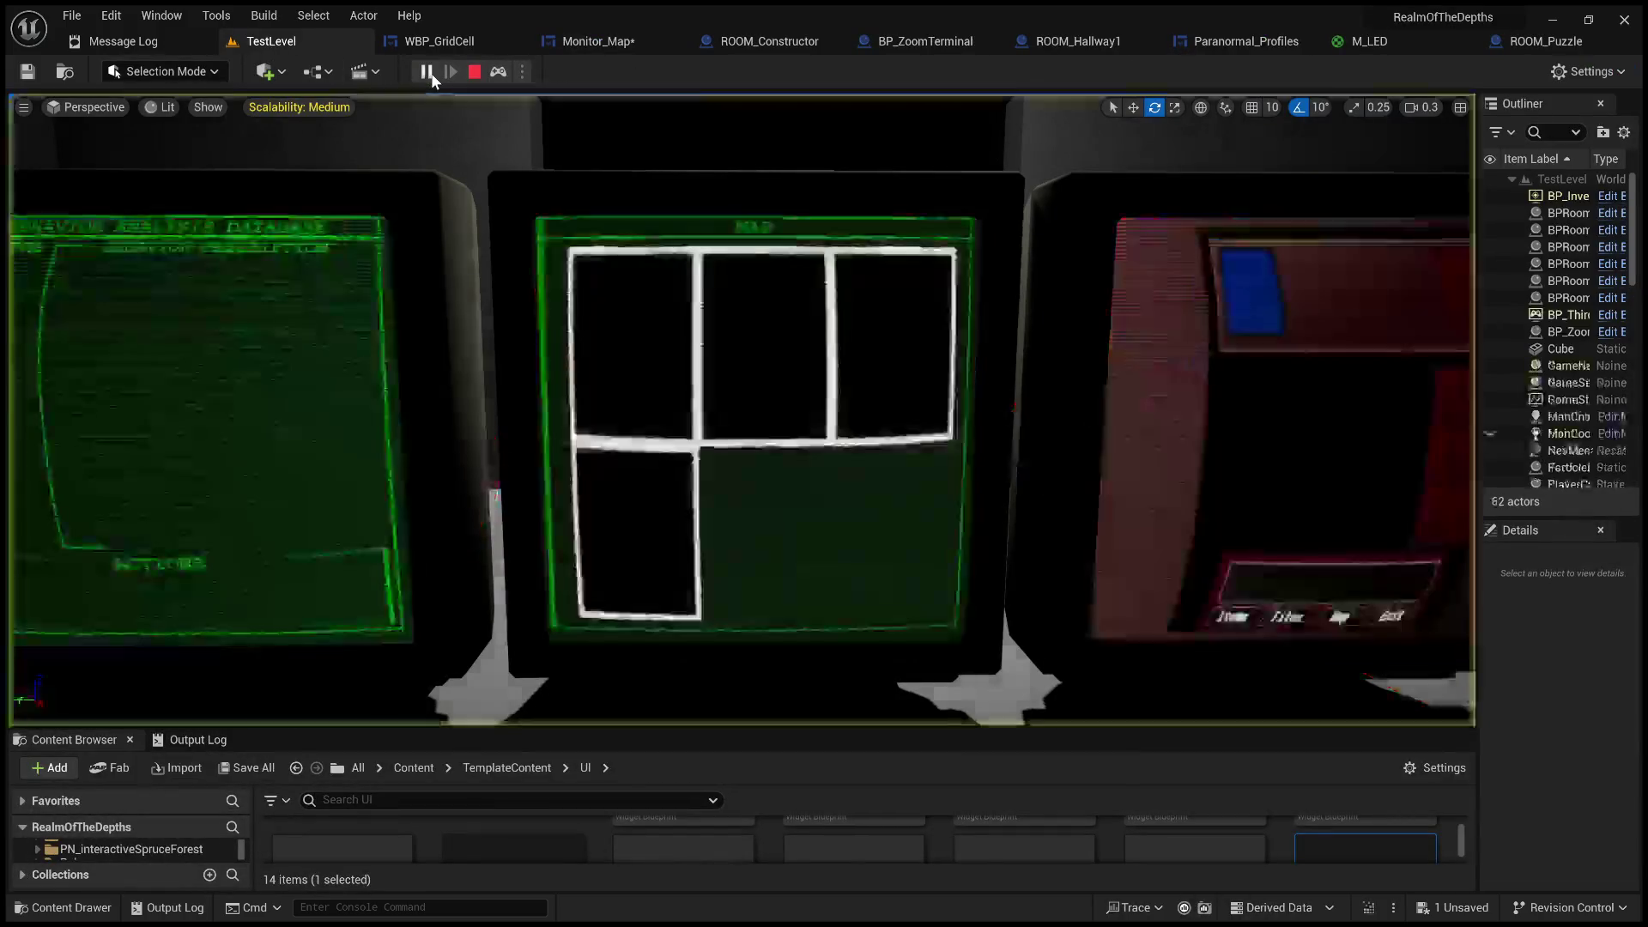
{"action": "left_click", "coordinate": [838, 607]}
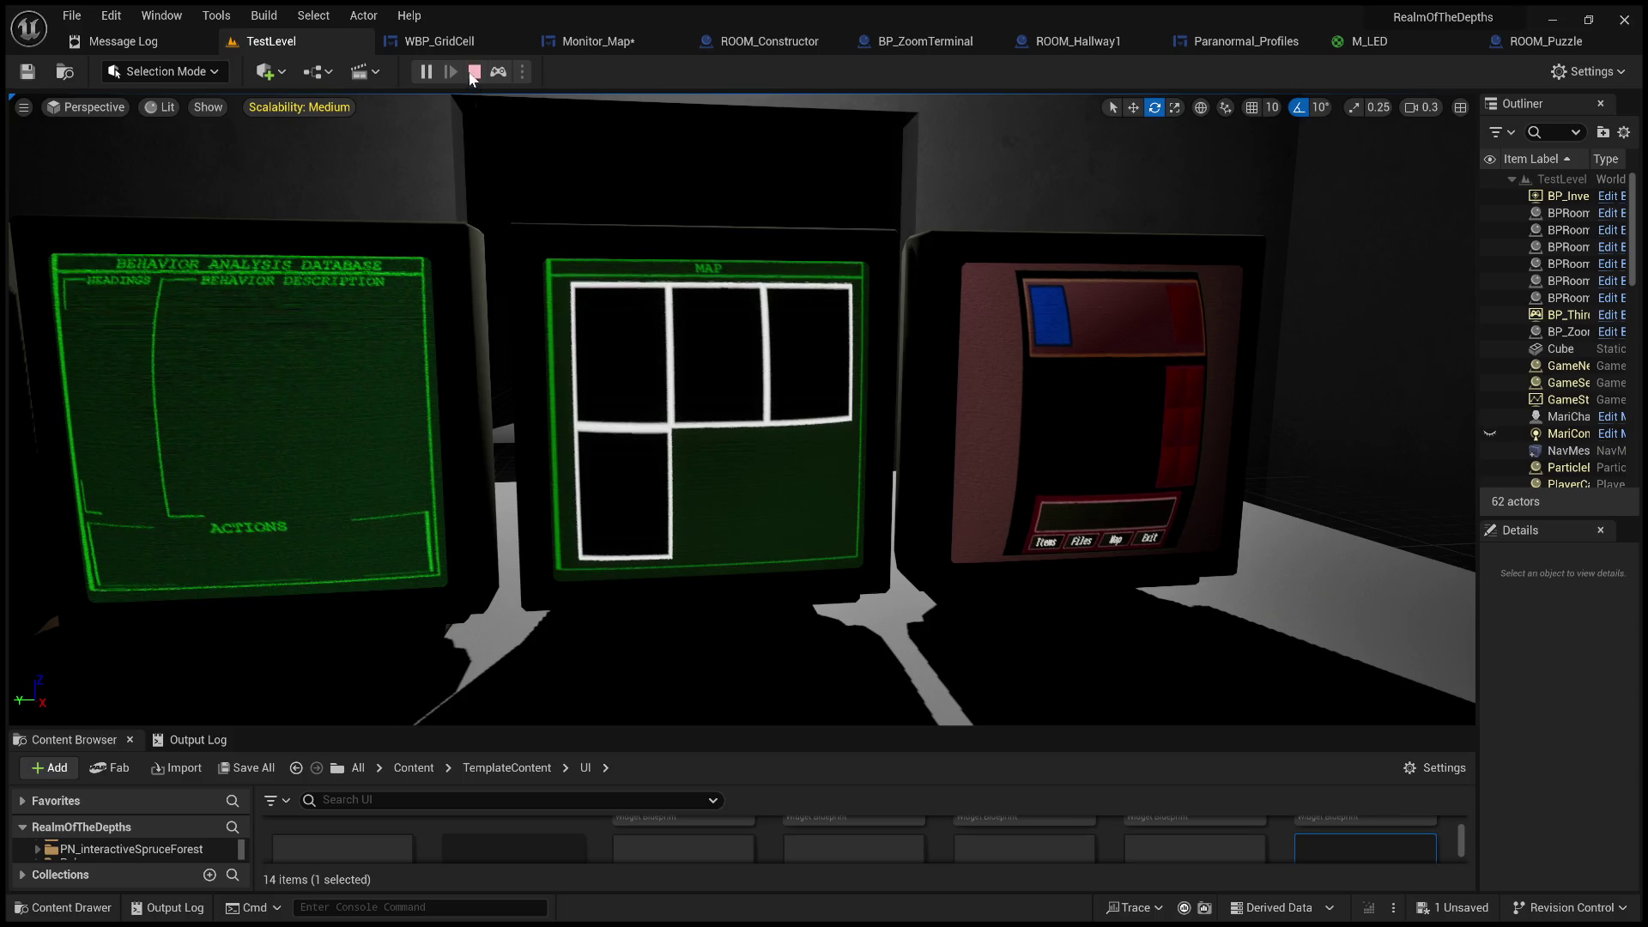
- Stop the play session and bring Monitor_Map's Event Graph back up
{"action": "left_click", "coordinate": [471, 71]}
{"action": "left_click", "coordinate": [589, 50]}
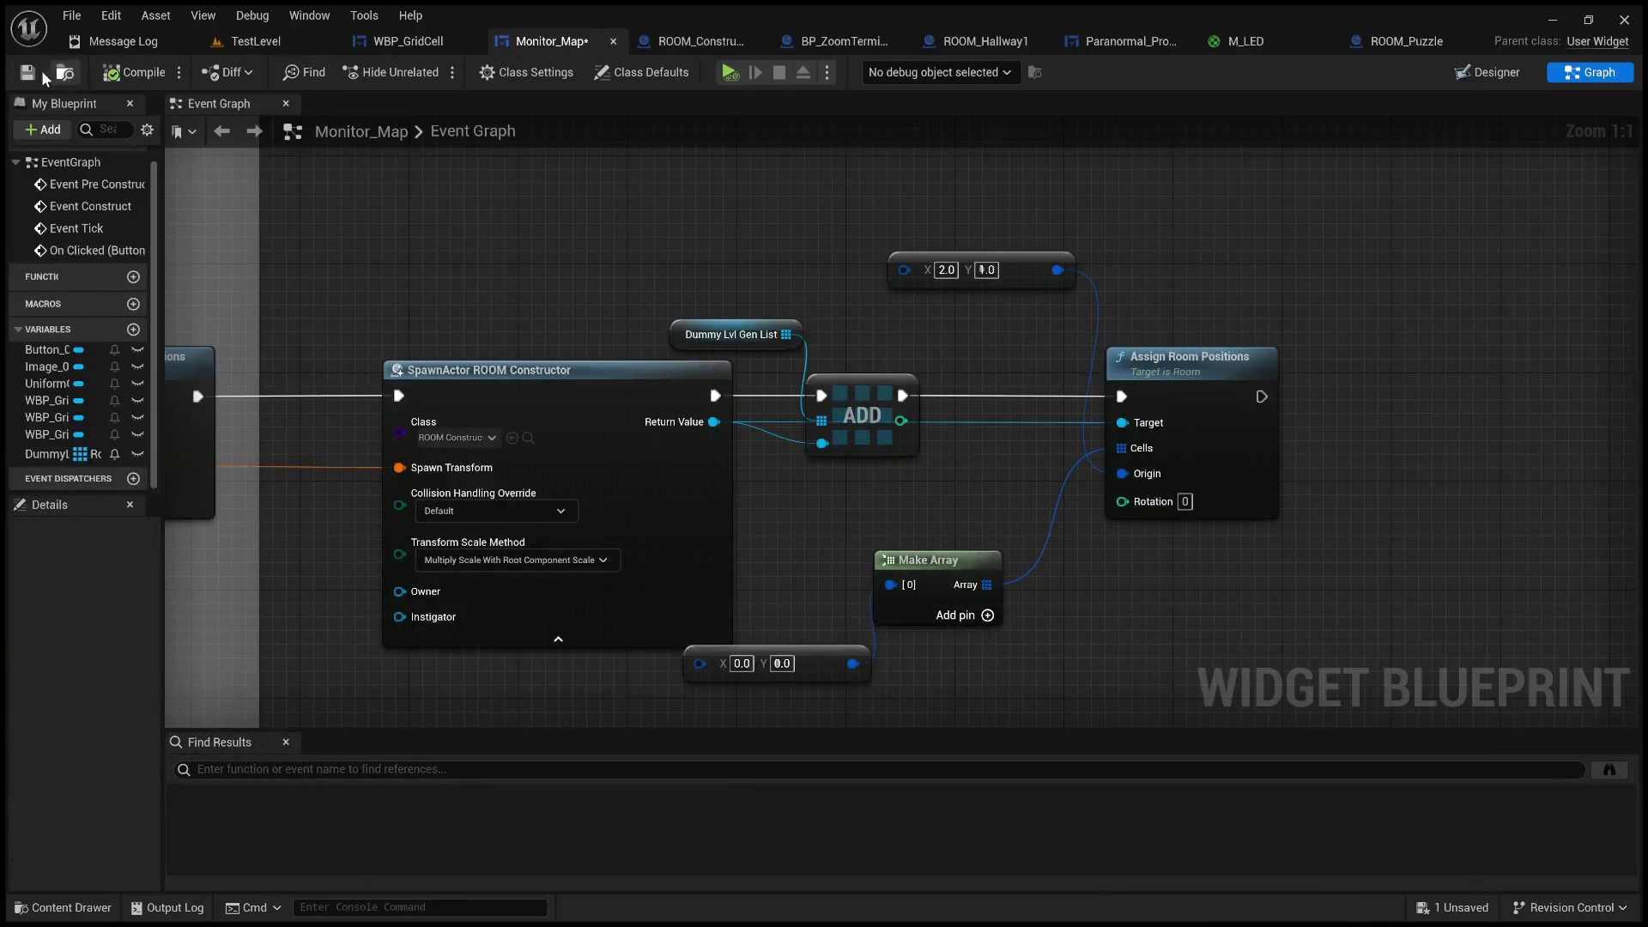
- Zoom out and pan across the room-spawn node chain up to Event Pre Construct
{"action": "scroll", "coordinate": [652, 304], "scroll_direction": "down", "scroll_amount": 3}
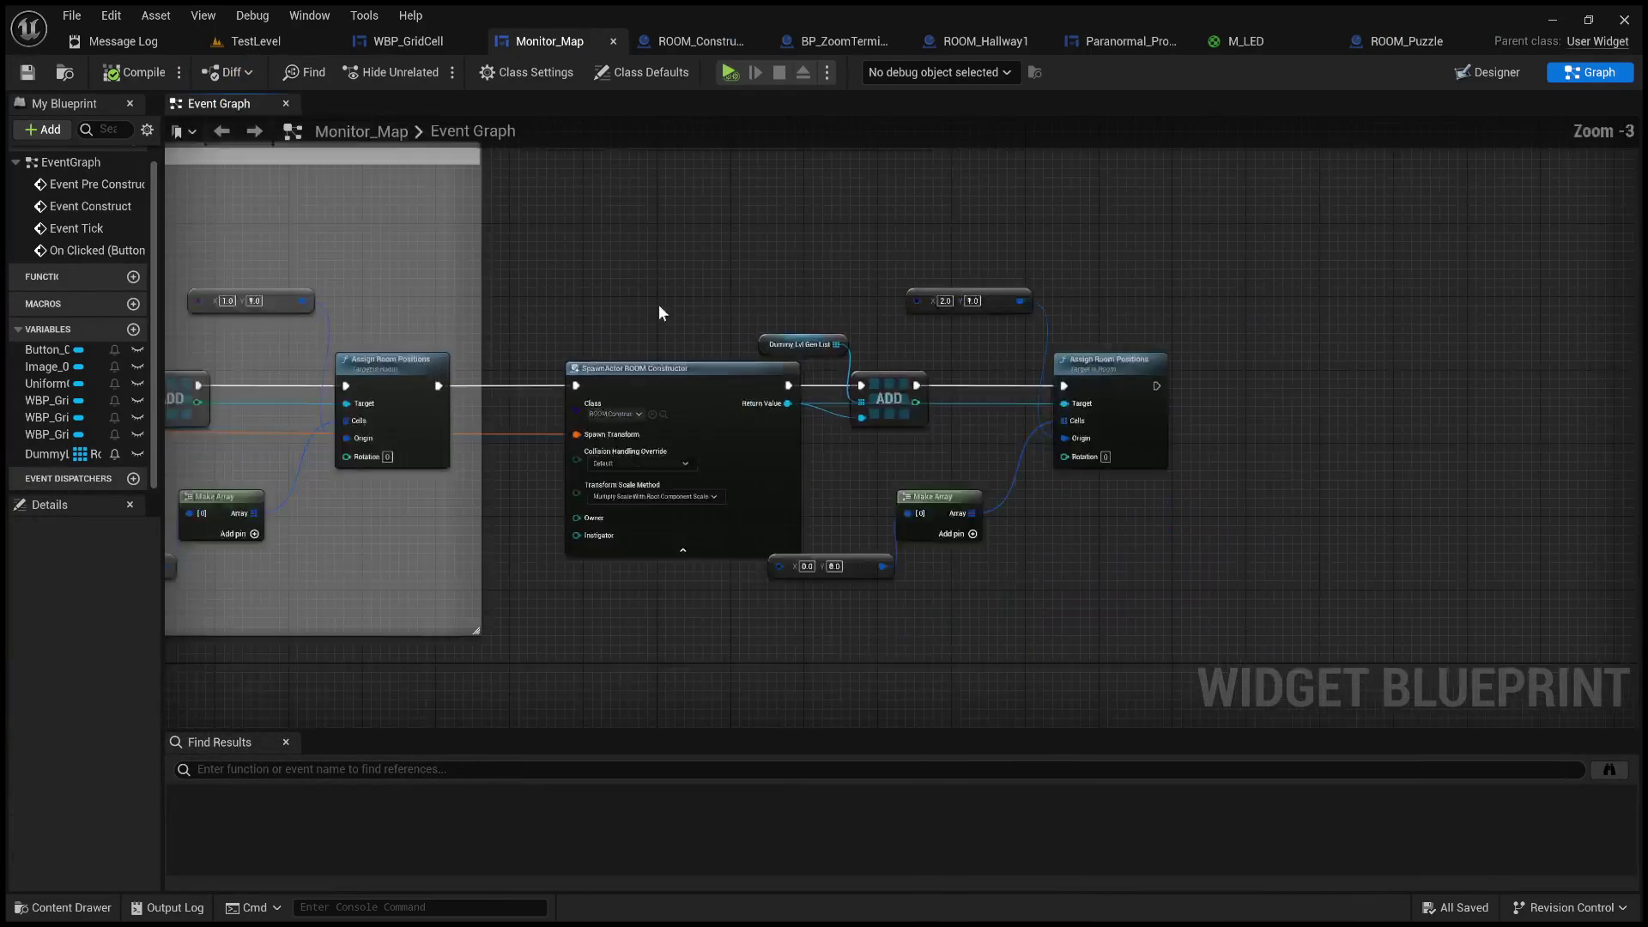
{"action": "scroll", "coordinate": [943, 275], "scroll_direction": "down", "scroll_amount": 2}
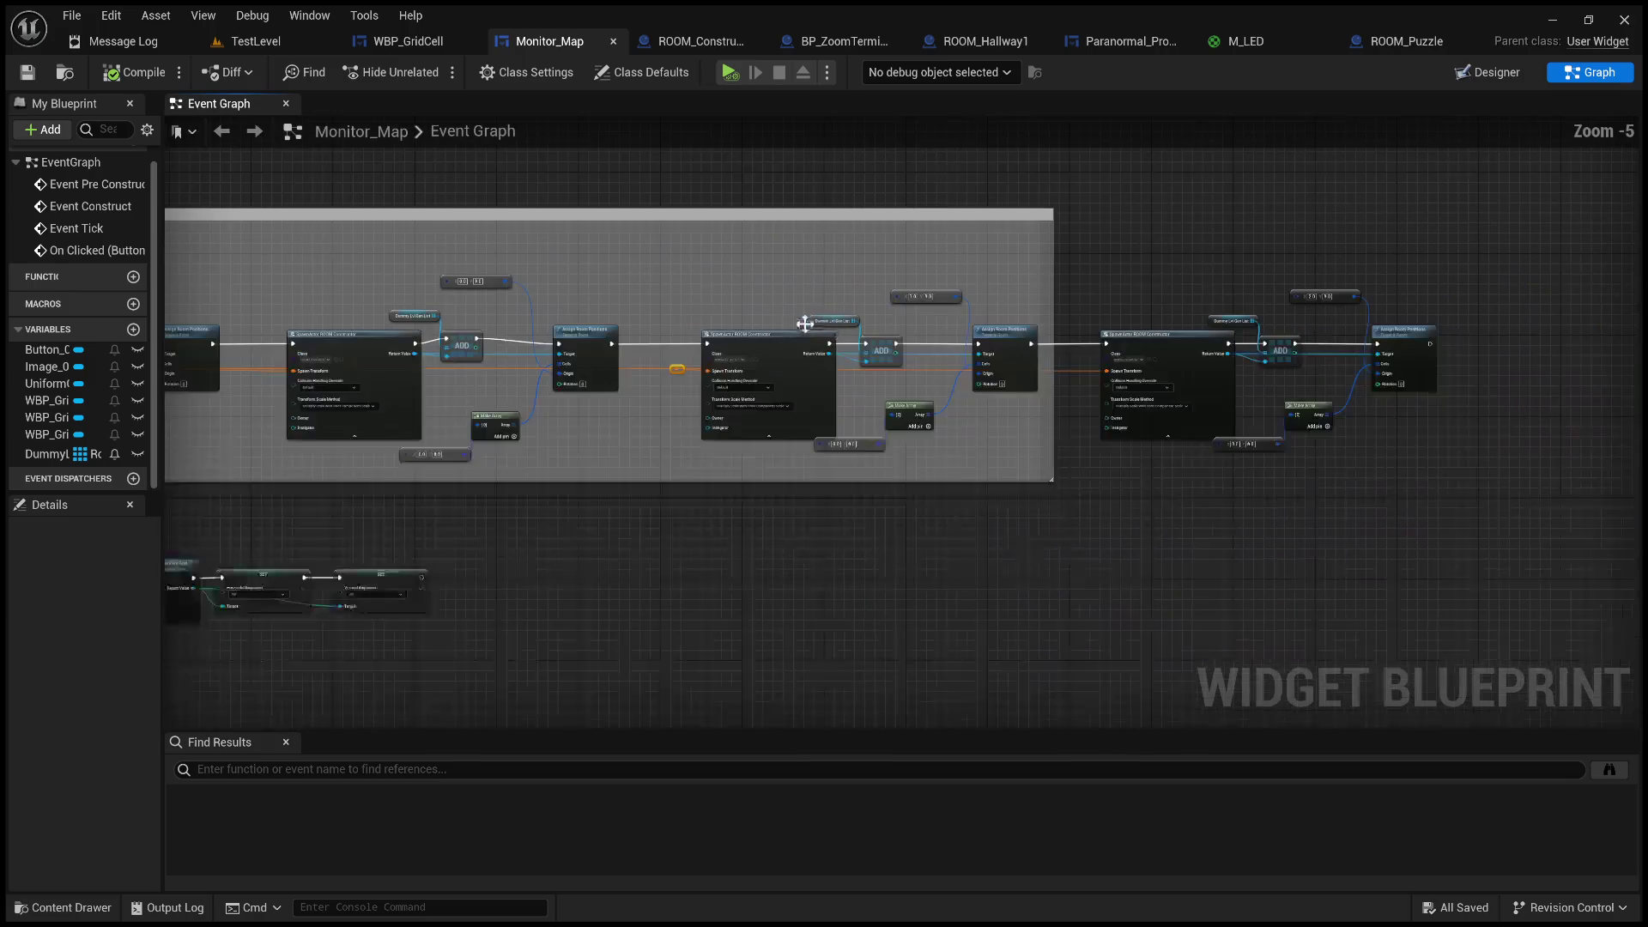
{"action": "left_click_drag", "start_coordinate": [728, 577], "coordinate": [1043, 614]}
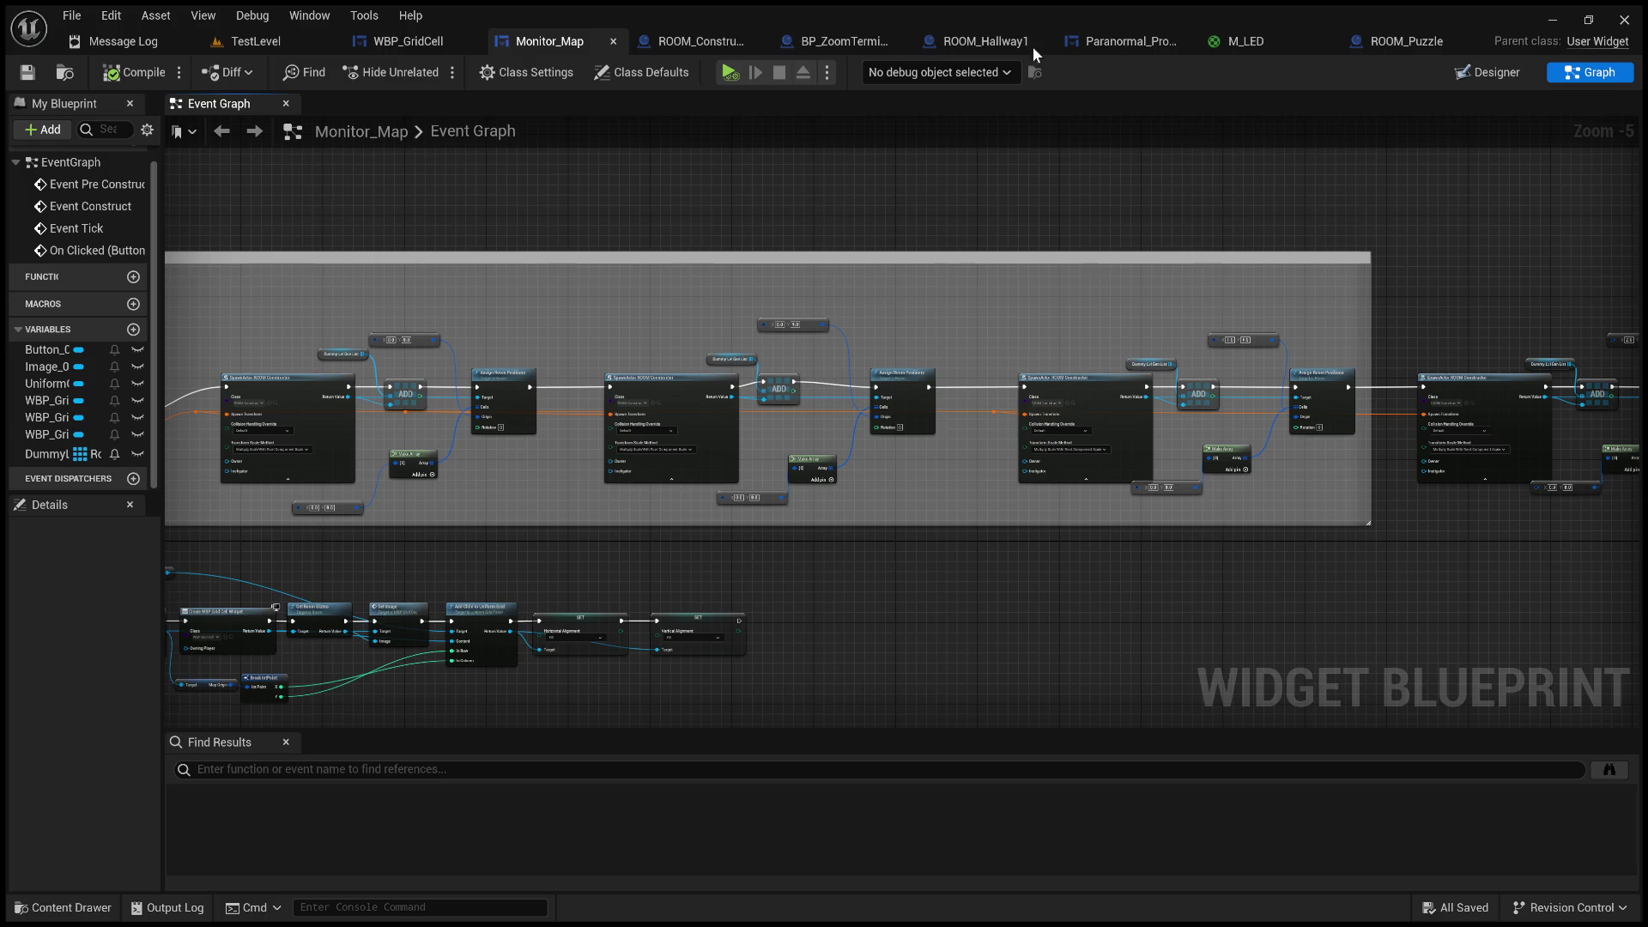
{"action": "left_click_drag", "start_coordinate": [836, 289], "coordinate": [1014, 150]}
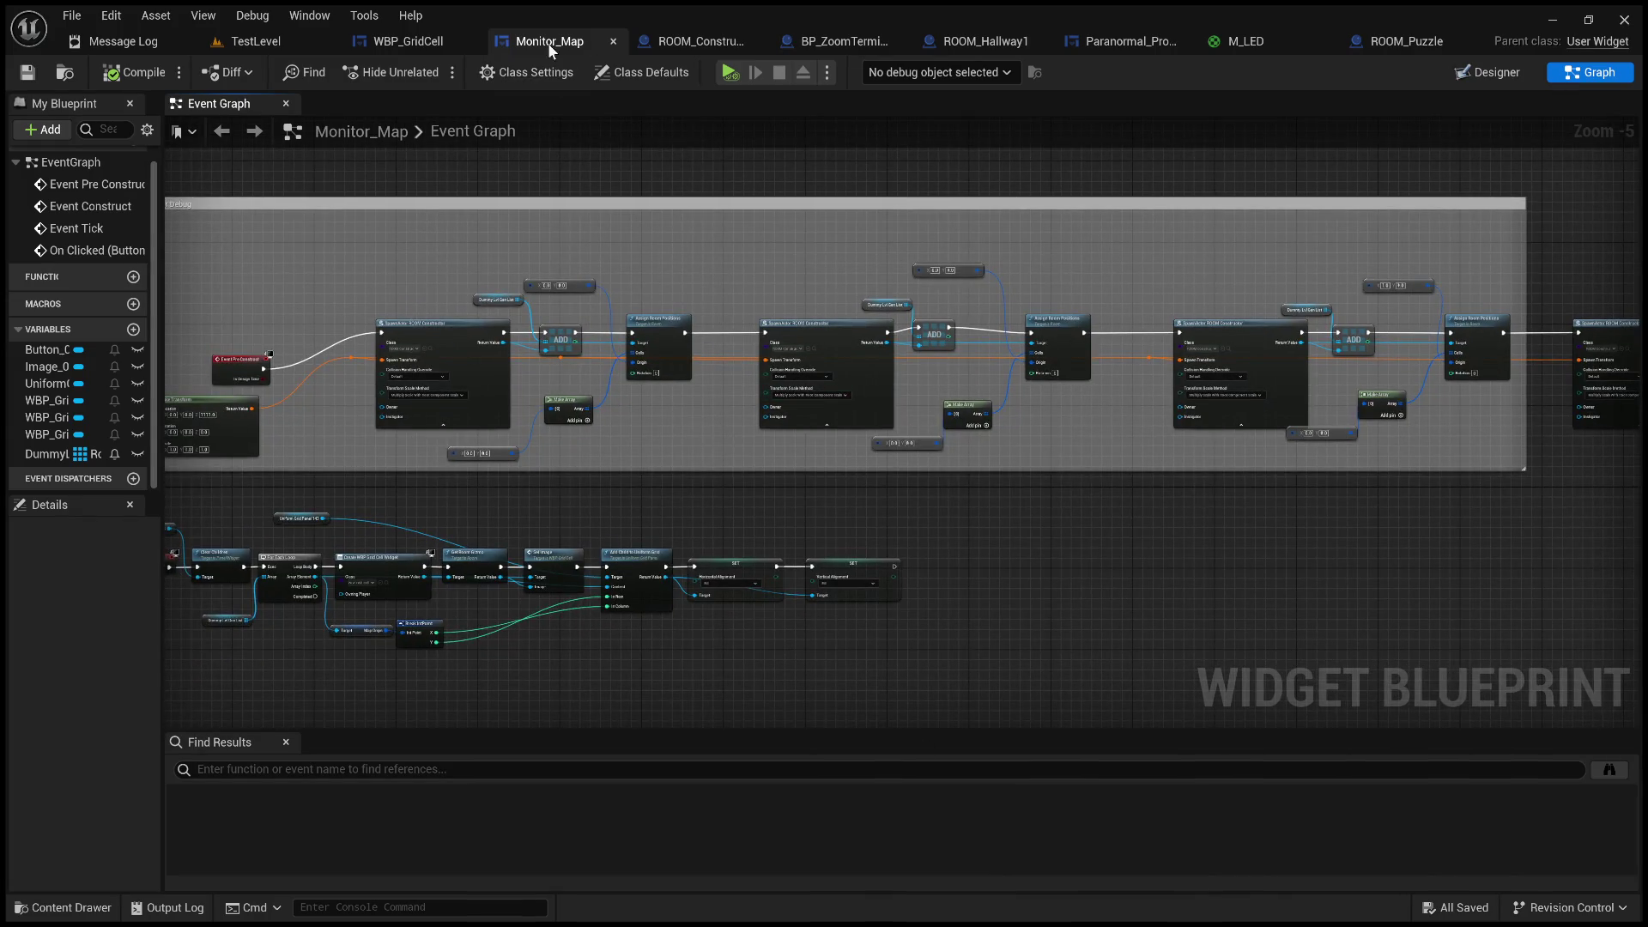
- Run a short TestLevel play test and return to Monitor_Map's Event Graph
{"action": "left_click", "coordinate": [266, 41]}
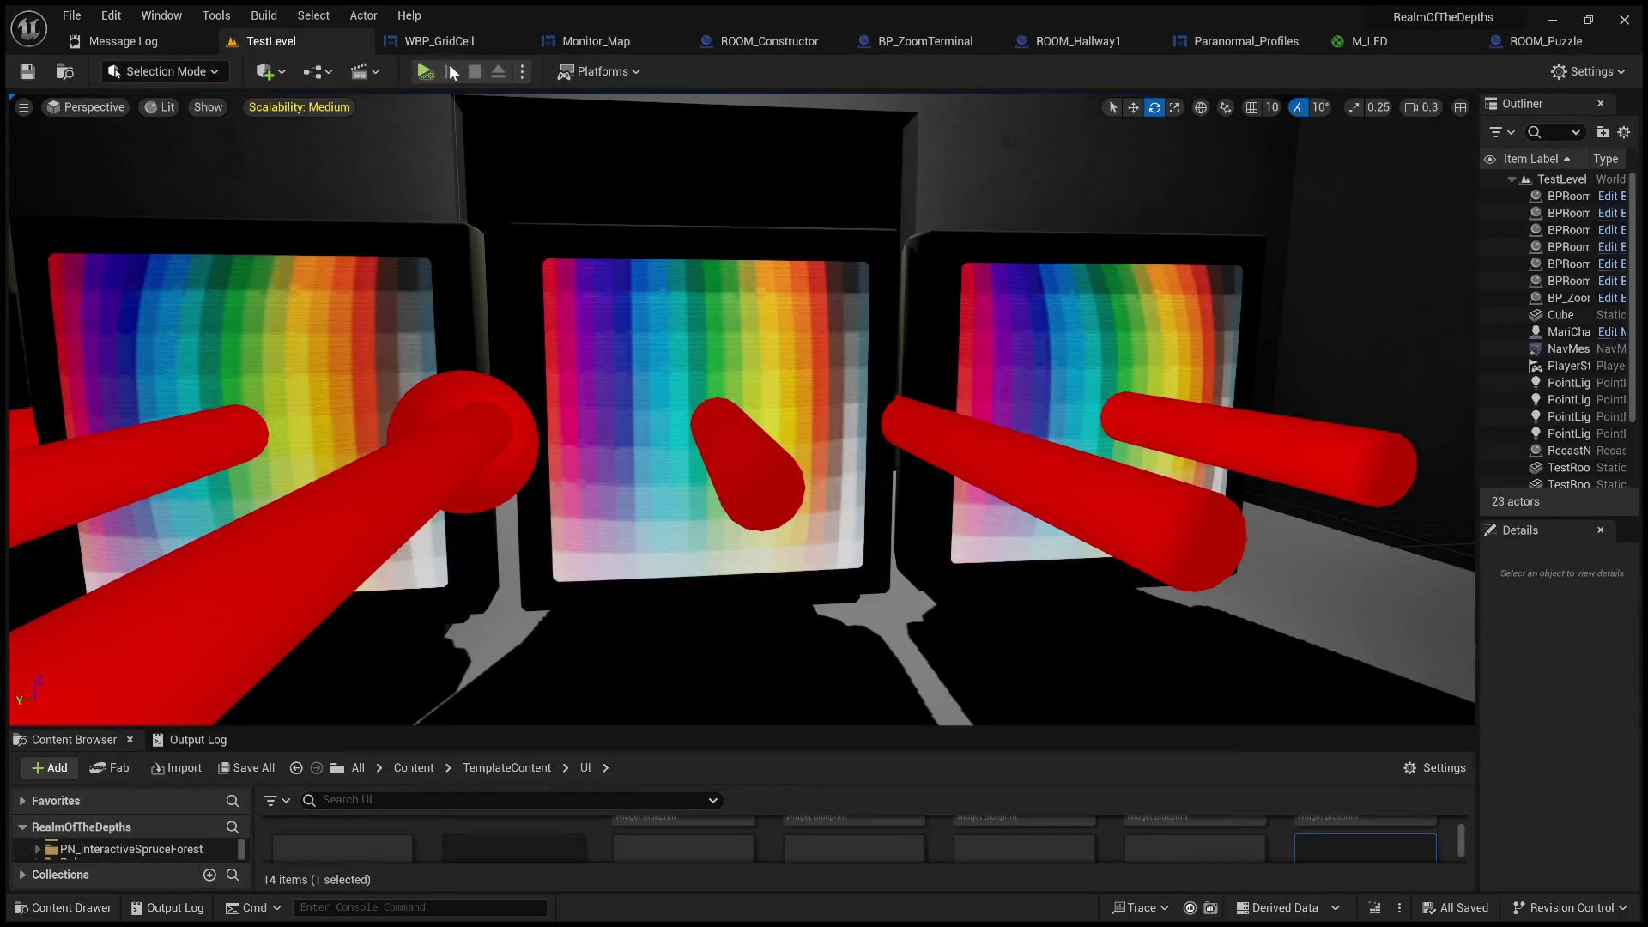
{"action": "left_click", "coordinate": [424, 71]}
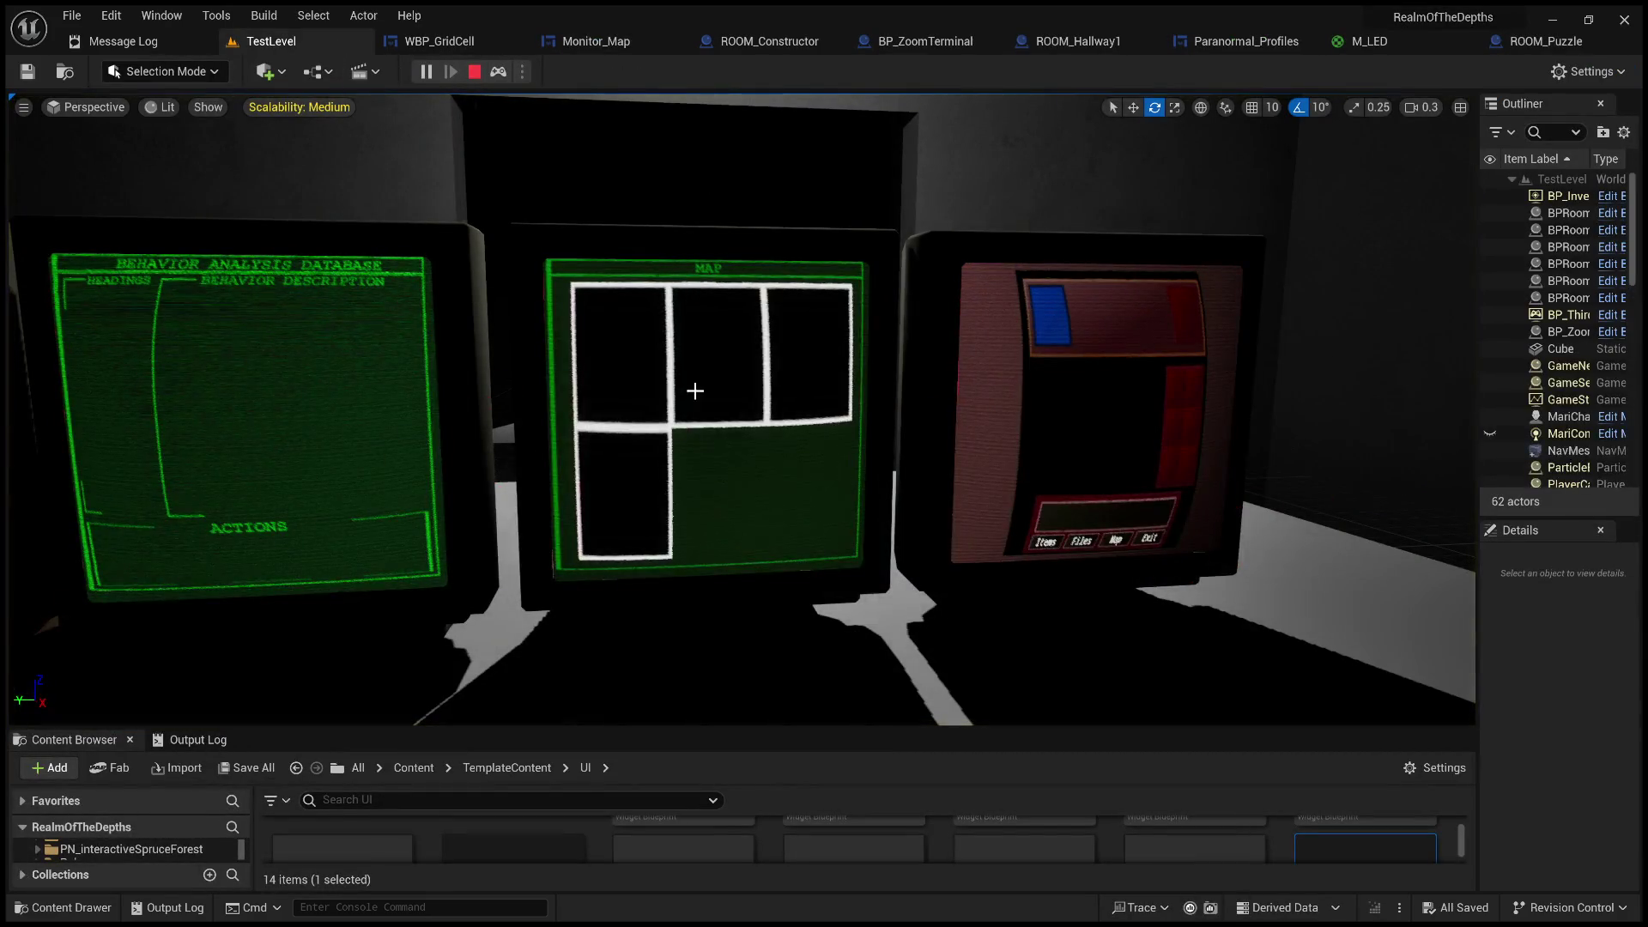
{"action": "left_click", "coordinate": [473, 71]}
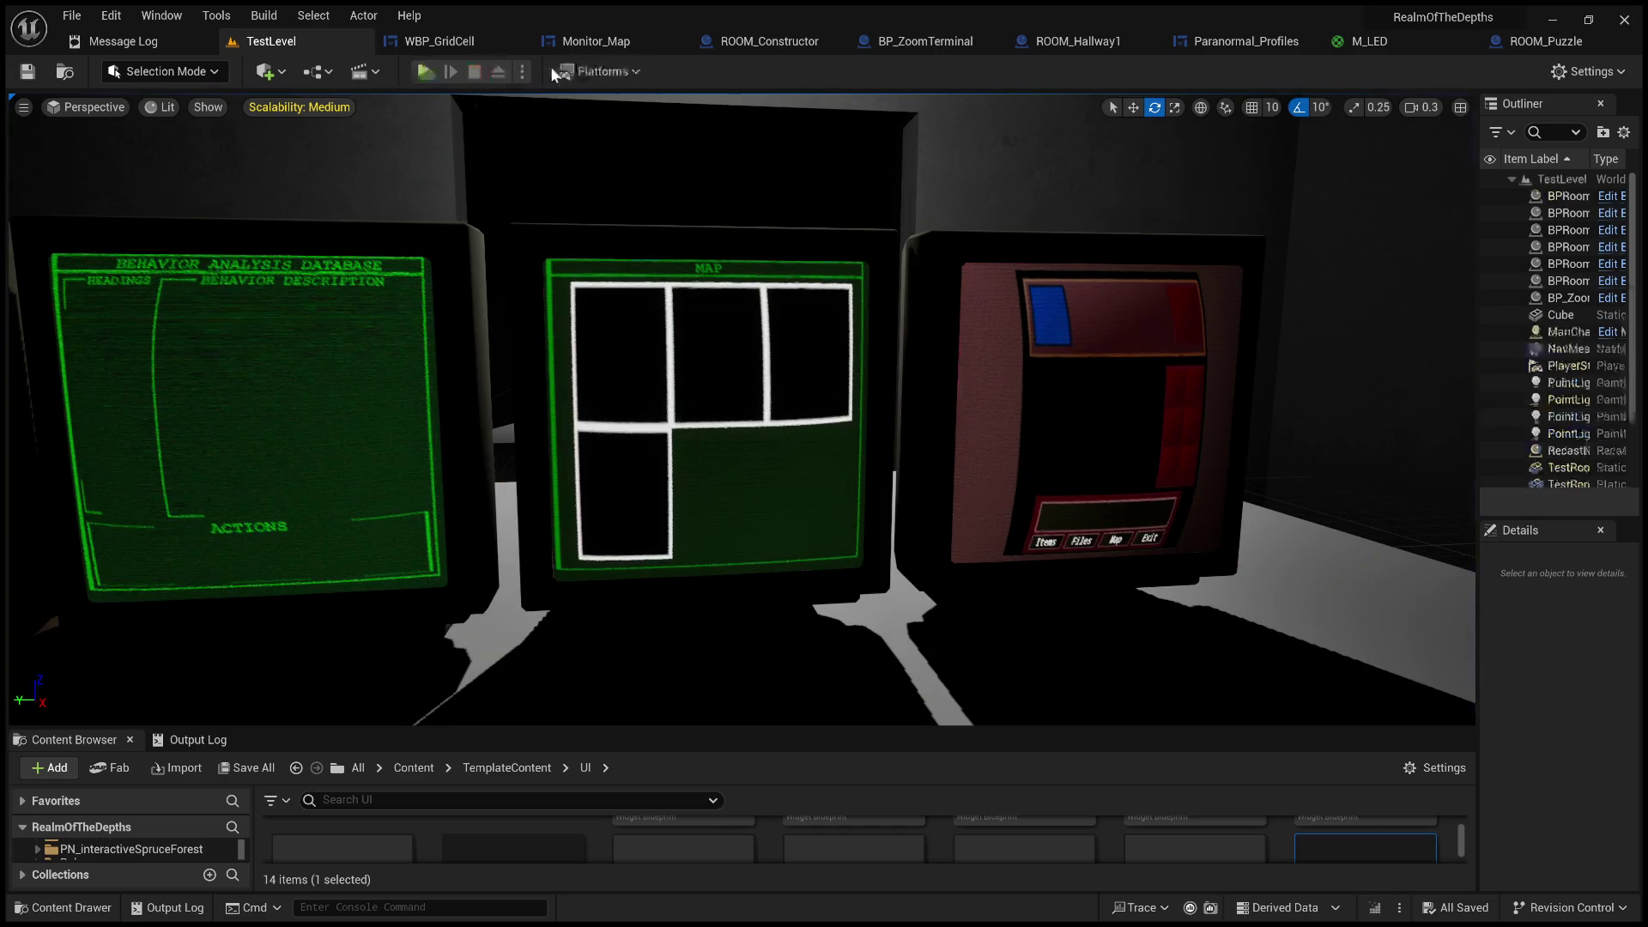
{"action": "left_click", "coordinate": [600, 41]}
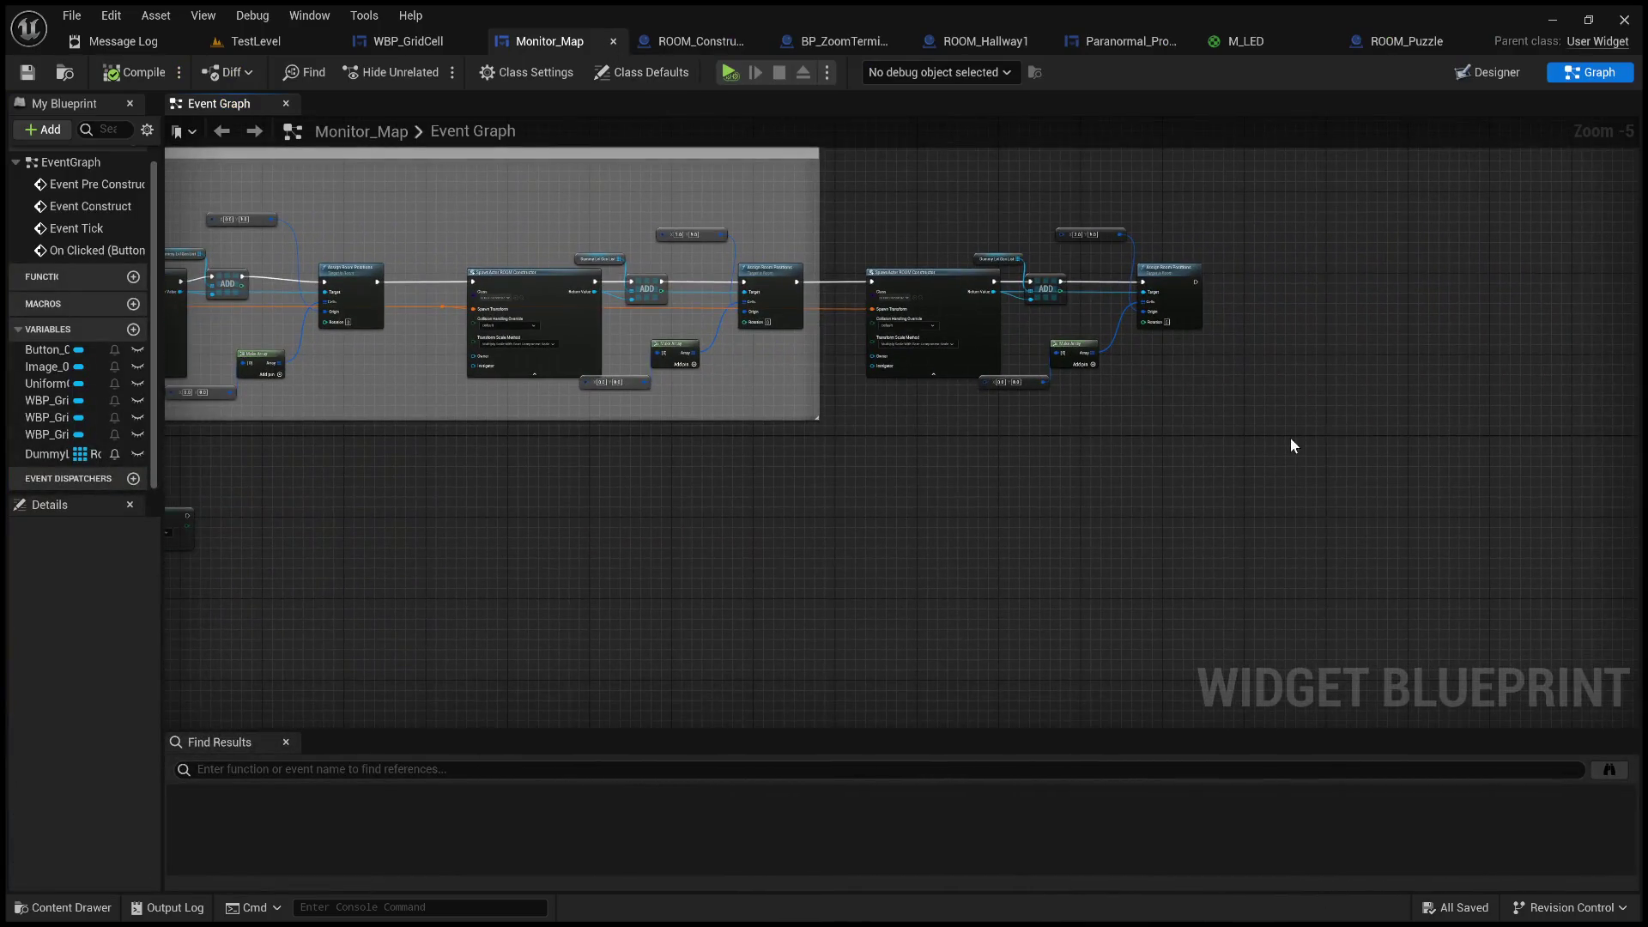
- Duplicate the last room-spawn group, chaining it after Assign Room Positions with its Spawn Transform wired
{"action": "left_click_drag", "start_coordinate": [1398, 464], "coordinate": [932, 209]}
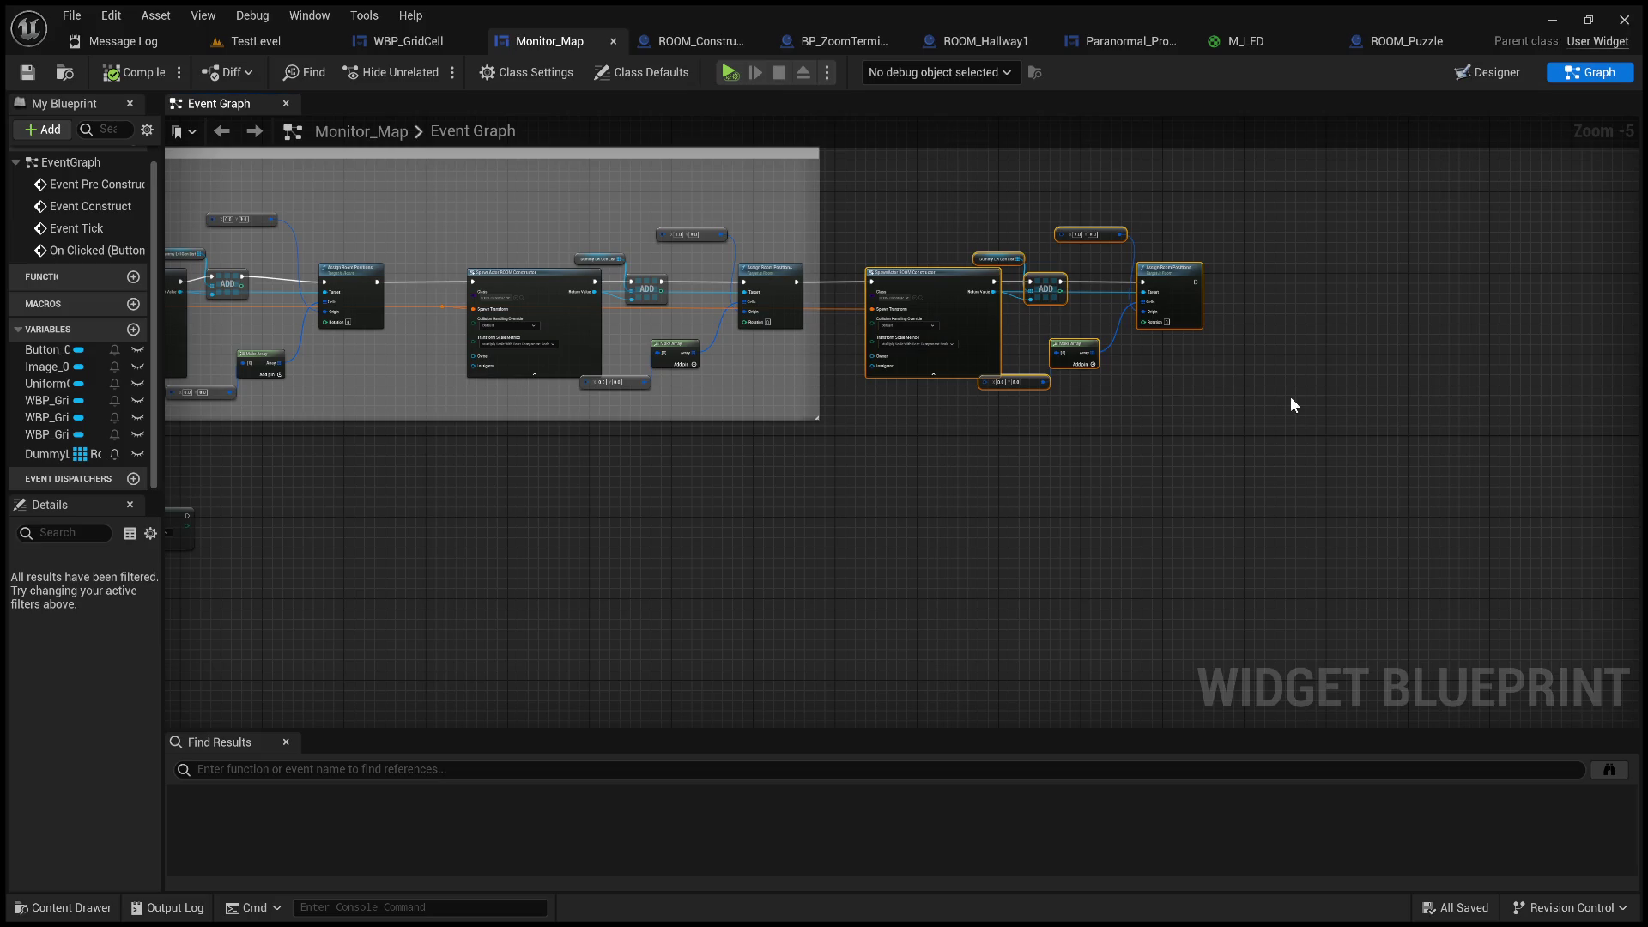
{"action": "key", "text": "ctrl+v"}
{"action": "left_click_drag", "start_coordinate": [1027, 331], "coordinate": [1053, 301]}
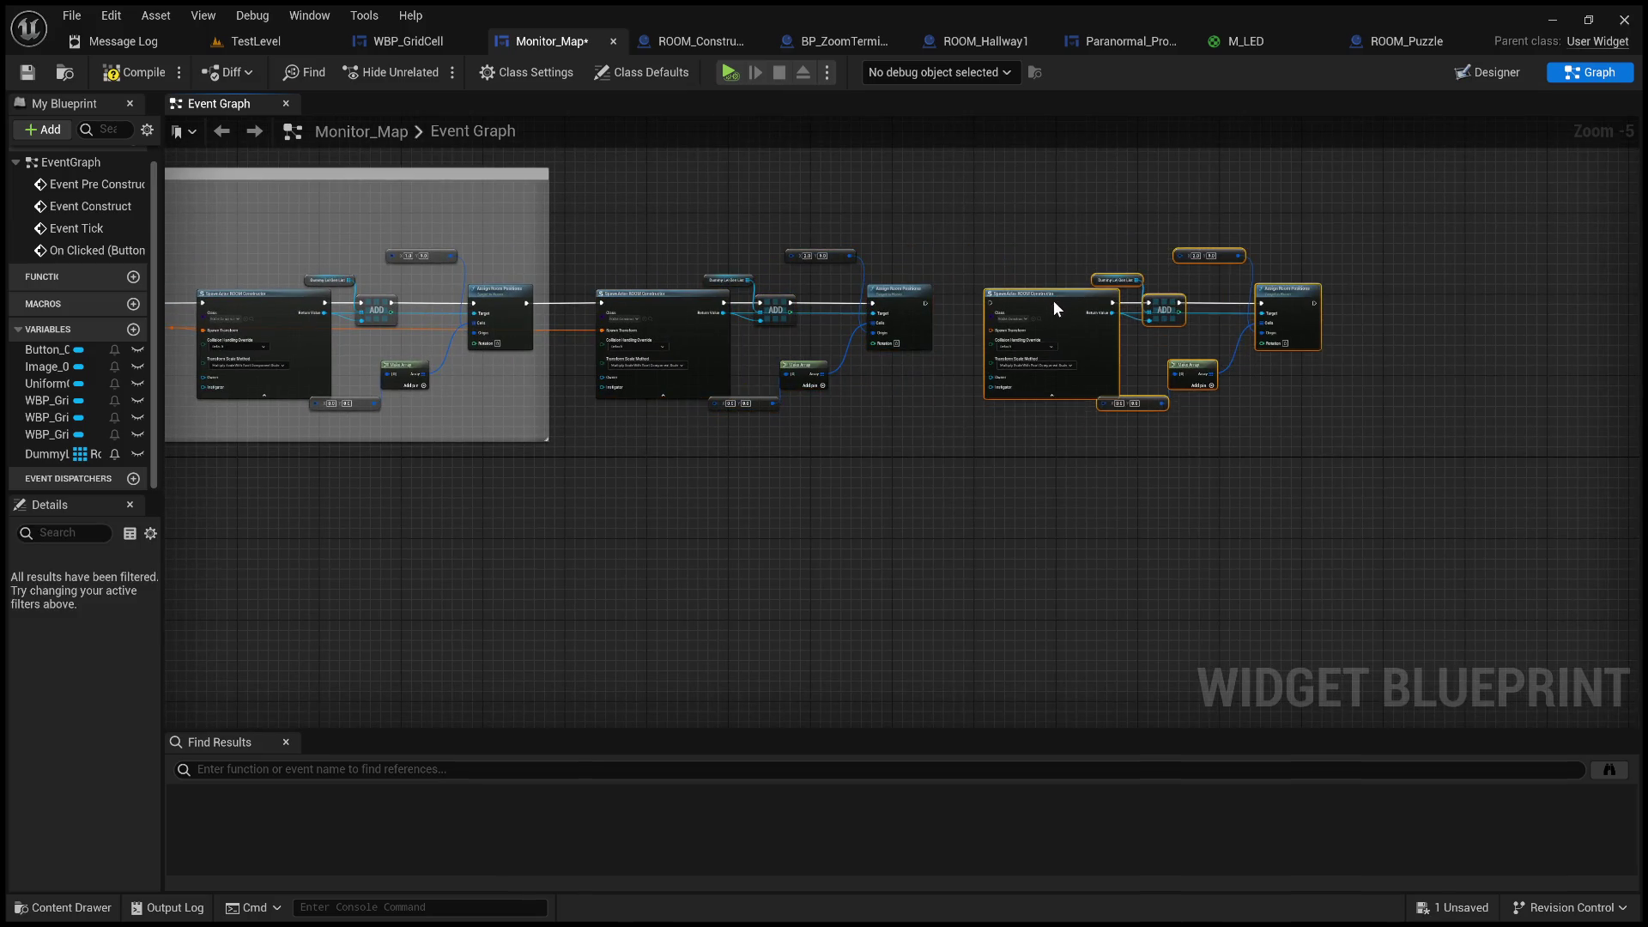
{"action": "scroll", "coordinate": [961, 302], "scroll_direction": "up", "scroll_amount": 2}
{"action": "left_click_drag", "start_coordinate": [893, 300], "coordinate": [1062, 294]}
{"action": "scroll", "coordinate": [1063, 293], "scroll_direction": "left", "scroll_amount": 5}
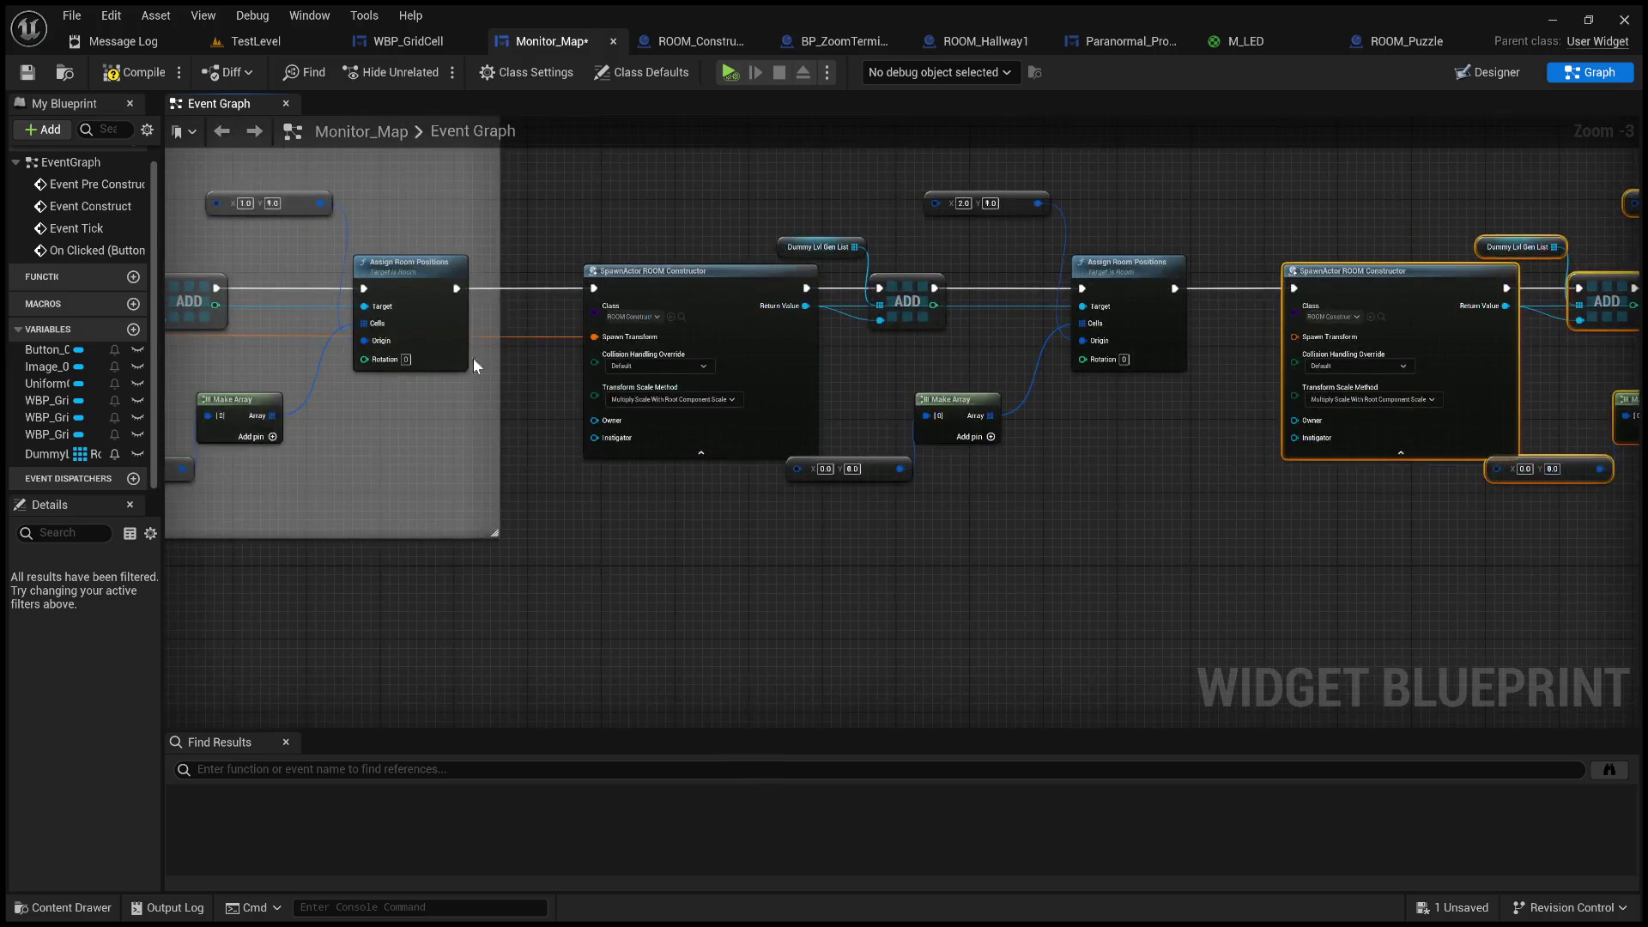
{"action": "scroll", "coordinate": [286, 351], "scroll_direction": "left", "scroll_amount": 7}
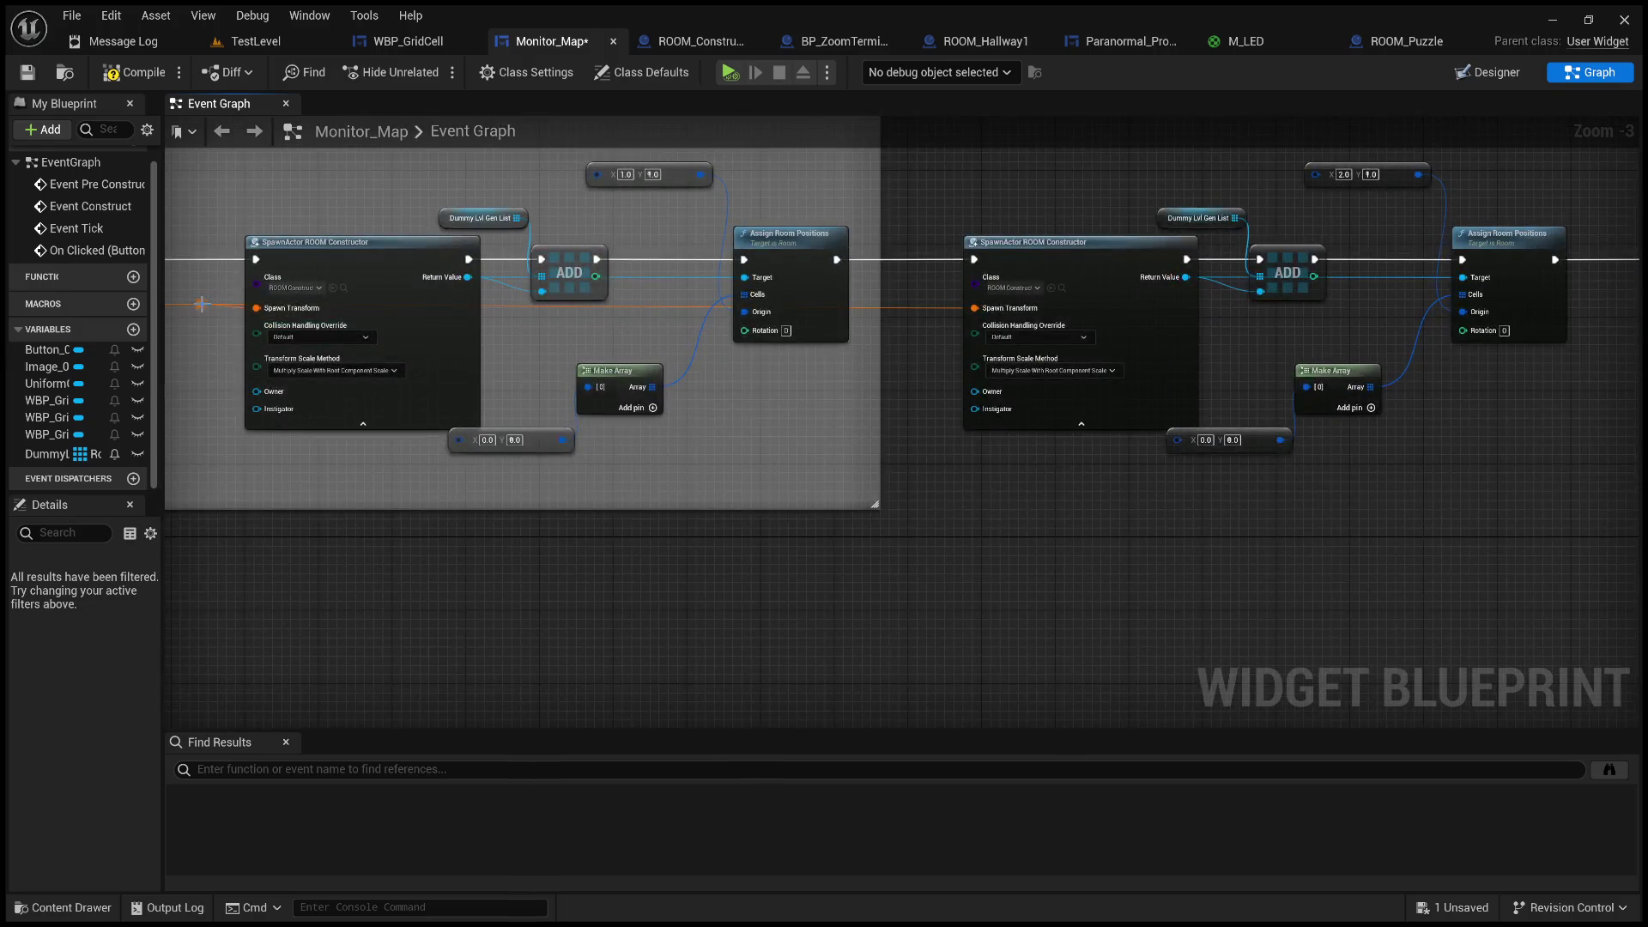
{"action": "mouse_move", "coordinate": [1150, 367]}
{"action": "left_mouse_down"}
{"action": "mouse_move", "coordinate": [1622, 310]}
{"action": "mouse_move", "coordinate": [1594, 314]}
{"action": "left_mouse_up"}
- Set the new room origin's X to 30.0 and test it in a TestLevel play session
{"action": "scroll", "coordinate": [1032, 321], "scroll_direction": "up", "scroll_amount": 3}
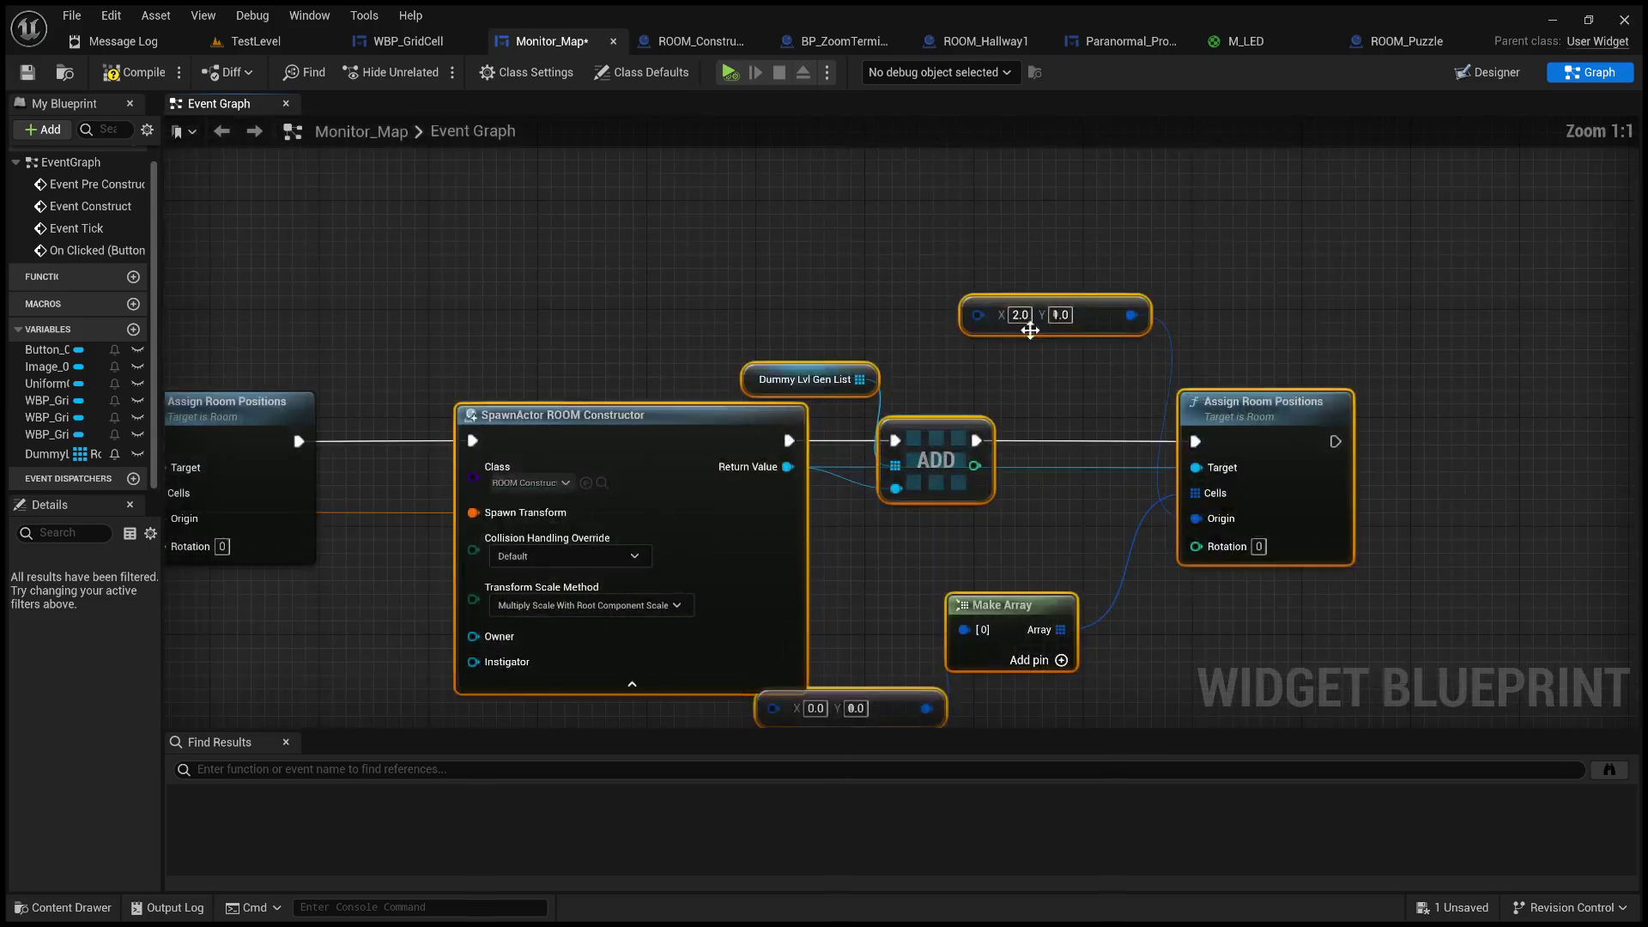
{"action": "left_click", "coordinate": [1029, 317]}
{"action": "type", "text": "30"}
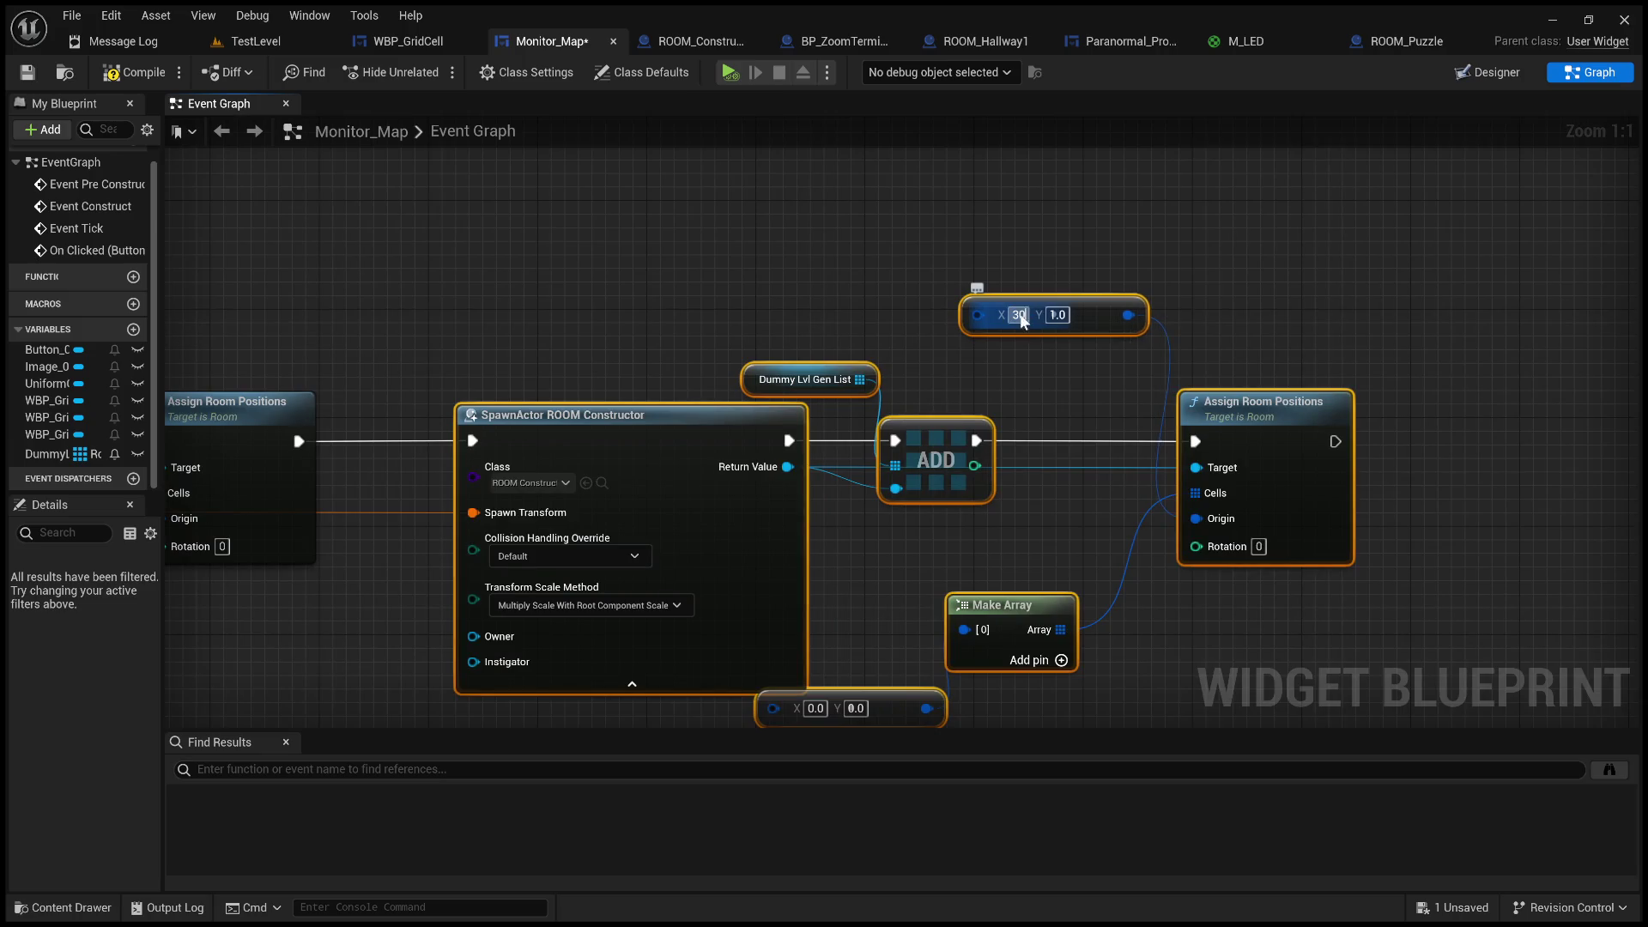
{"action": "key", "text": "Return"}
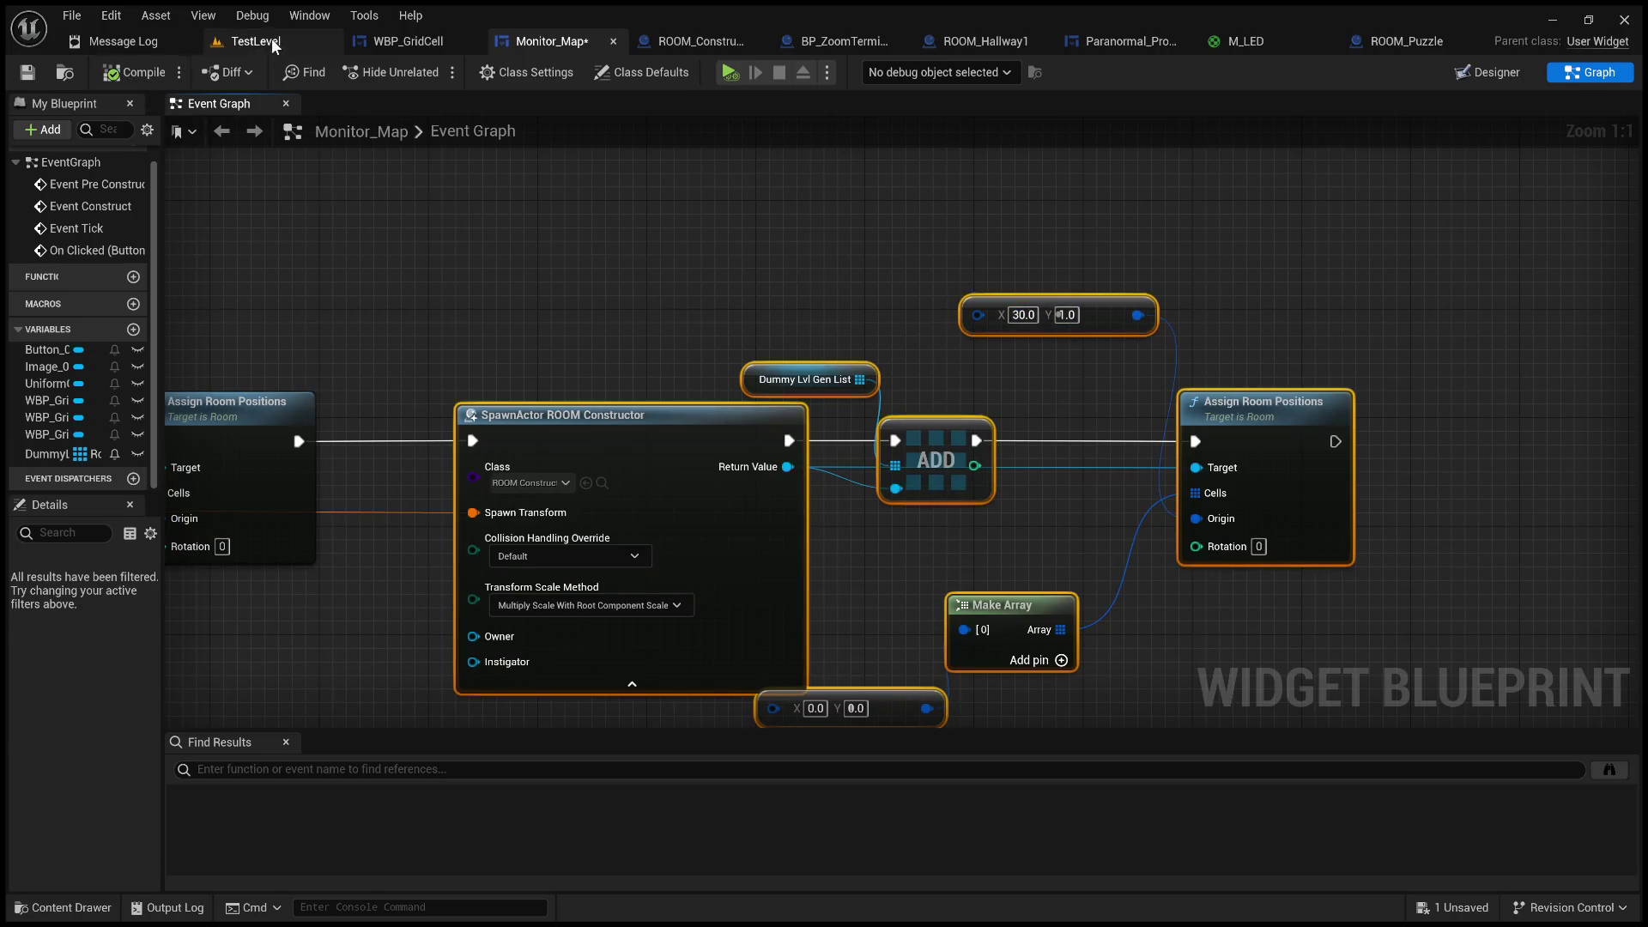
{"action": "left_click", "coordinate": [256, 41]}
{"action": "left_click", "coordinate": [424, 72]}
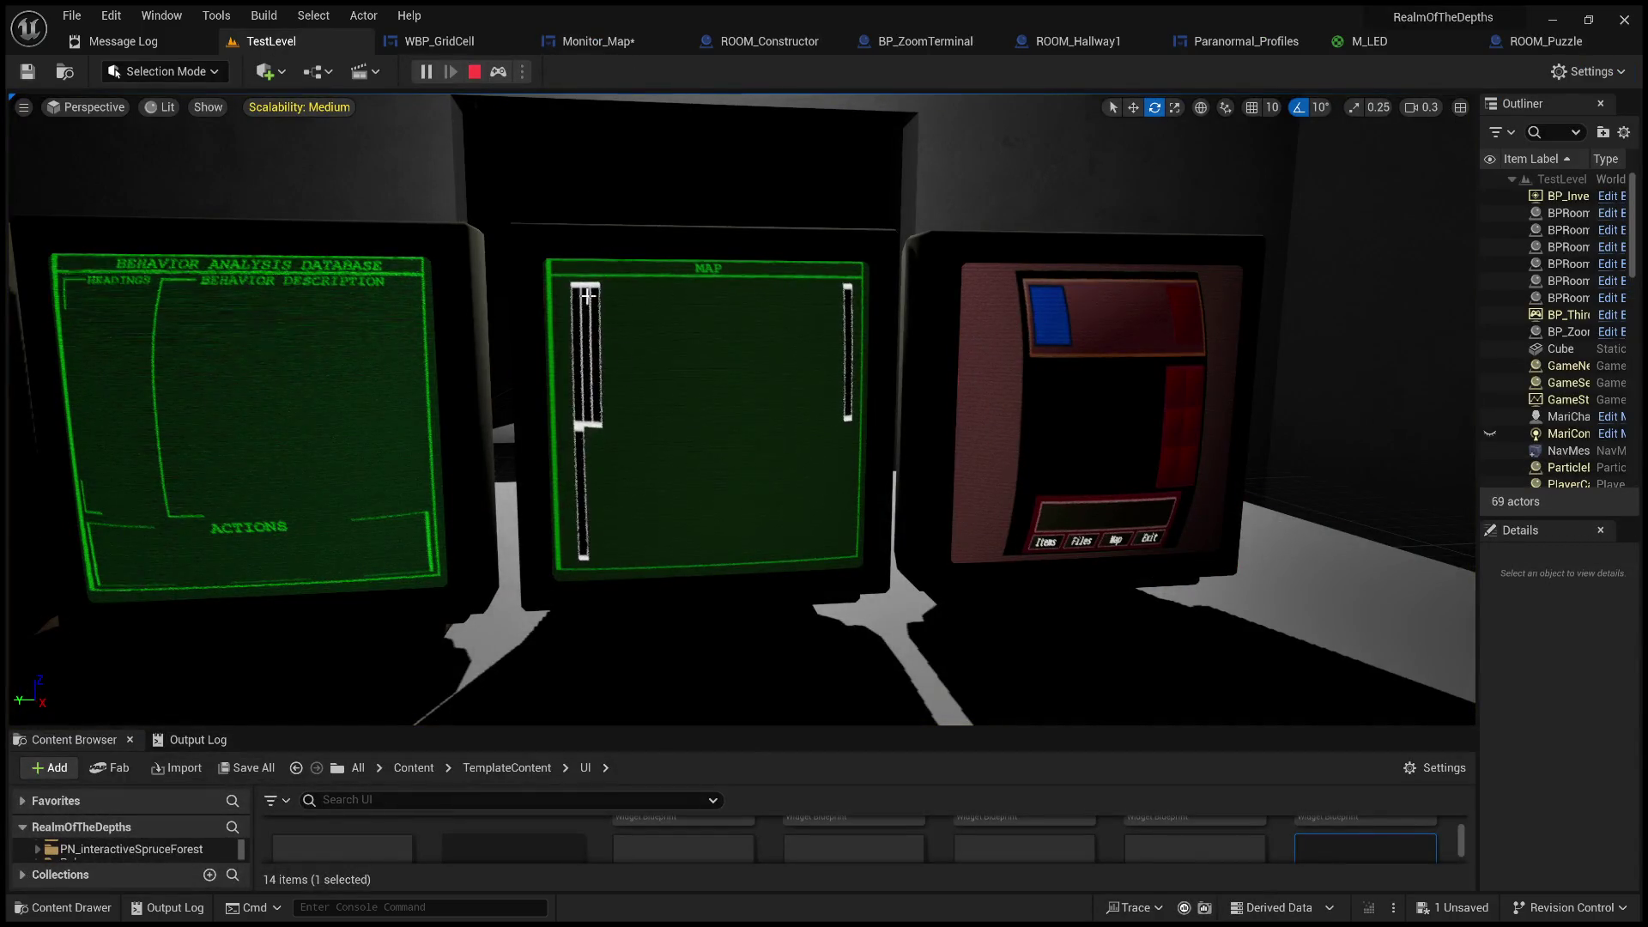
{"action": "key", "text": "Escape"}
{"action": "left_click", "coordinate": [592, 42]}
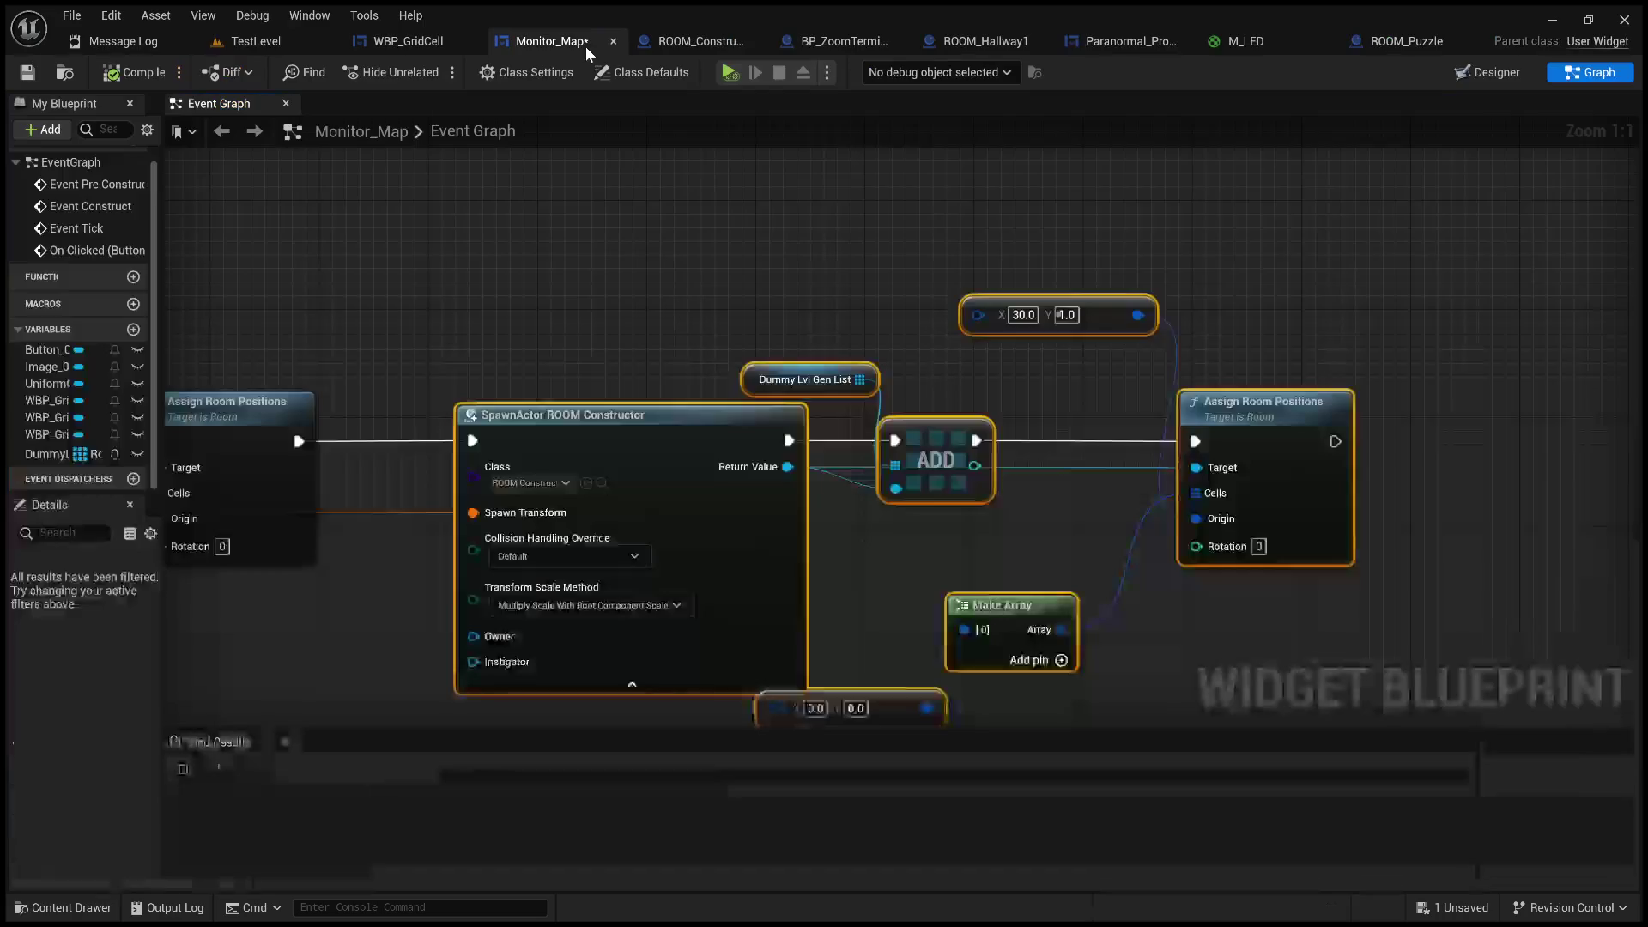
- Correct the new origin's X to 3.0 and compile Monitor_Map
{"action": "type", "text": "3"}
{"action": "key", "text": "Return"}
{"action": "left_click", "coordinate": [137, 72]}
{"action": "left_click", "coordinate": [256, 42]}
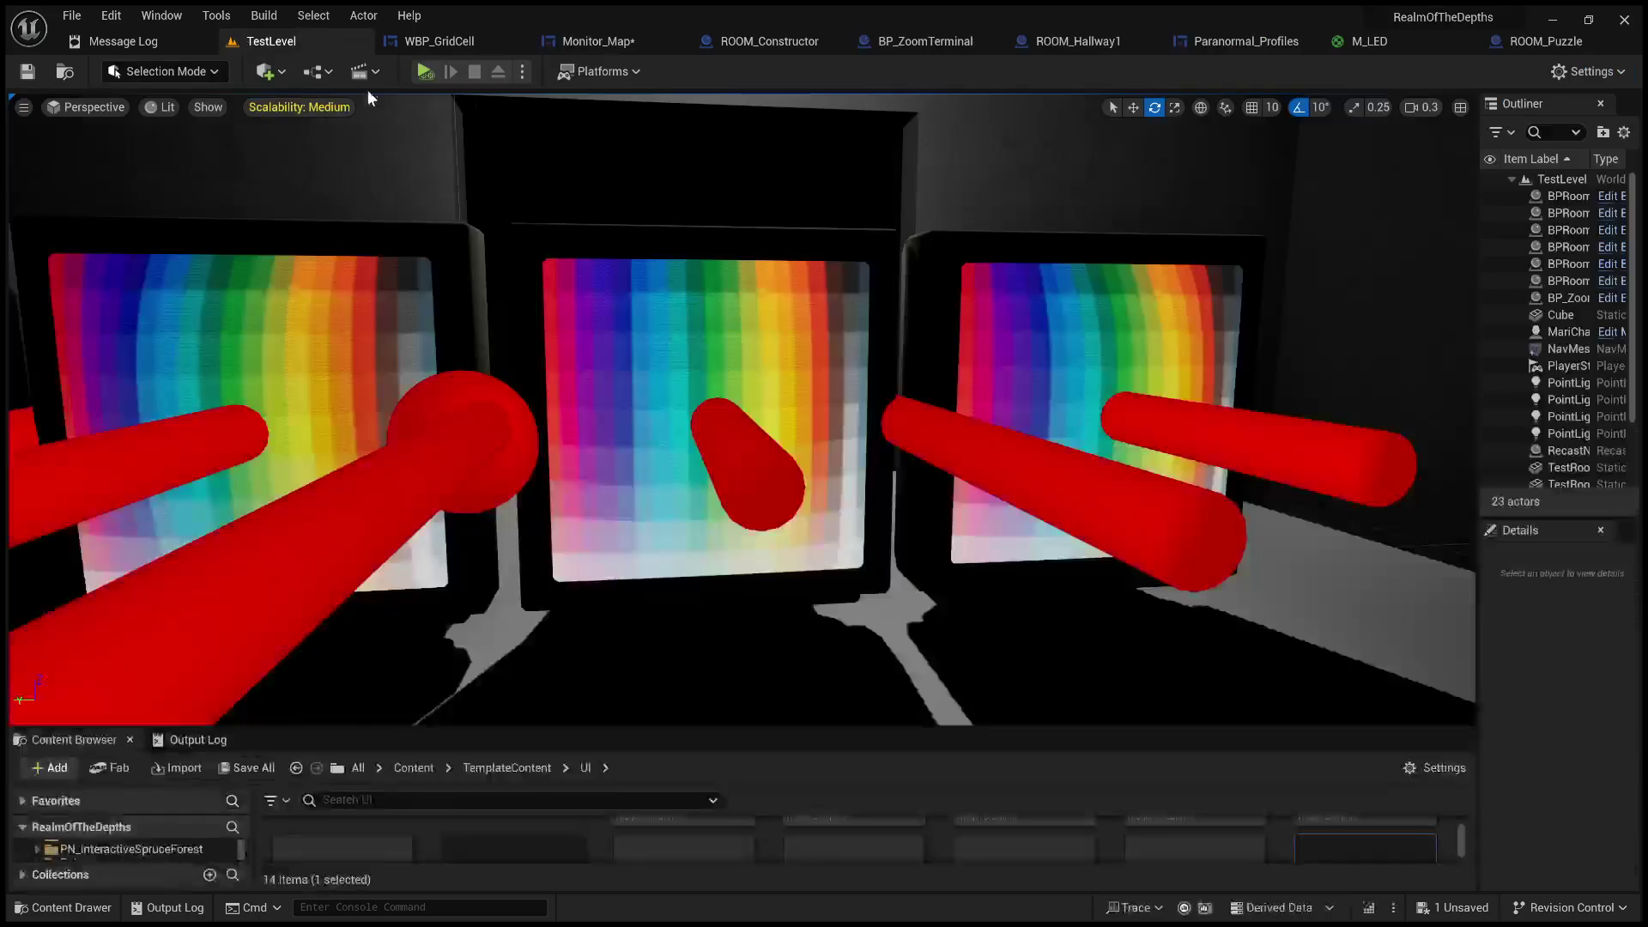
- Play TestLevel, approach the MAP monitor to check the 4-over-1 cell layout, then stop and minimize
{"action": "left_click", "coordinate": [425, 71]}
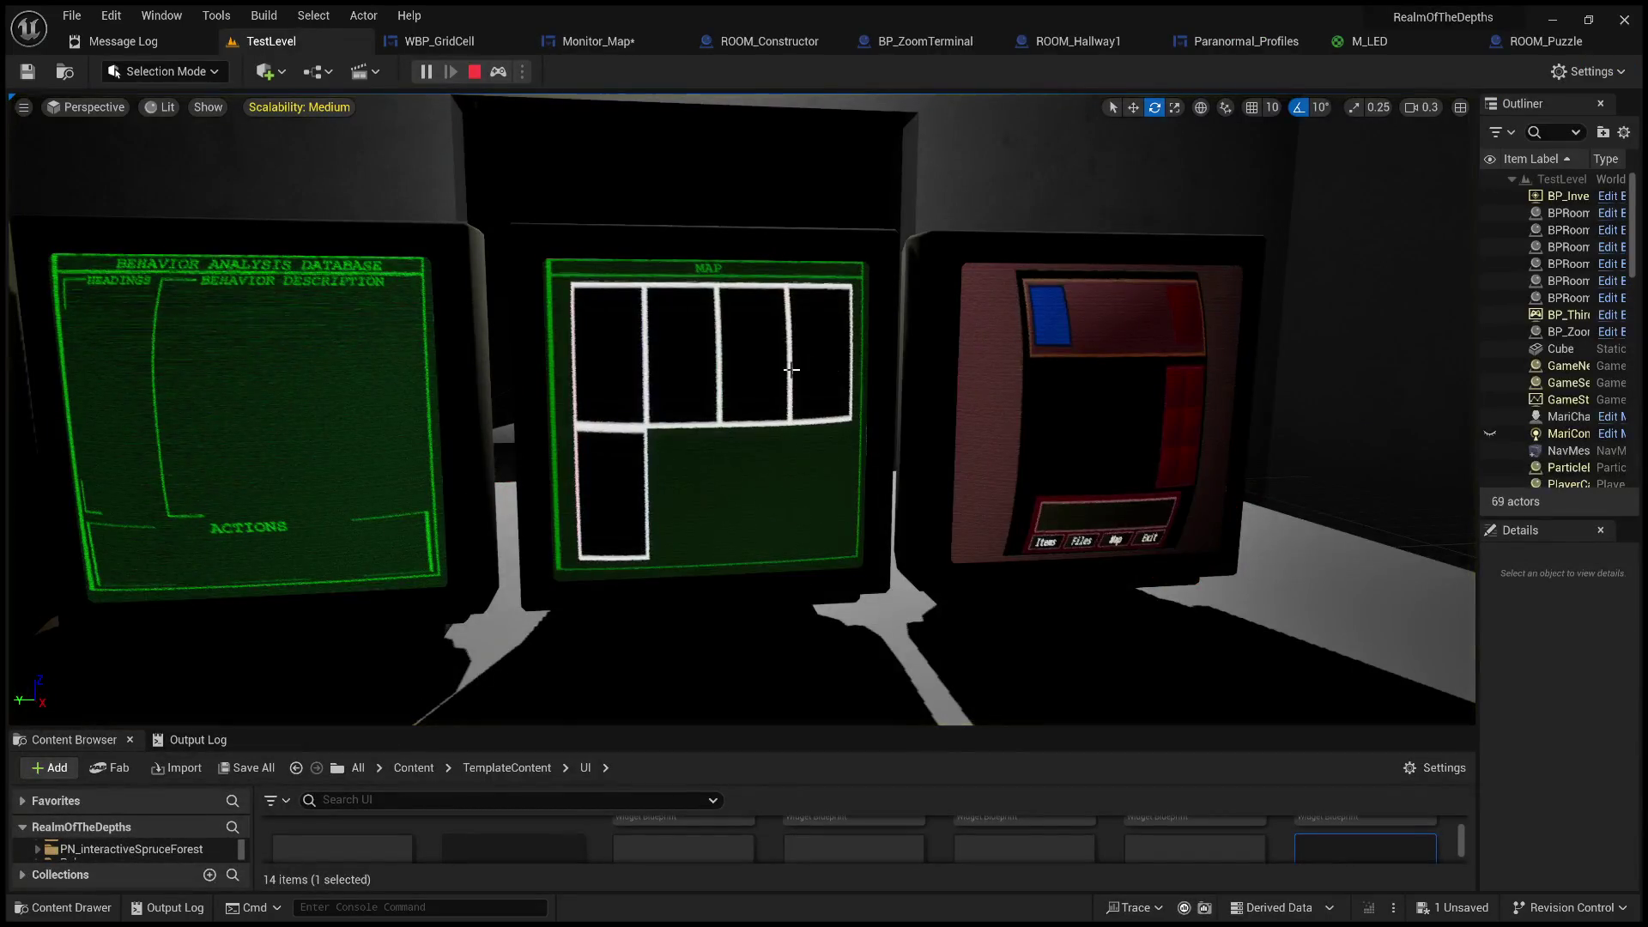
{"action": "left_click", "coordinate": [680, 392]}
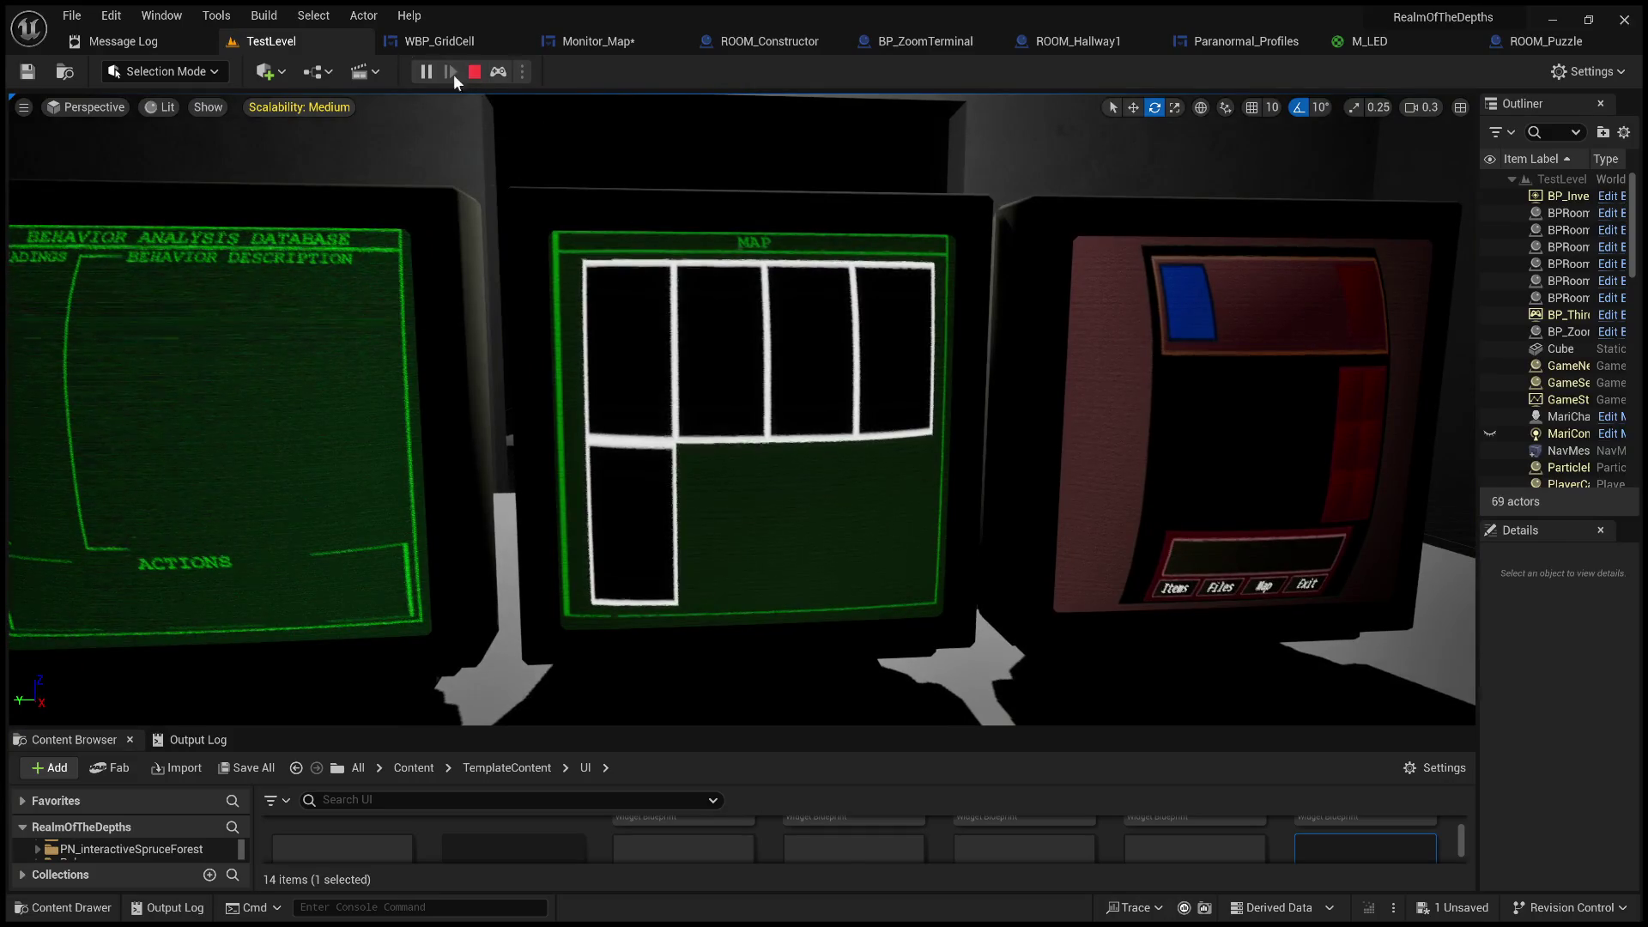
{"action": "left_click", "coordinate": [475, 72]}
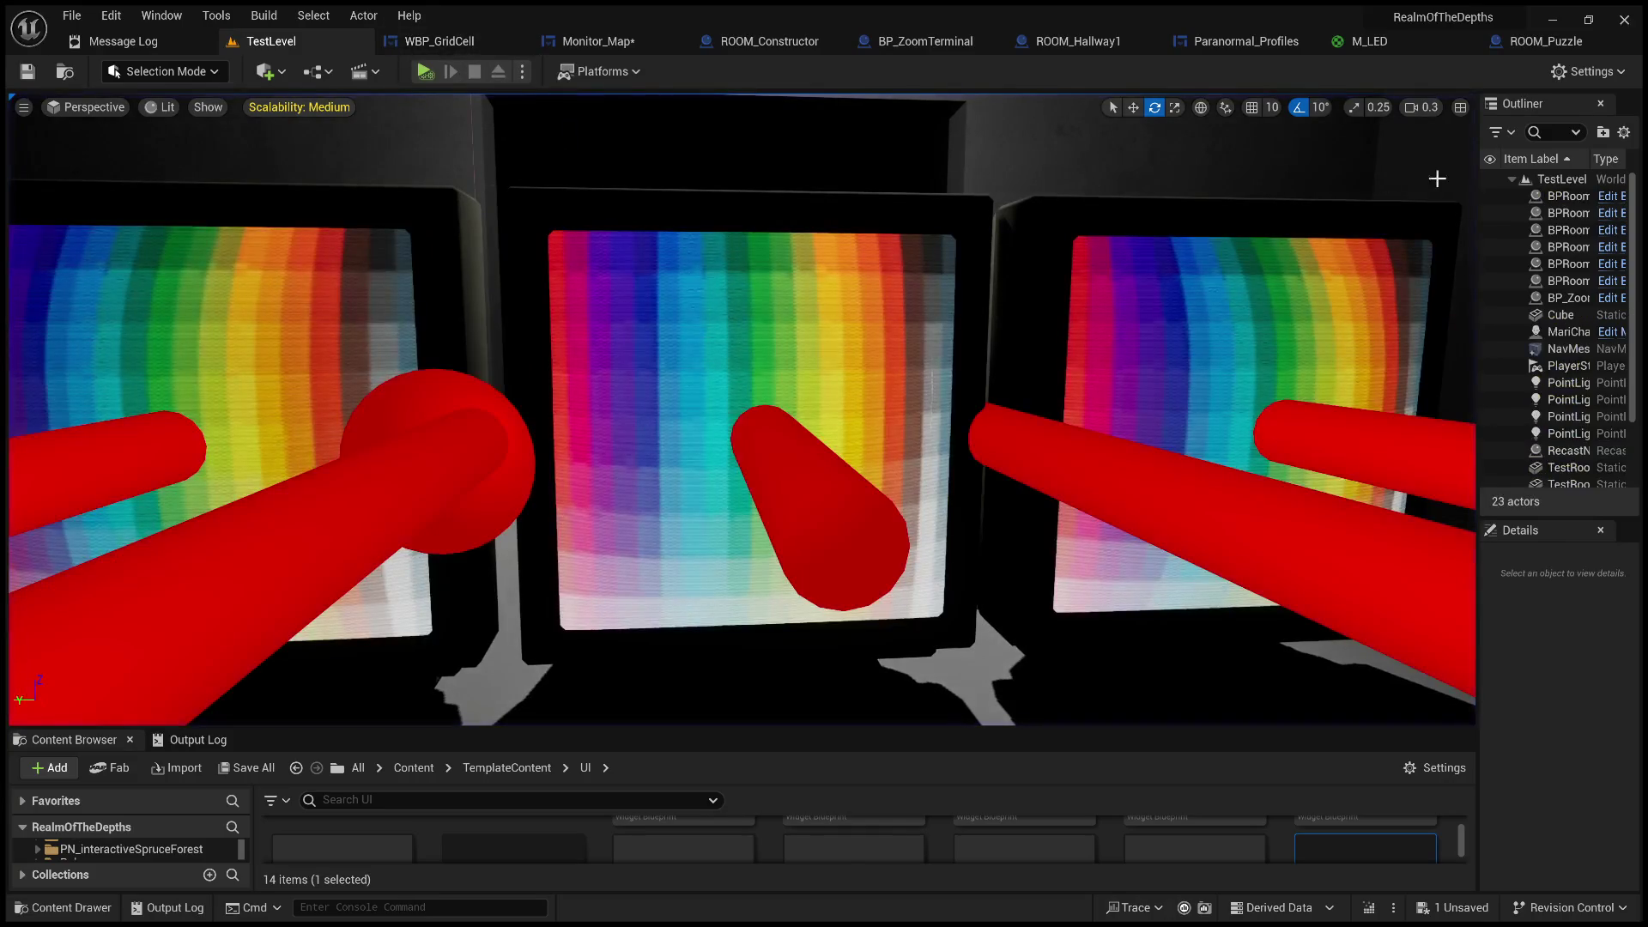
{"action": "left_click", "coordinate": [1552, 21]}
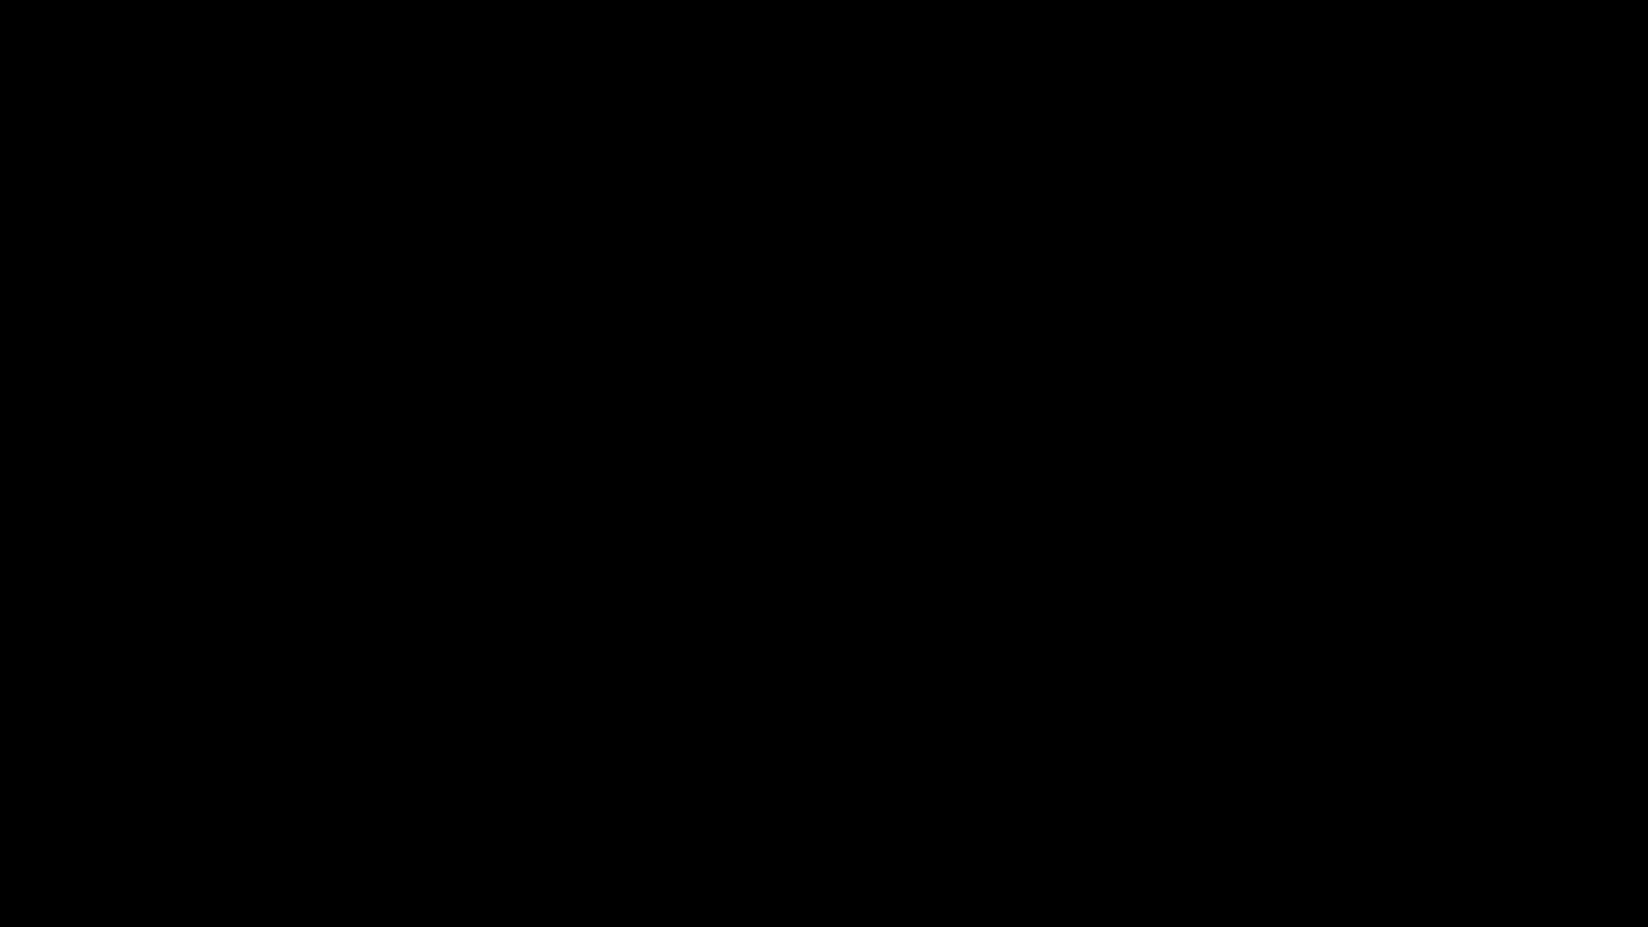